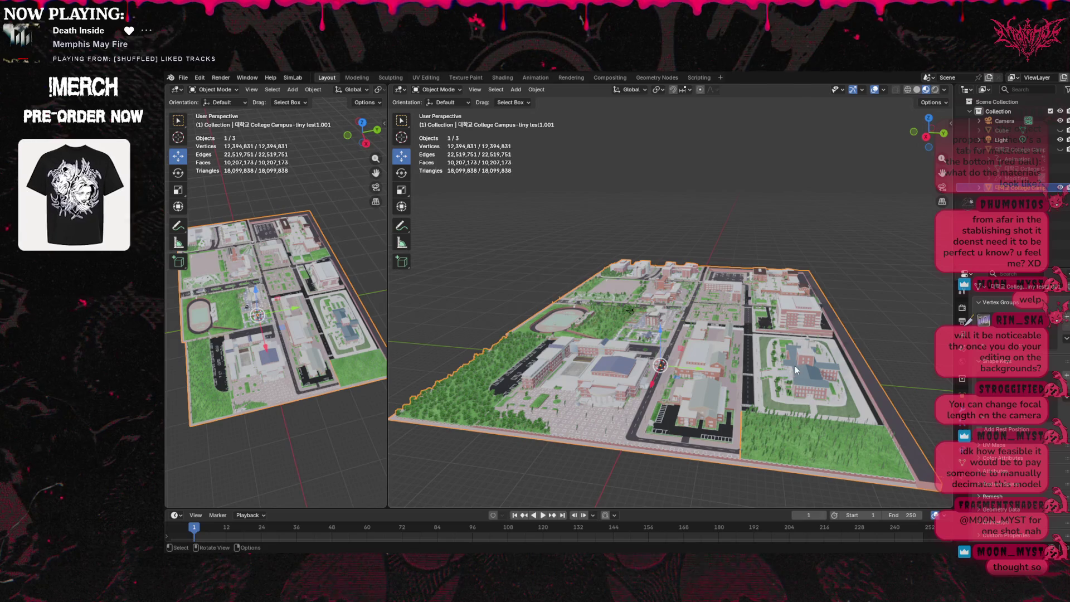
Pick a different viewport HDRI, briefly toggling Scene World and Scene Lights on and off.
drag(929, 134, 897, 139)
click(946, 90)
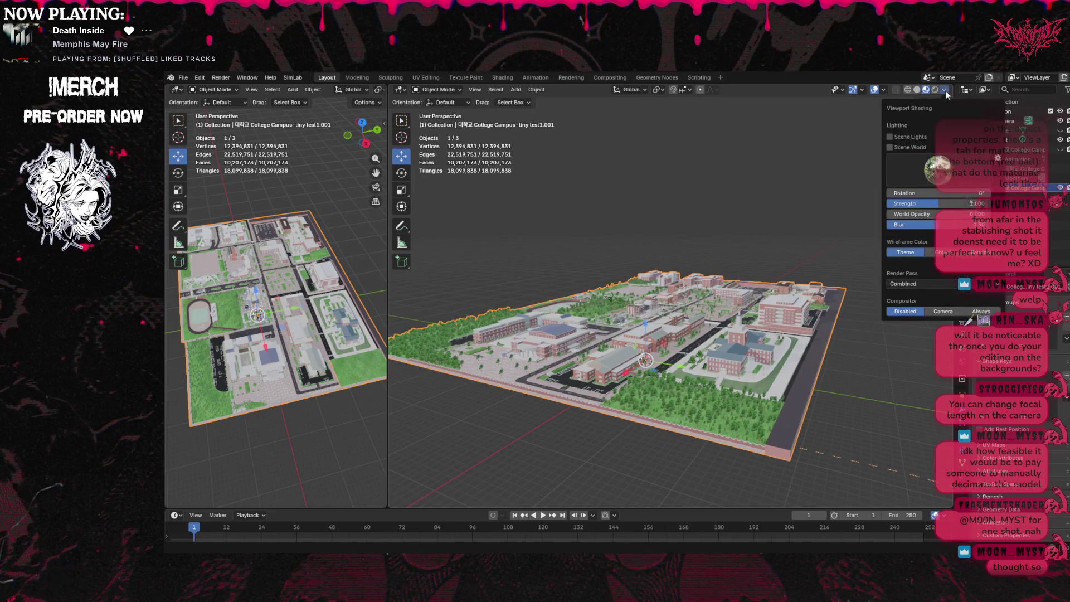
click(922, 156)
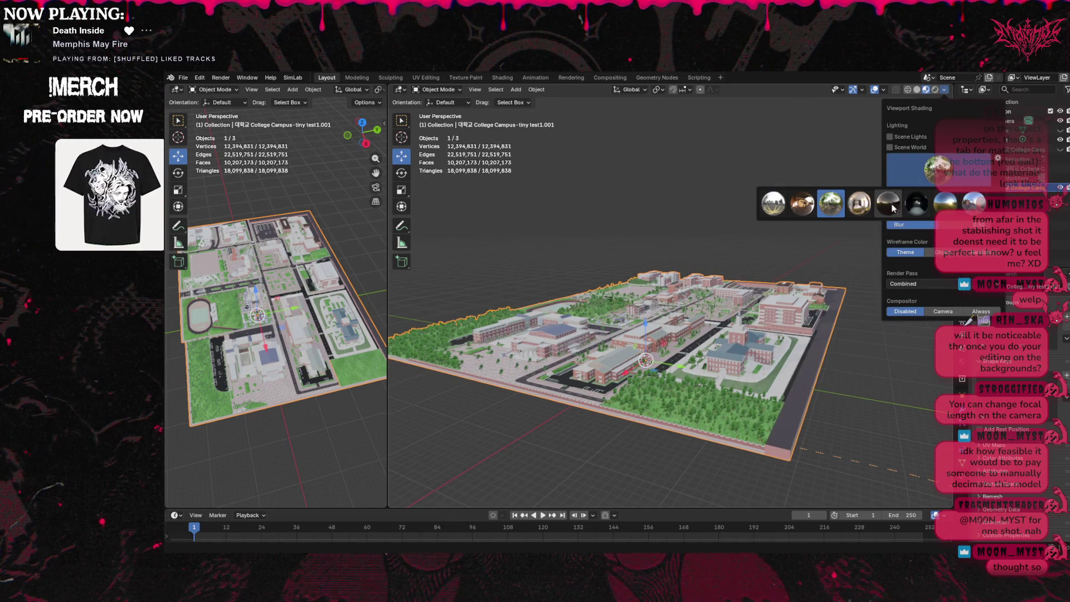
click(889, 203)
click(888, 149)
click(888, 149)
click(890, 137)
click(890, 137)
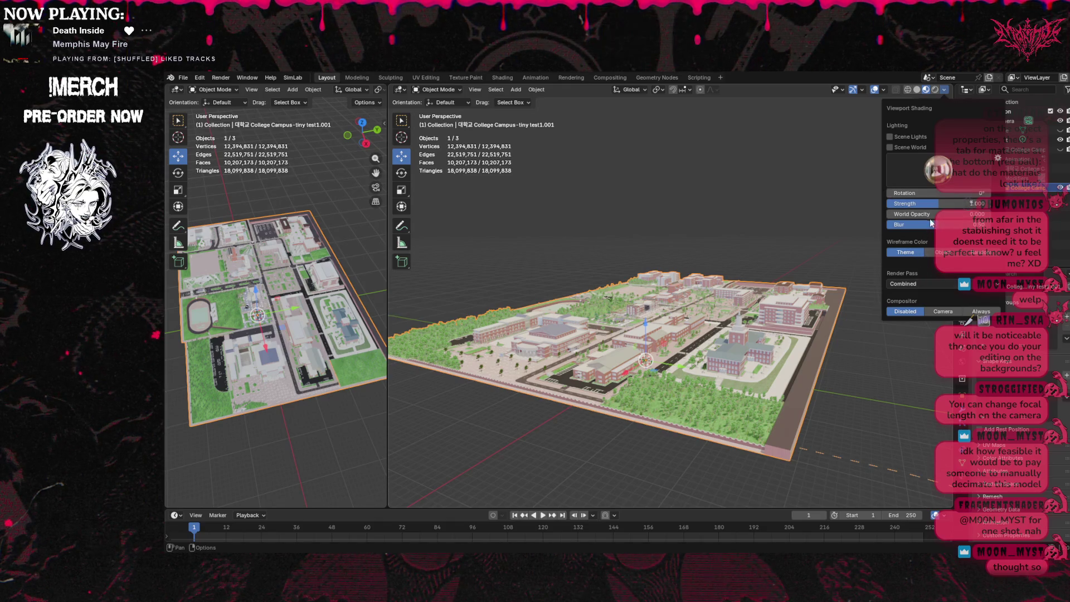
Show the HDRI as the viewport backdrop, swap images, and lower Strength to about 0.39.
mouse_move(933, 214)
mouse_down()
mouse_move(970, 214)
mouse_move(944, 214)
mouse_up()
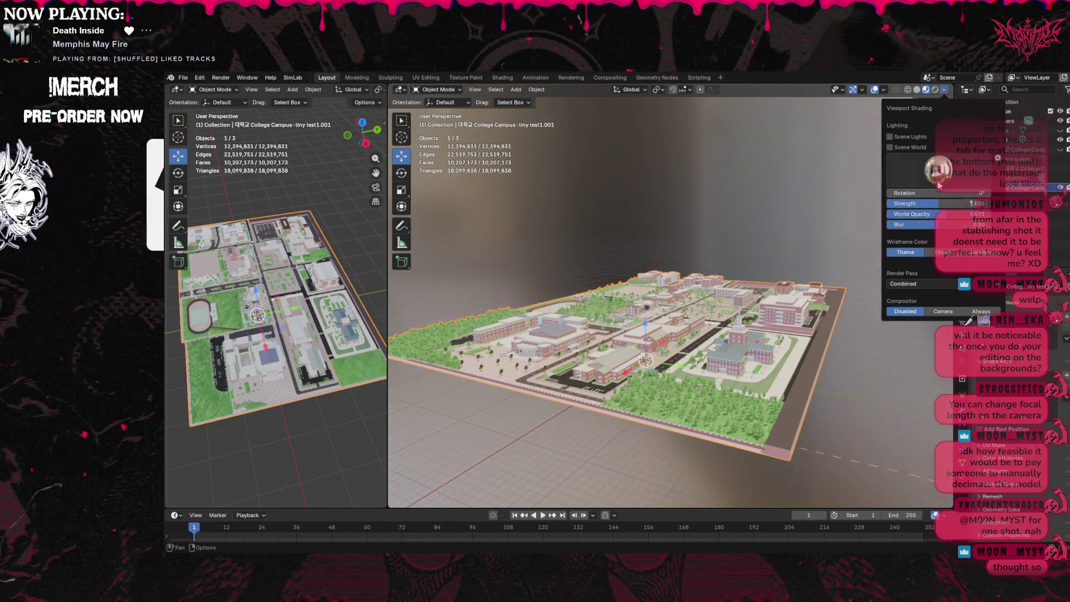
click(939, 173)
click(980, 206)
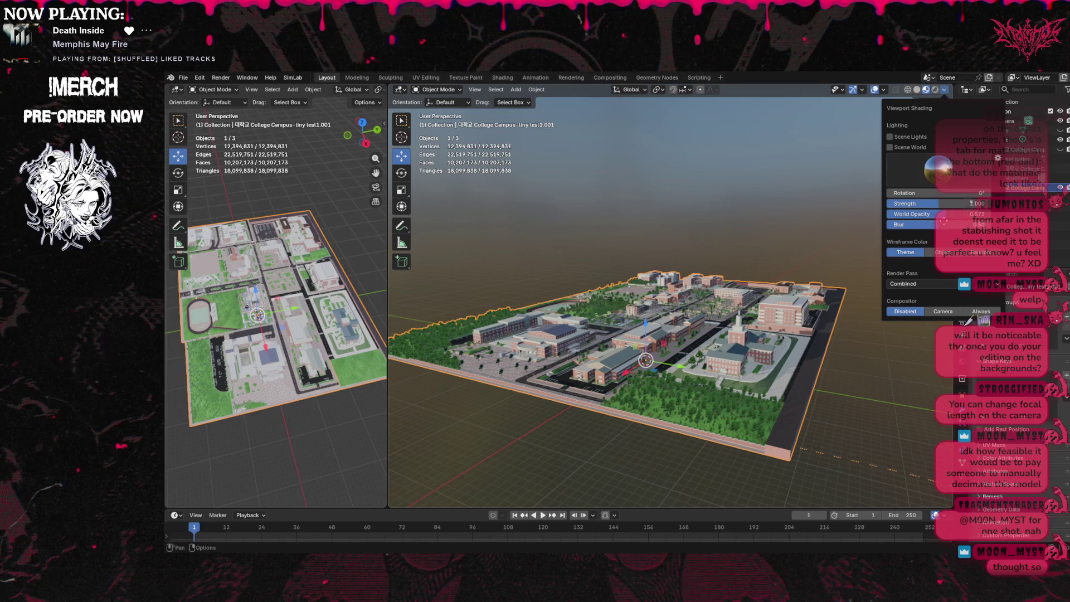
mouse_move(946, 228)
mouse_down()
mouse_move(876, 226)
mouse_move(965, 214)
mouse_move(955, 213)
mouse_up()
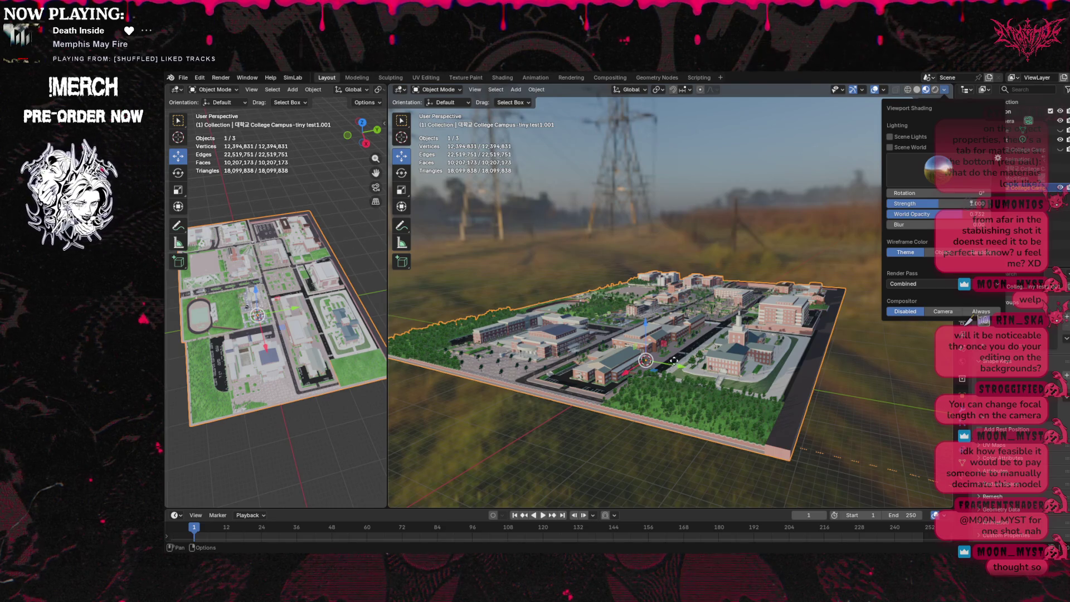
mouse_move(959, 204)
mouse_down()
mouse_move(936, 203)
mouse_move(992, 203)
mouse_move(951, 204)
mouse_move(971, 204)
mouse_up()
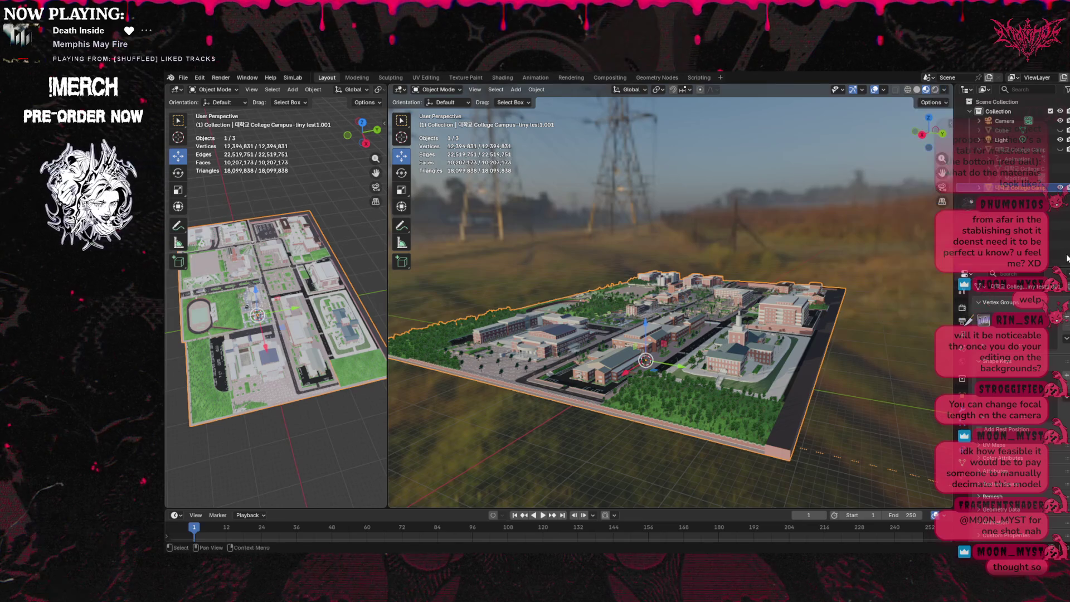
mouse_move(641, 335)
middle_down()
mouse_move(646, 362)
mouse_move(668, 315)
middle_up()
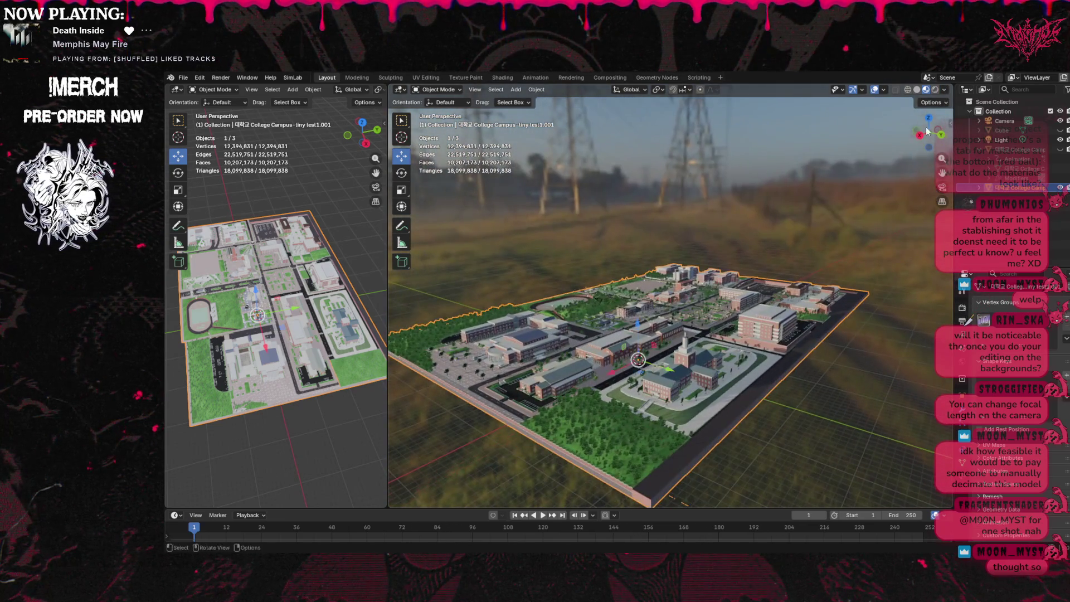
Browse the Object Mode and View menus without changes, then orbit to a lower, wider campus angle.
click(456, 89)
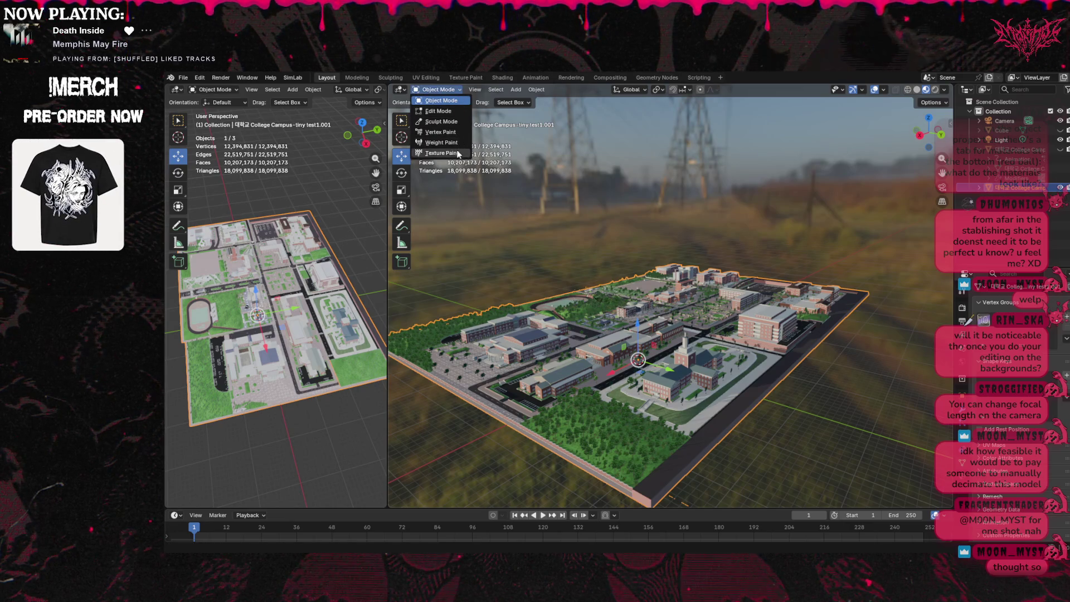
click(450, 89)
click(456, 89)
click(456, 89)
click(475, 90)
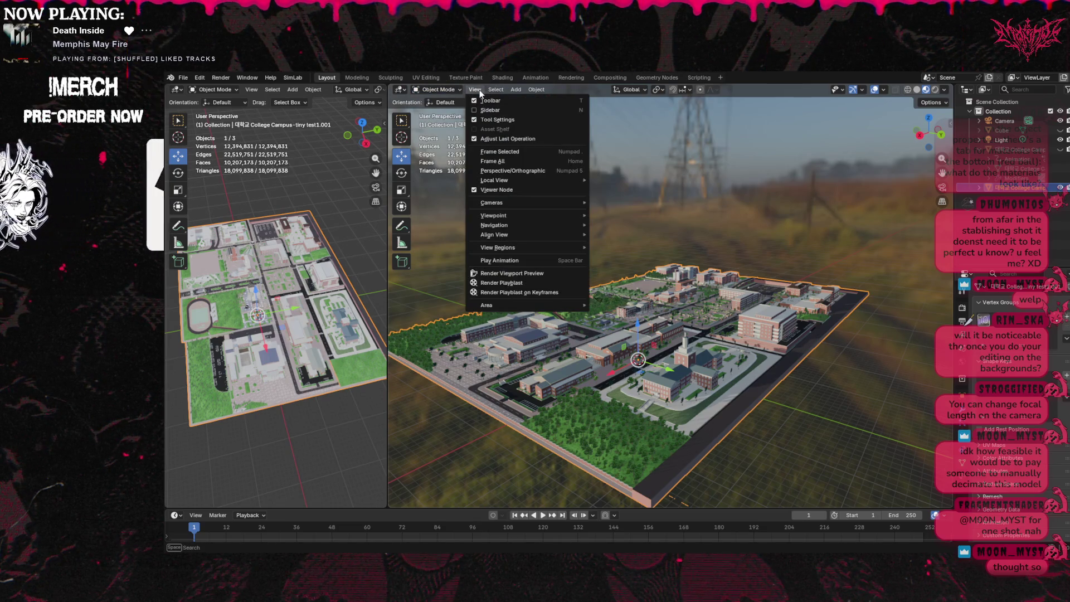
click(546, 275)
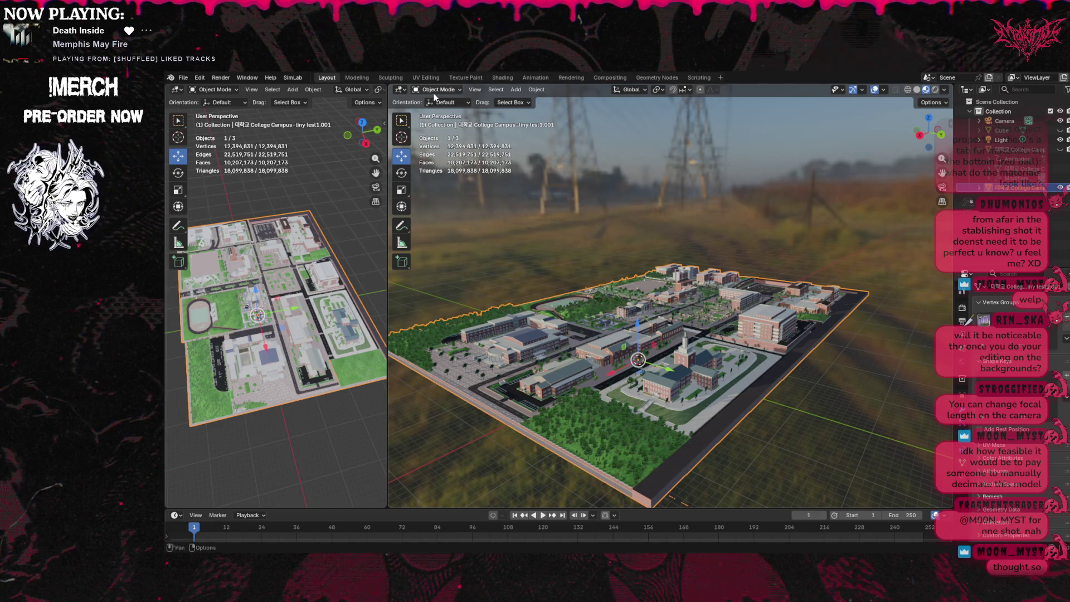
click(476, 90)
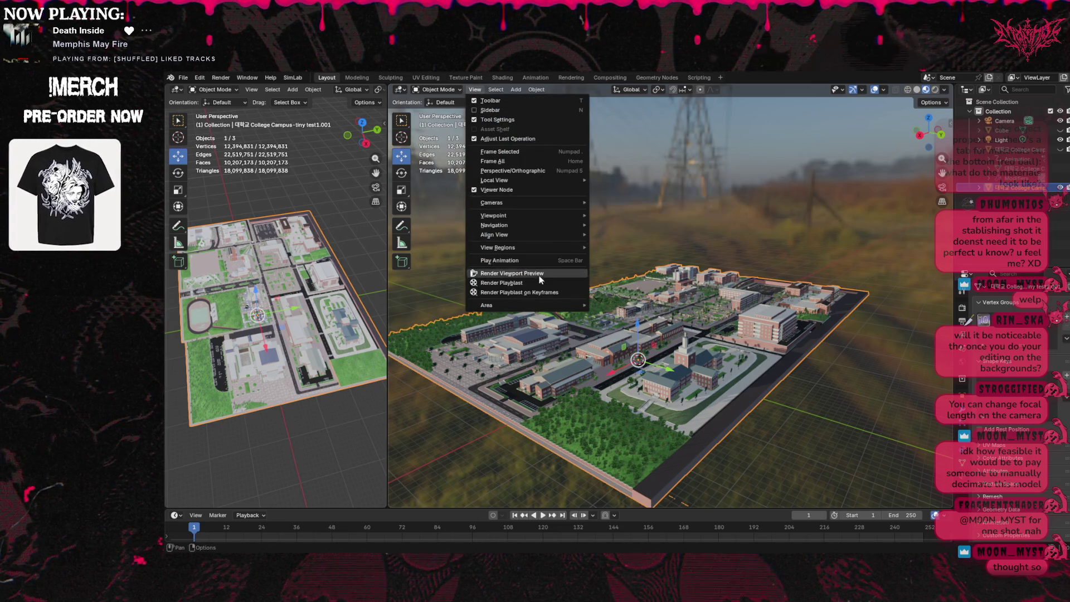
mouse_move(513, 212)
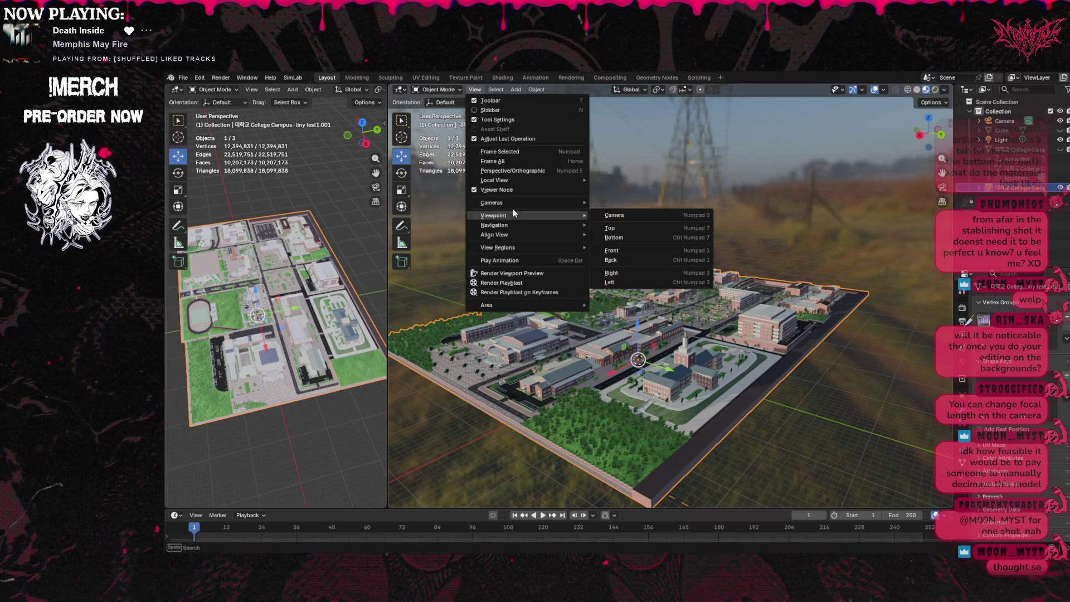
mouse_move(929, 132)
mouse_down()
mouse_move(856, 146)
mouse_move(942, 137)
mouse_move(947, 126)
mouse_up()
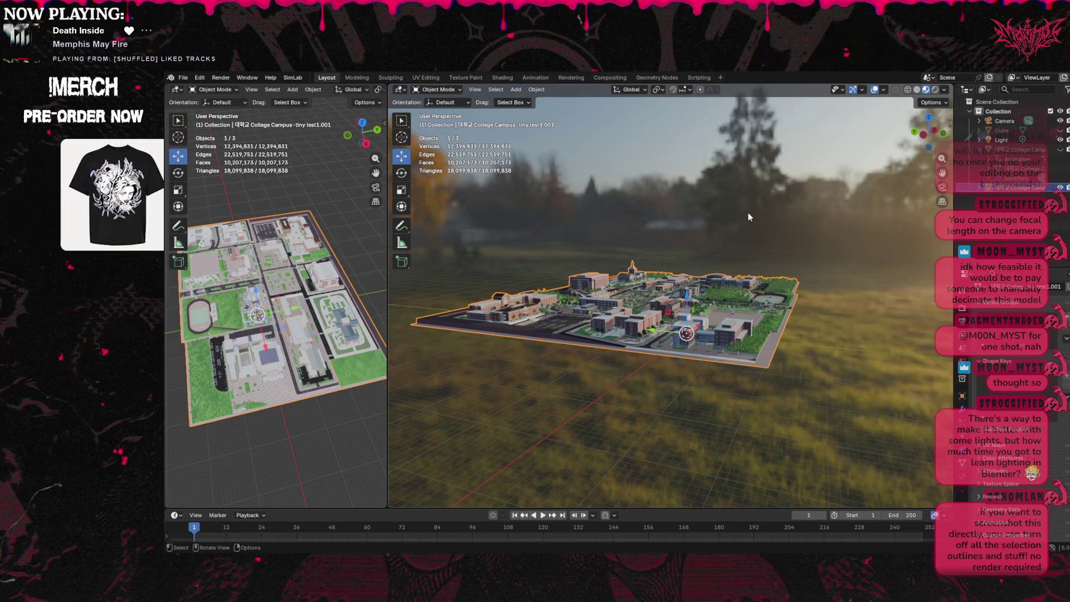
Zoom and orbit close and low over the campus buildings, briefly checking the camera view.
scroll(752, 215, up, 2)
scroll(753, 222, up, 2)
scroll(839, 205, up, 2)
middle_drag(839, 206, 691, 213)
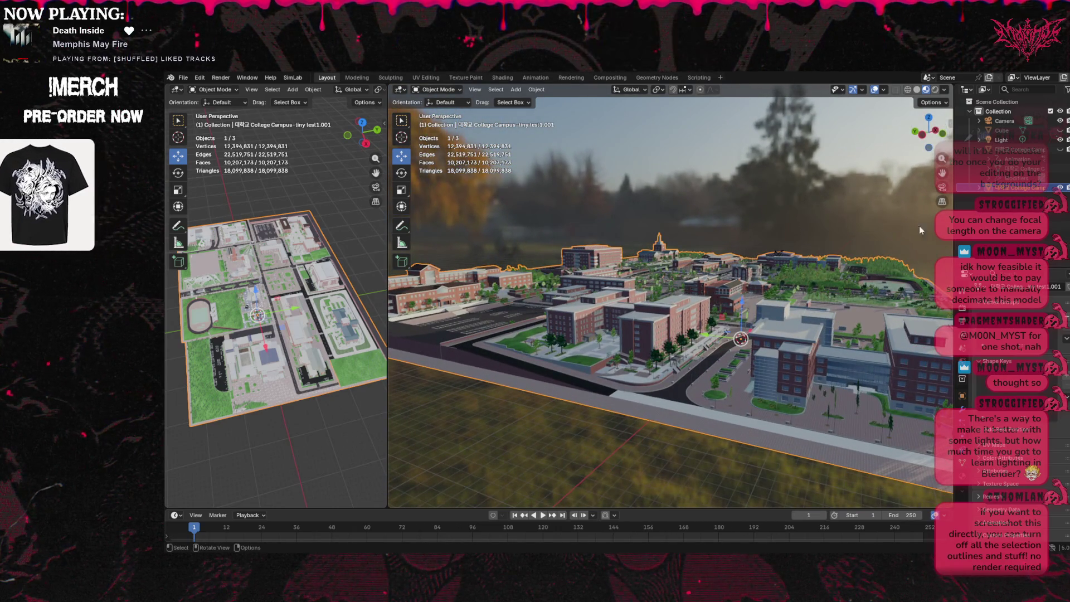
click(943, 187)
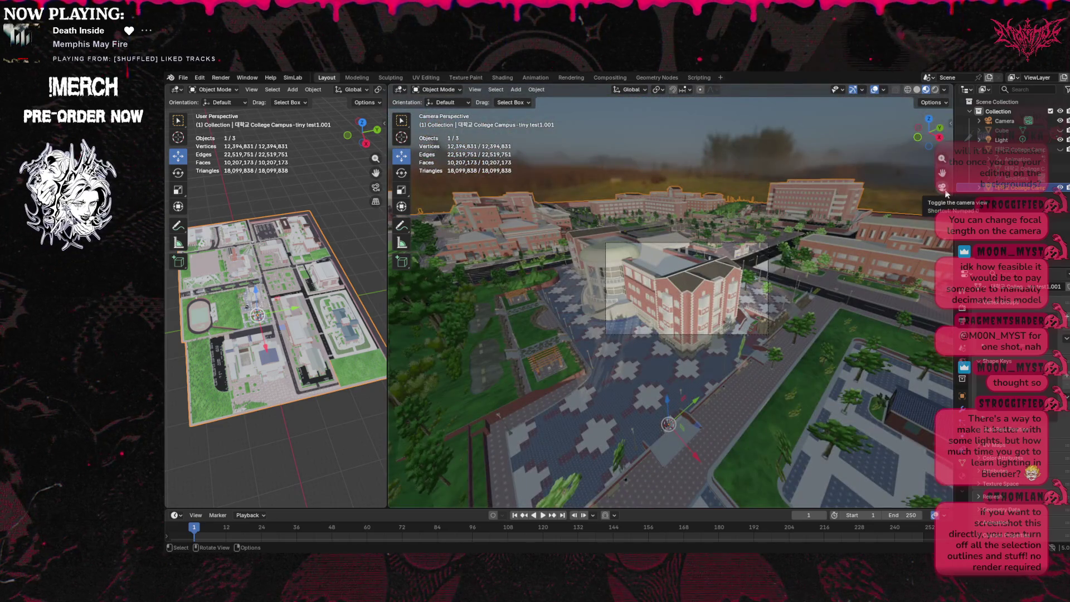
click(942, 188)
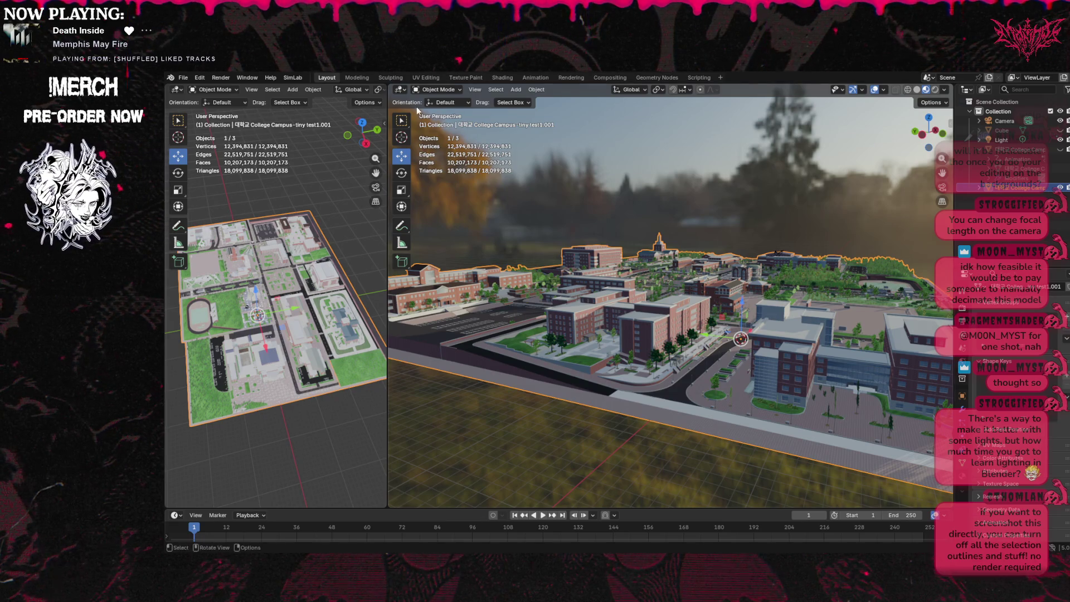
click(474, 89)
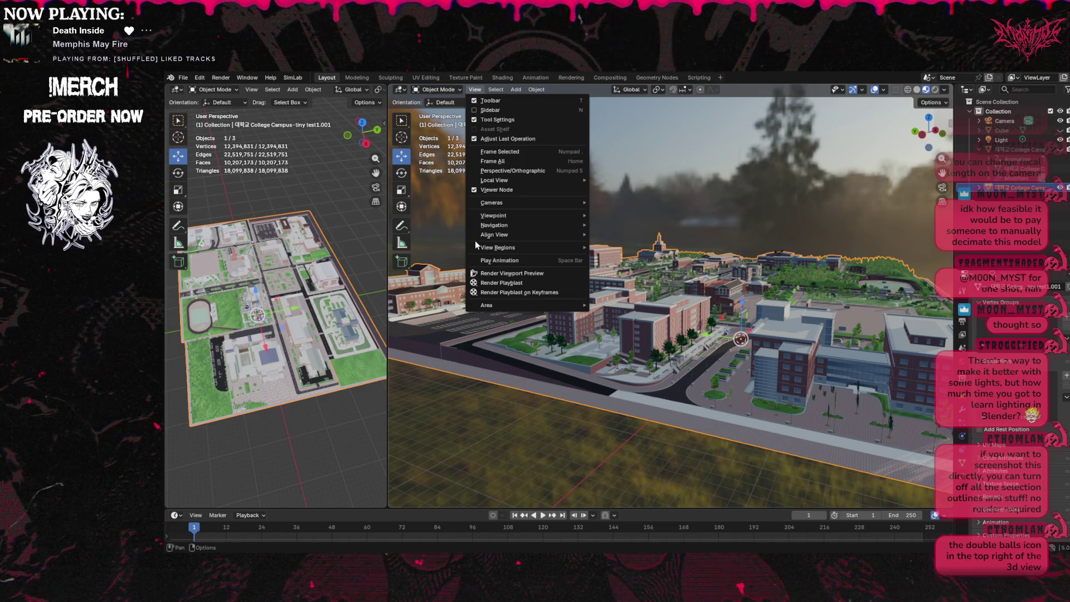
Turn off Extras, outlines, origins, 3D cursor, text info, statistics and floor overlays, then deselect.
click(883, 90)
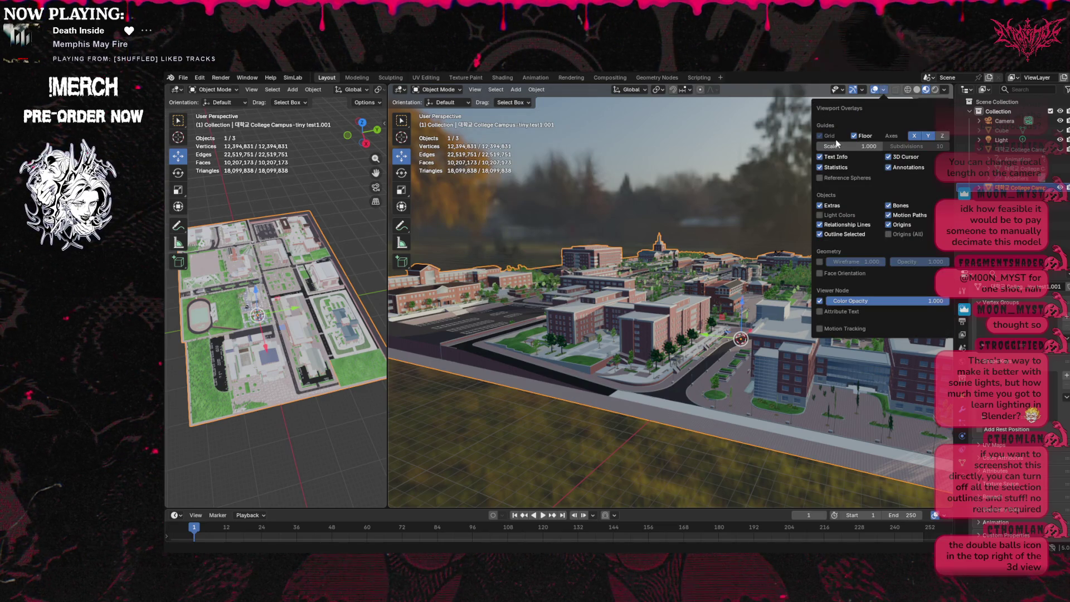
click(820, 205)
drag(821, 224, 820, 234)
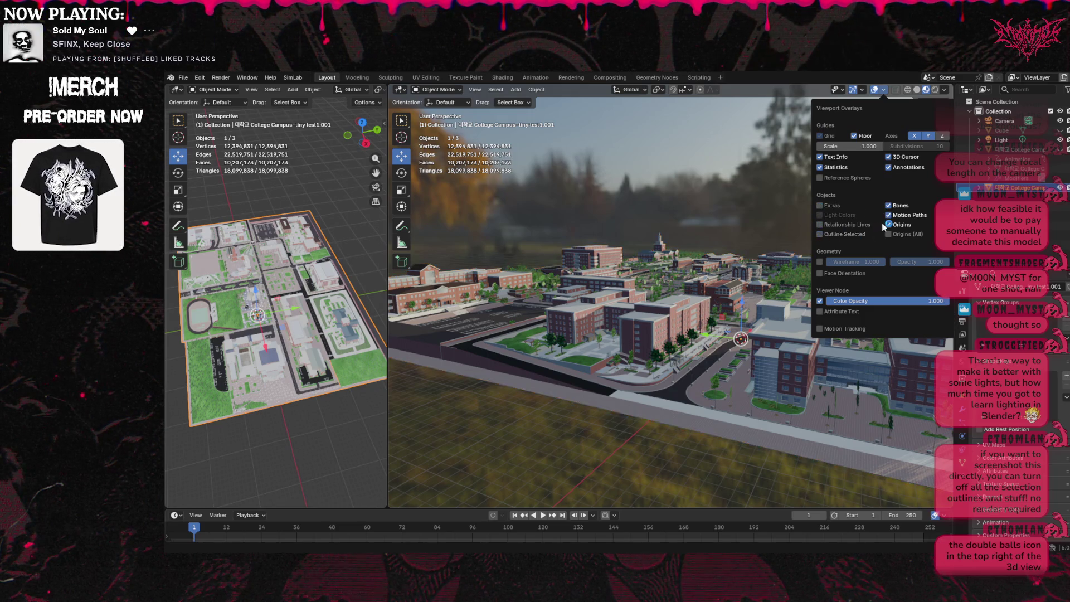
drag(888, 224, 889, 208)
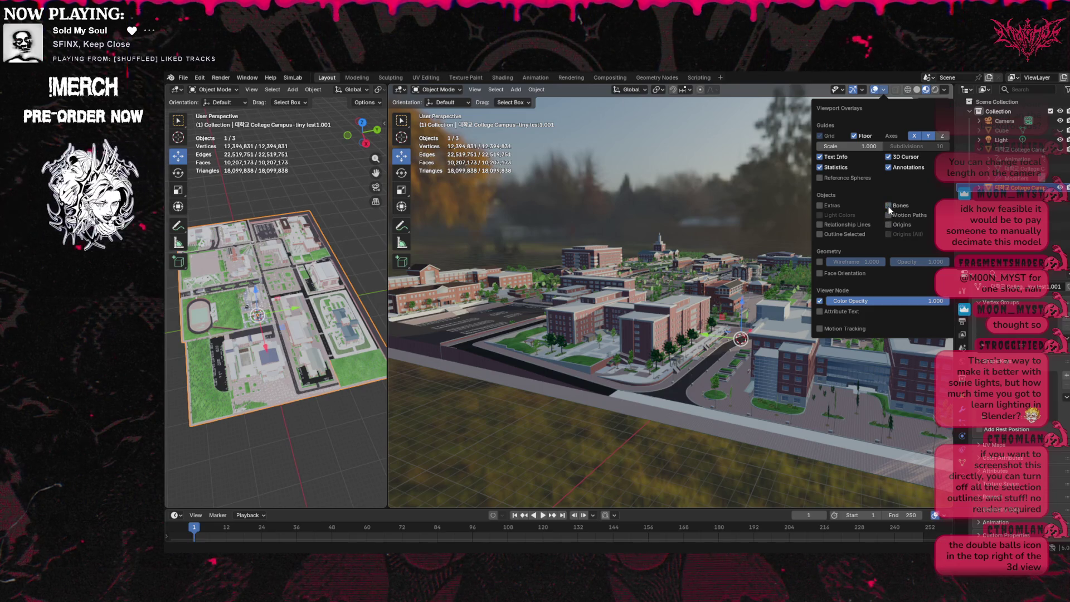
drag(890, 168, 888, 157)
drag(821, 157, 820, 168)
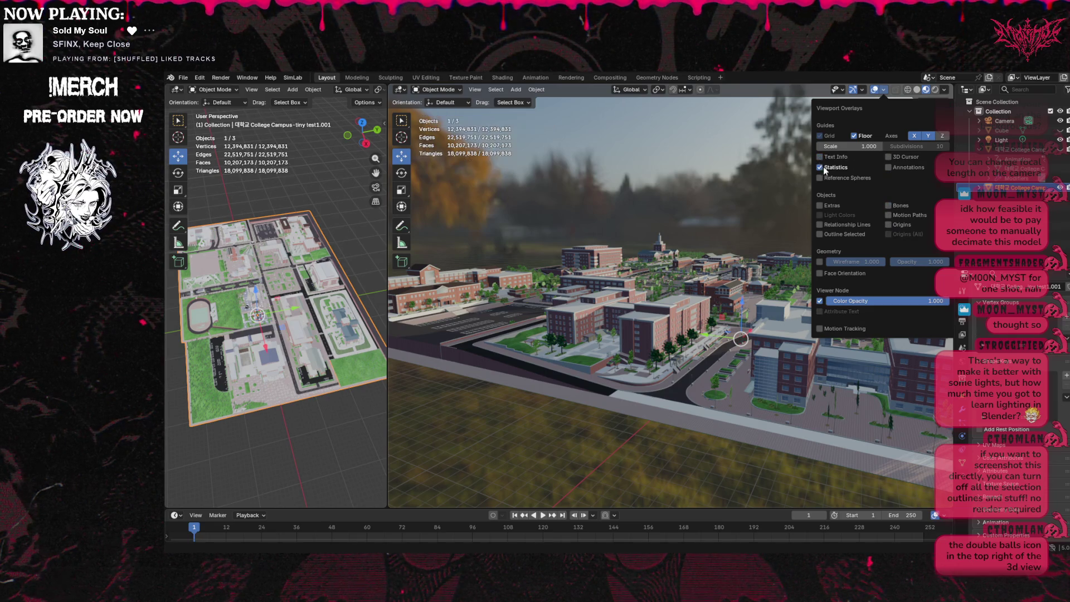
click(821, 301)
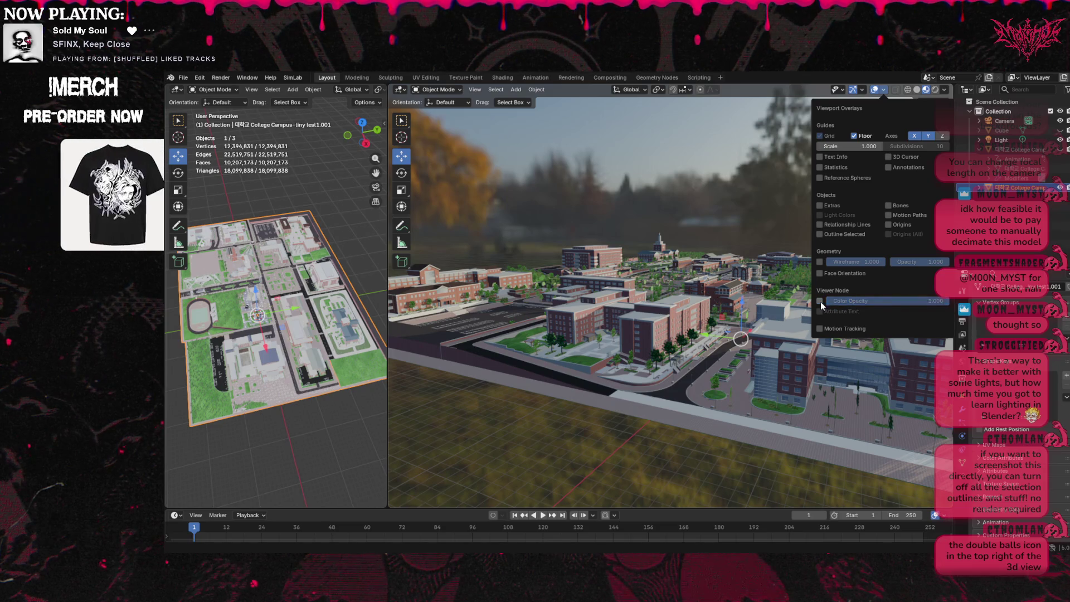
click(854, 136)
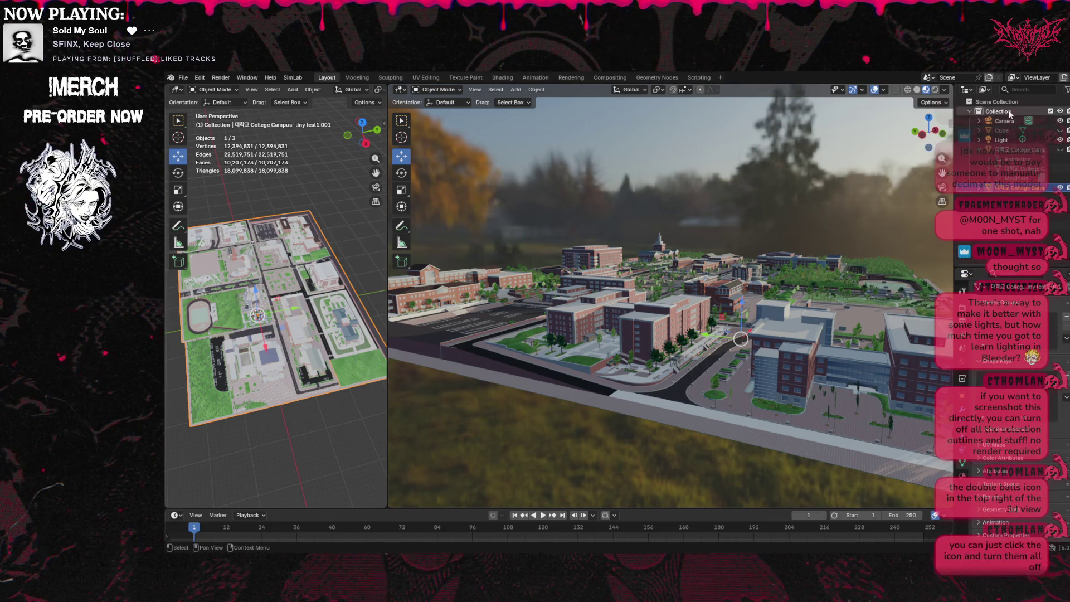
click(1026, 176)
mouse_move(929, 133)
mouse_down()
mouse_move(842, 173)
mouse_move(932, 139)
mouse_move(896, 154)
mouse_up()
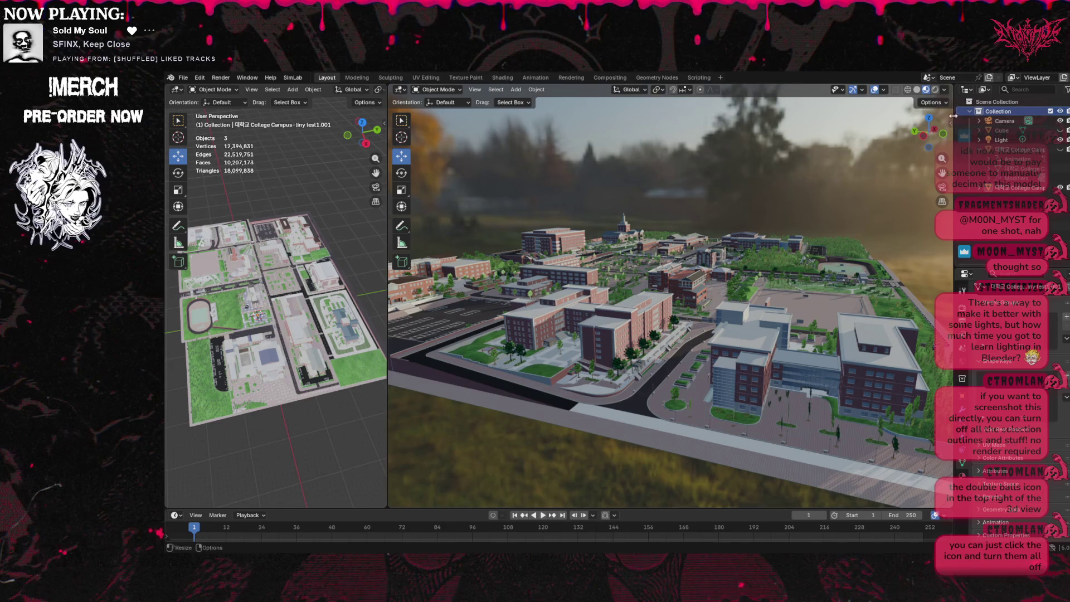
Switch to rendered shading, disable Scene World lighting, and choose the forest HDRI.
click(935, 90)
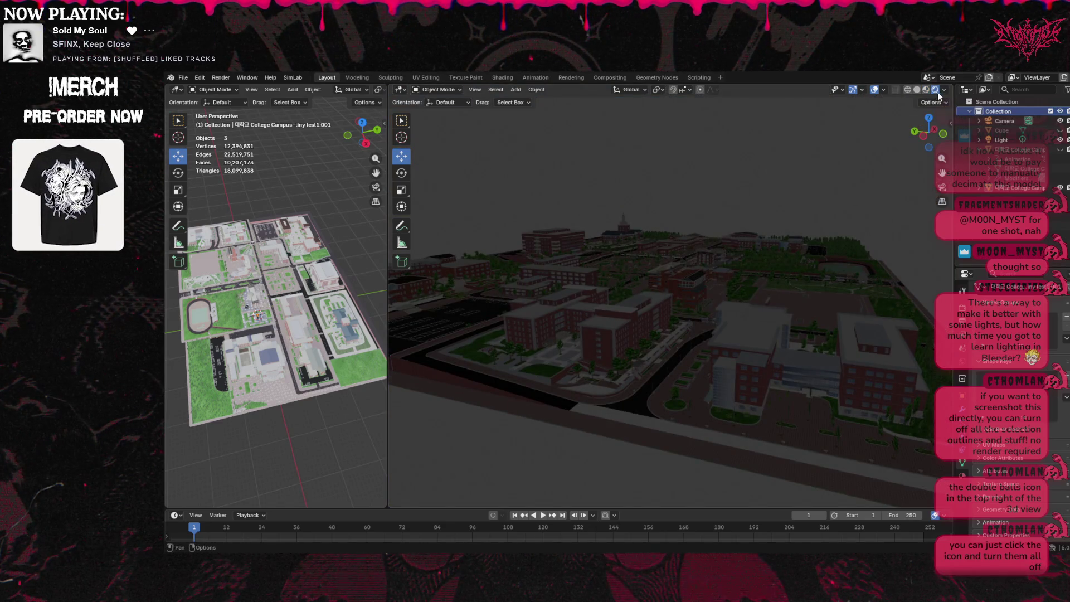
click(944, 90)
click(942, 91)
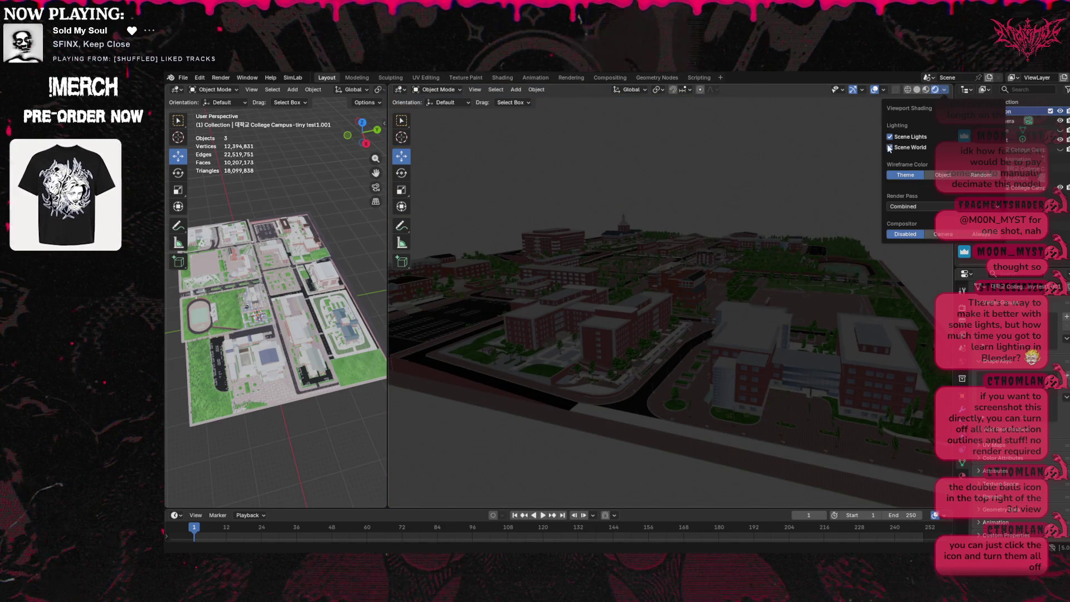
click(890, 148)
click(936, 167)
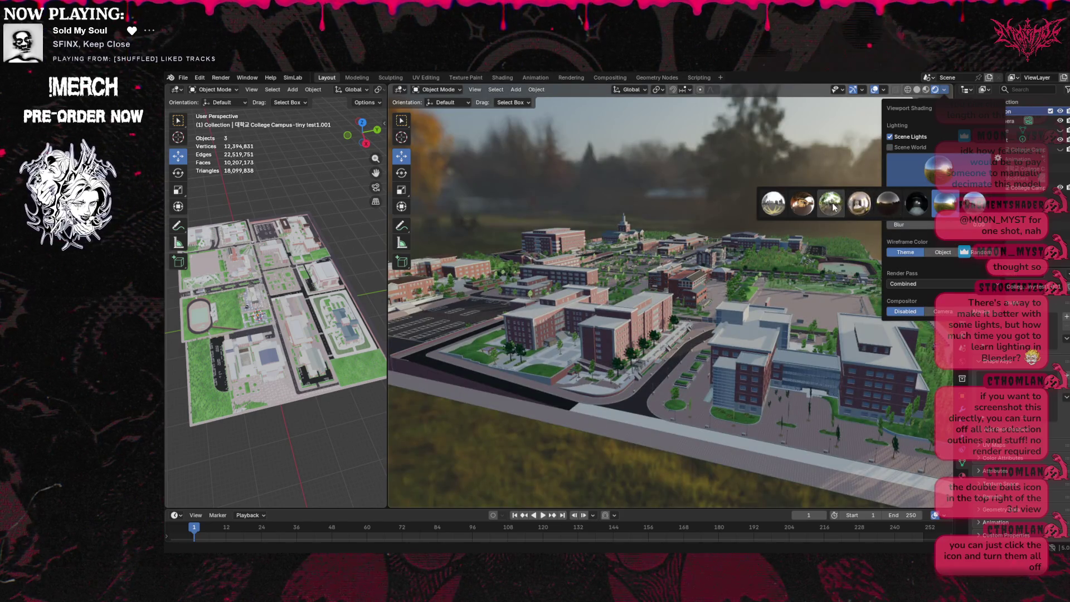
click(831, 204)
Try the city, garage, forest and interior HDRIs as the backdrop.
click(958, 169)
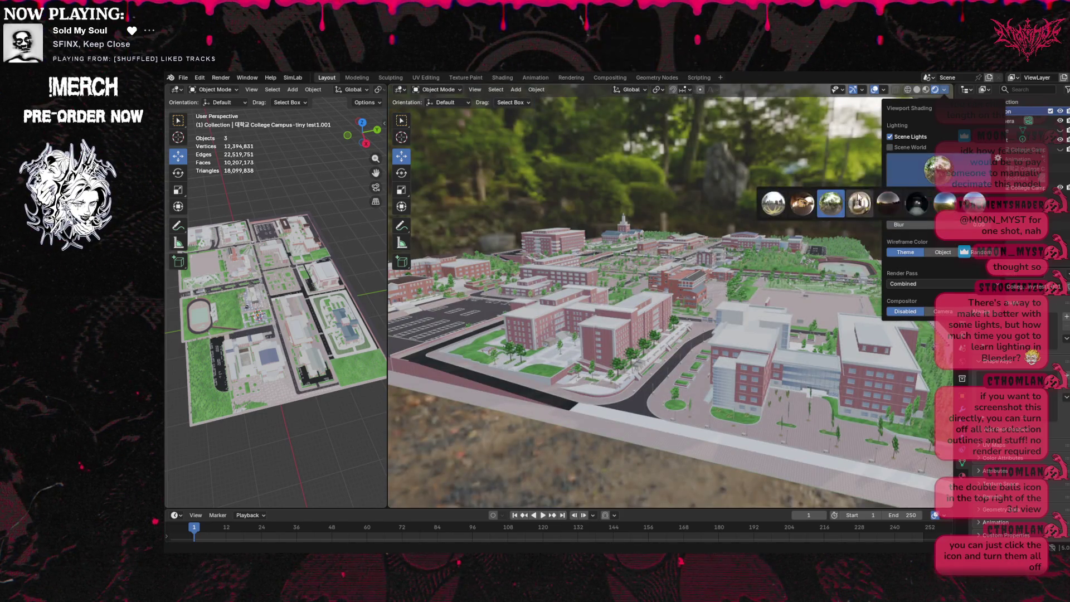
click(783, 201)
click(938, 168)
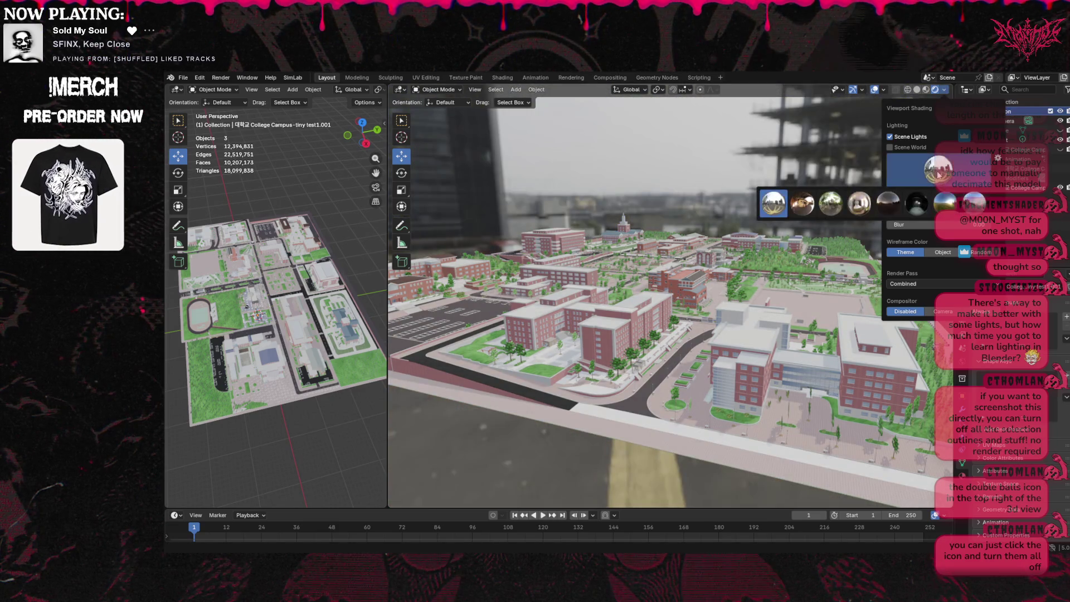
click(803, 204)
click(941, 170)
click(831, 203)
click(938, 168)
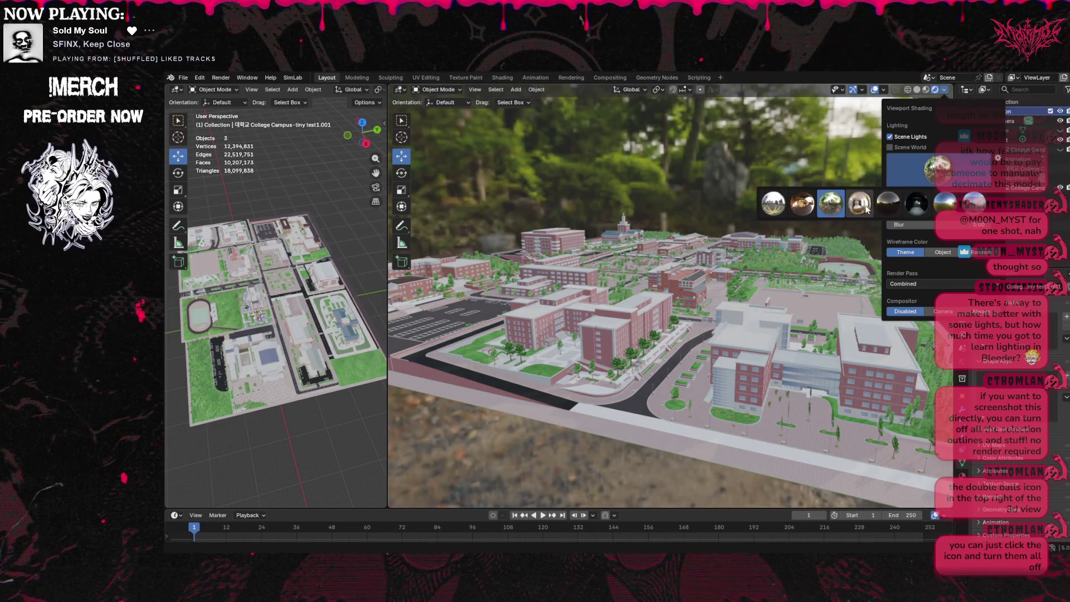
click(868, 205)
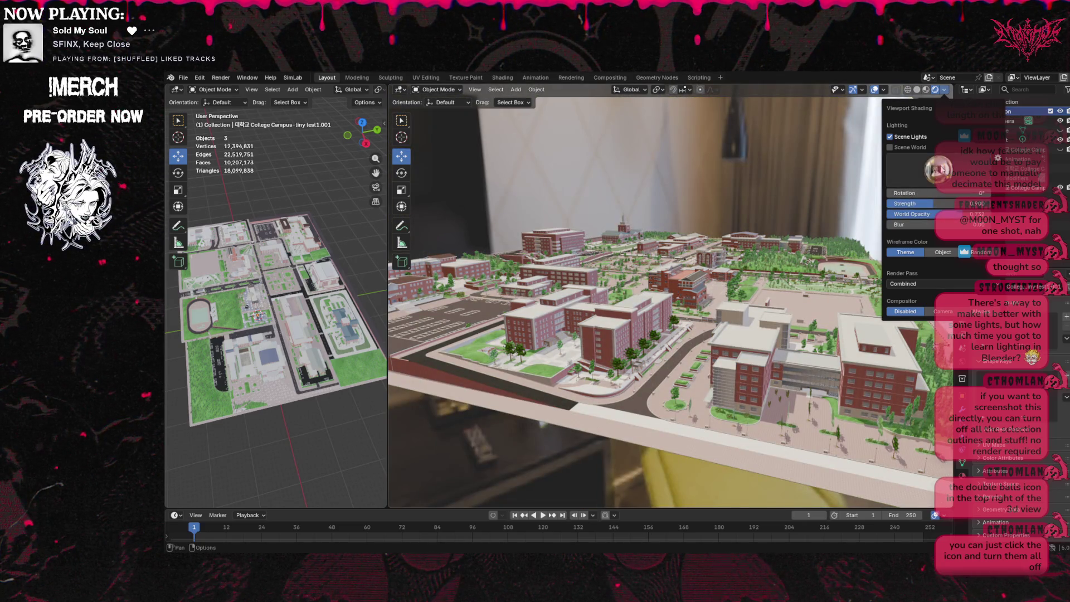
Compare the dark cloudy, brighter and foggy sky HDRIs before settling on the forest one.
click(938, 172)
click(896, 207)
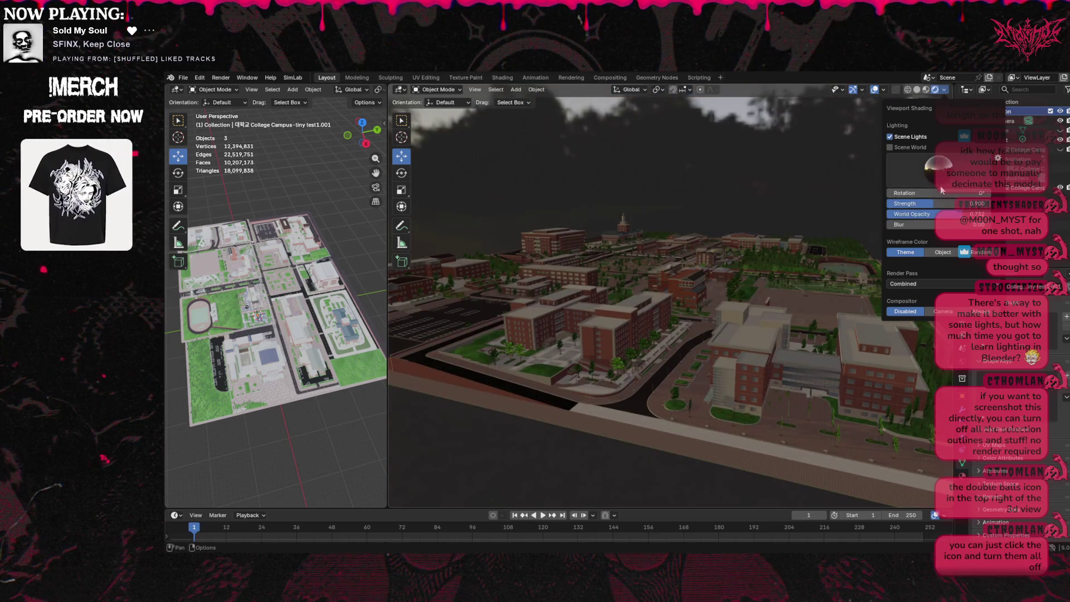
click(952, 168)
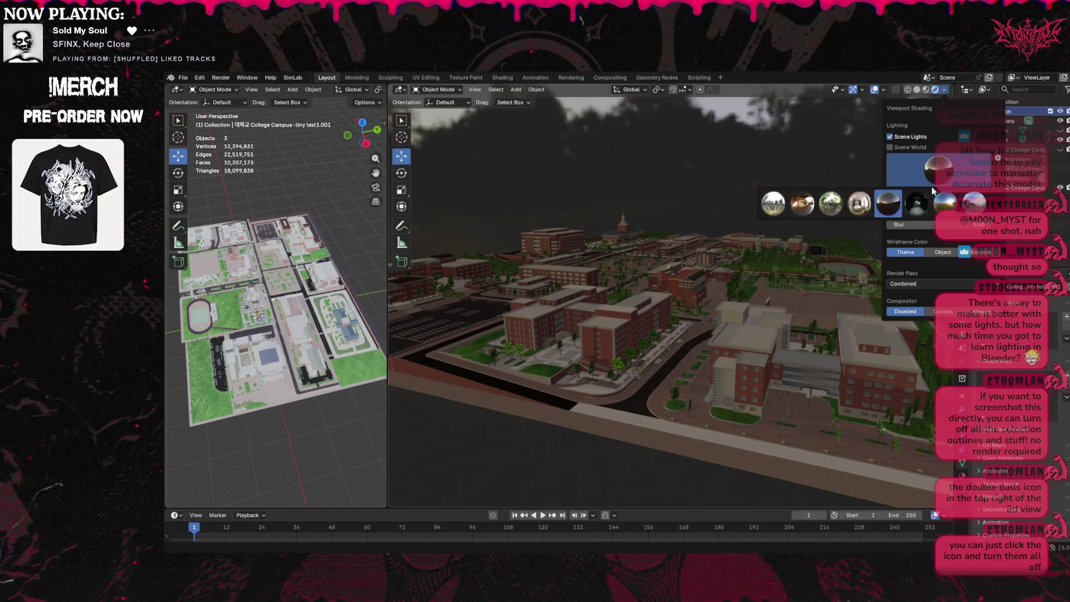
click(920, 206)
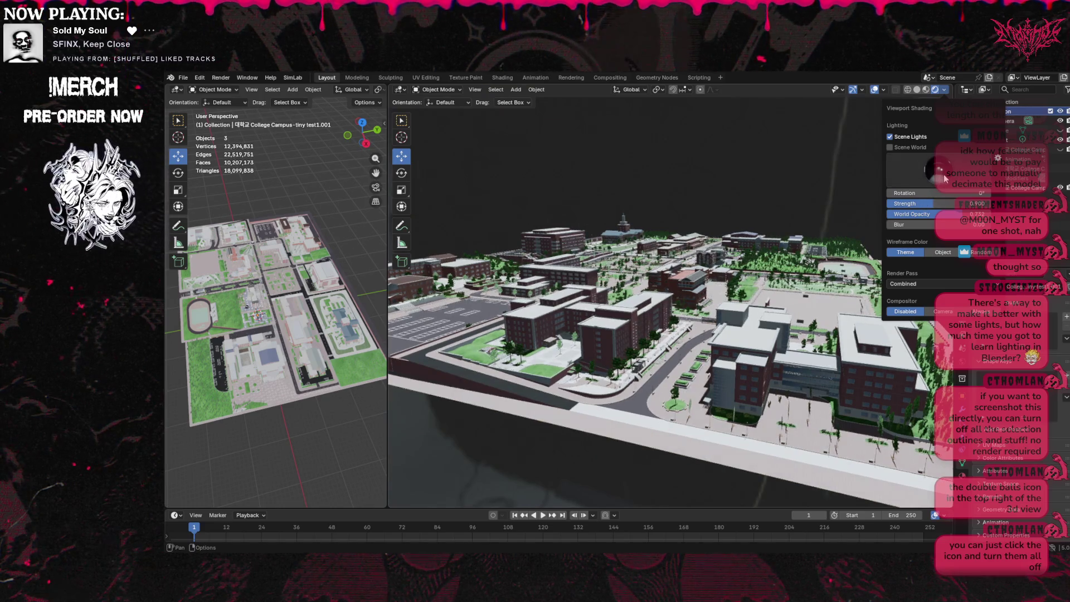
click(944, 178)
click(946, 203)
click(951, 173)
click(976, 205)
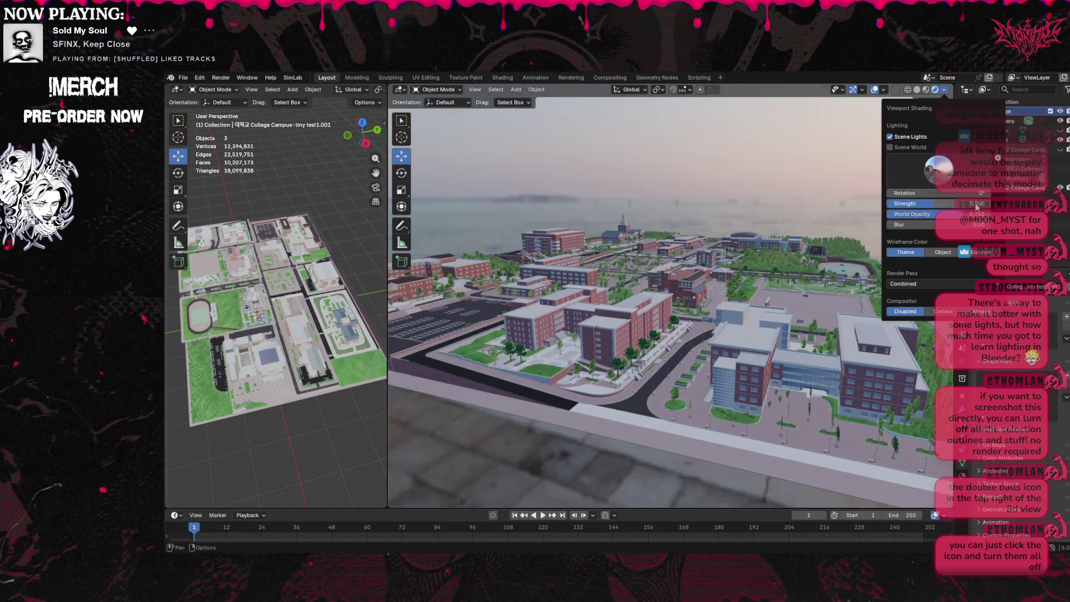
click(946, 172)
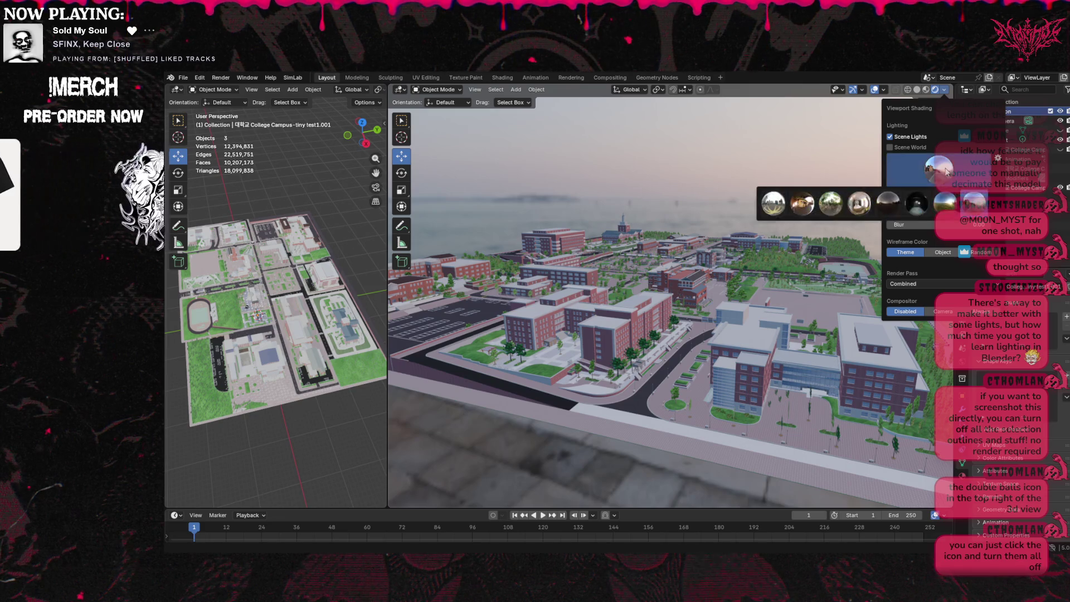
click(944, 209)
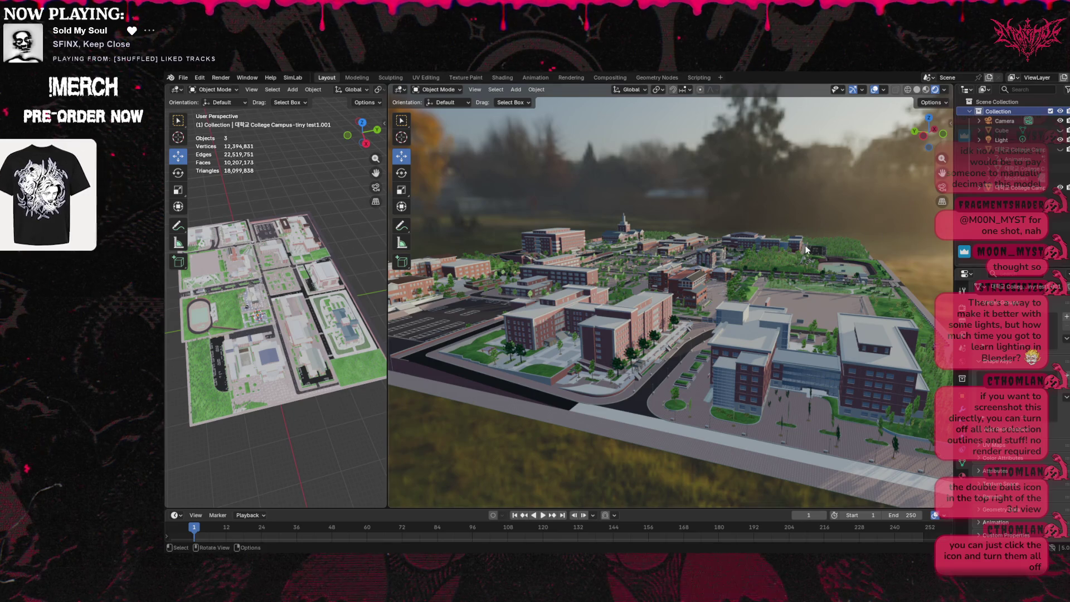
Drag the viewport divider far left to widen the campus view, then zoom and orbit closer and lower.
scroll(821, 258, up, 4)
scroll(821, 258, down, 4)
middle_drag(820, 257, 864, 263)
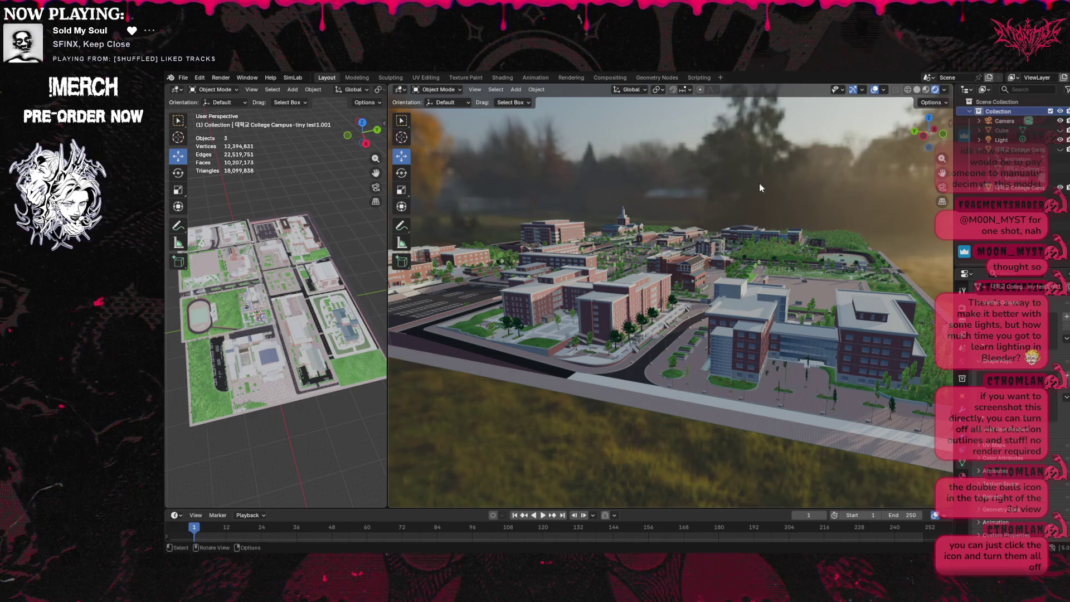
drag(388, 229, 177, 237)
scroll(921, 138, up, 3)
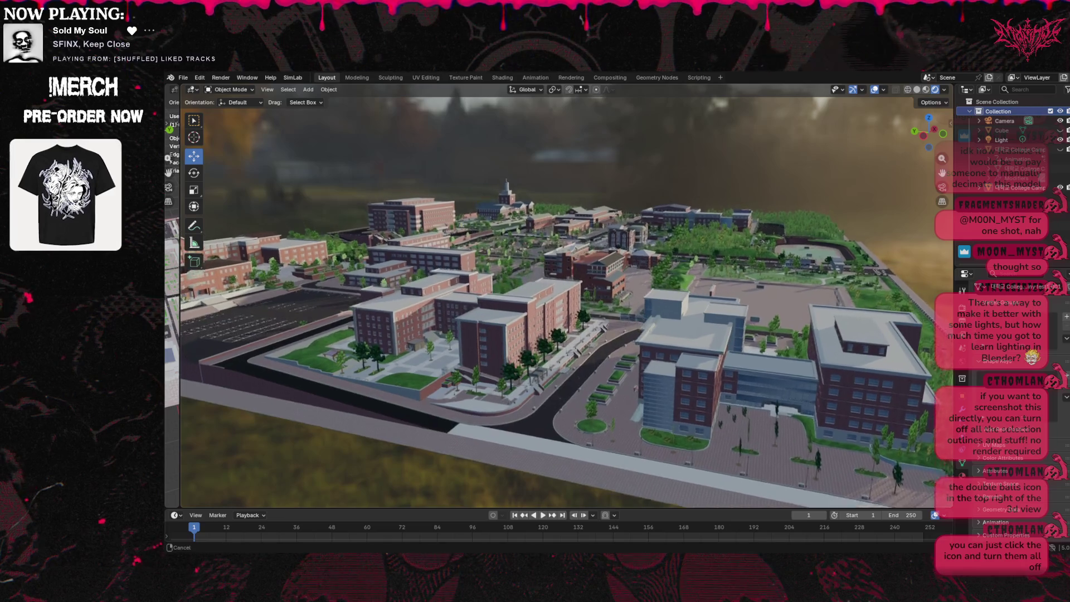
mouse_move(921, 137)
mouse_down()
mouse_move(890, 140)
mouse_move(943, 156)
mouse_move(942, 142)
mouse_up()
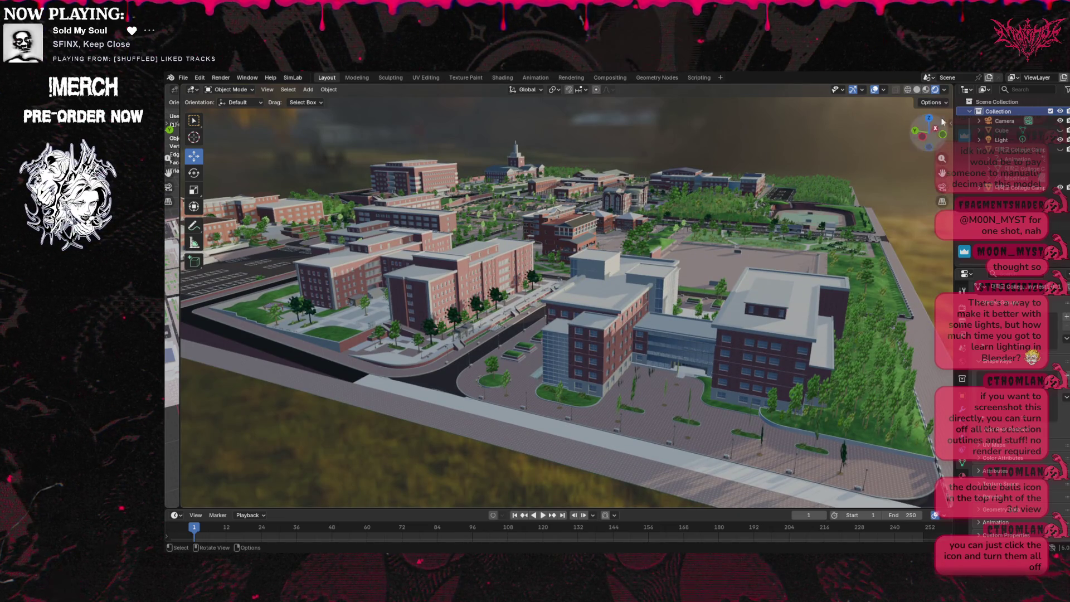
click(943, 90)
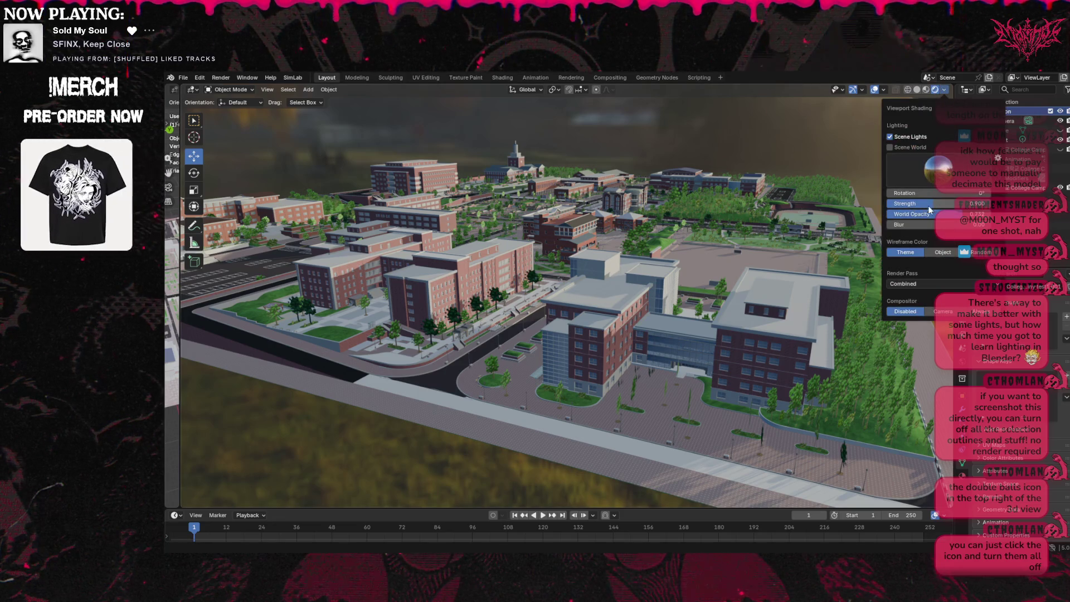
Drag World Opacity down to 0 to hide the forest HDRI backdrop.
mouse_move(929, 214)
mouse_down()
mouse_move(892, 214)
mouse_move(903, 214)
mouse_up()
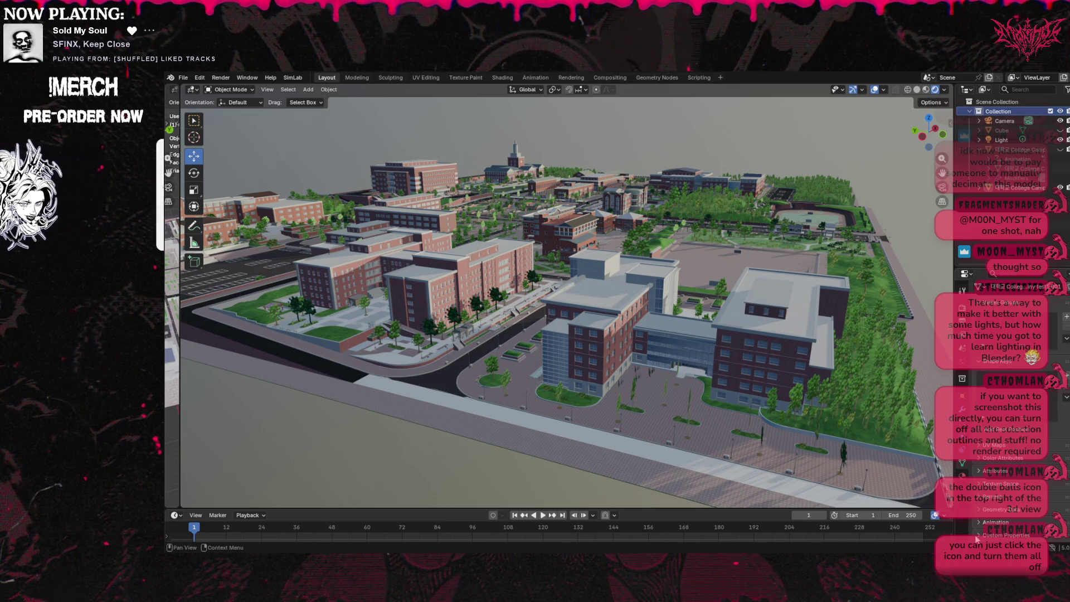
Show the Windmill.001 material settings and check the Visible Tabs list on the tab column.
click(964, 478)
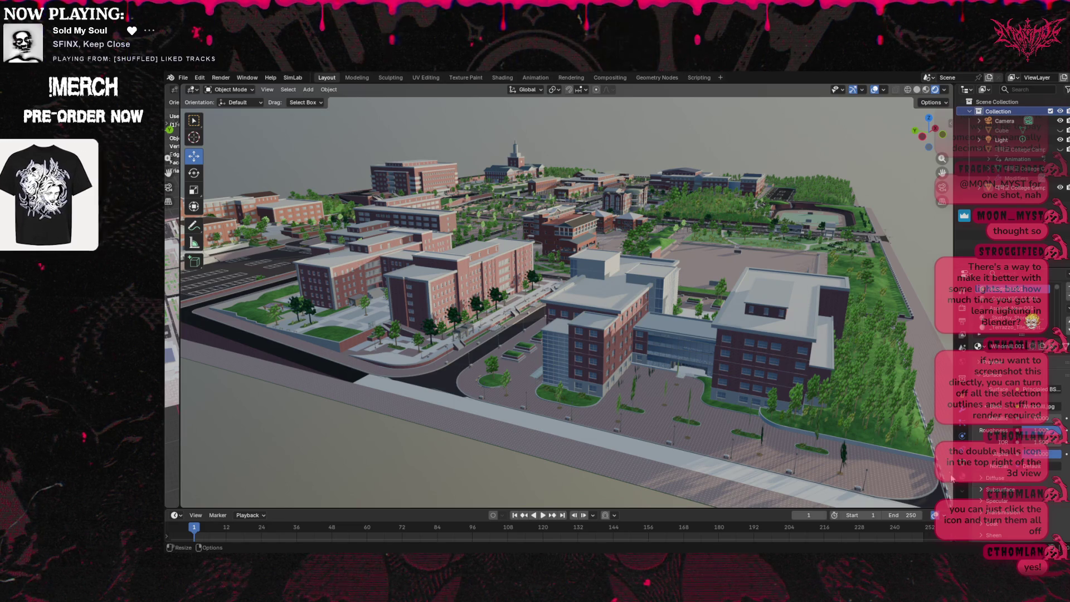
scroll(1003, 401, down, 3)
scroll(1014, 479, down, 8)
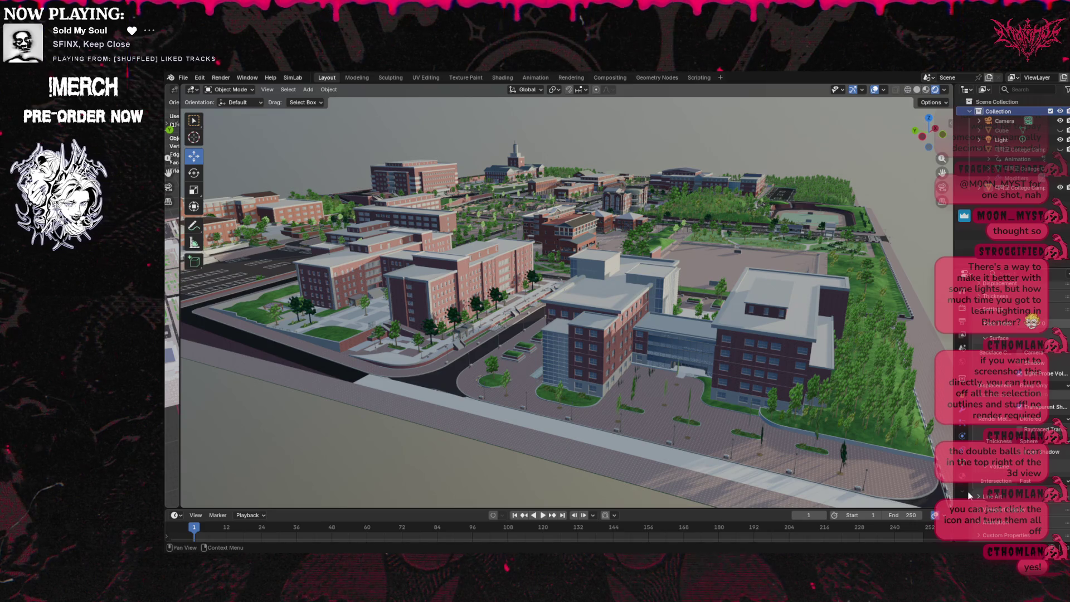
right_click(963, 488)
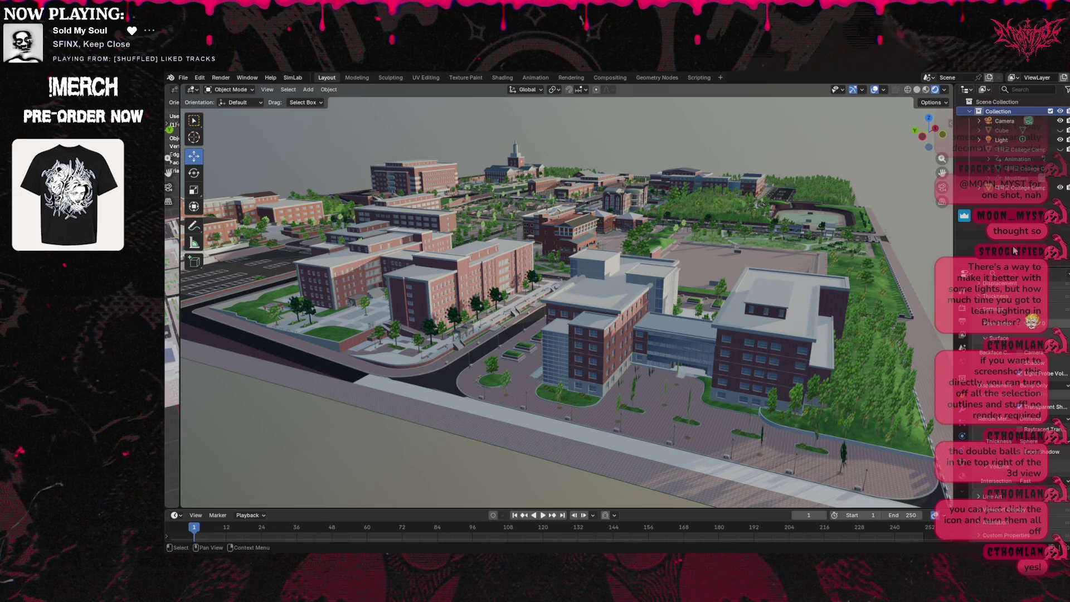
scroll(865, 234, down, 4)
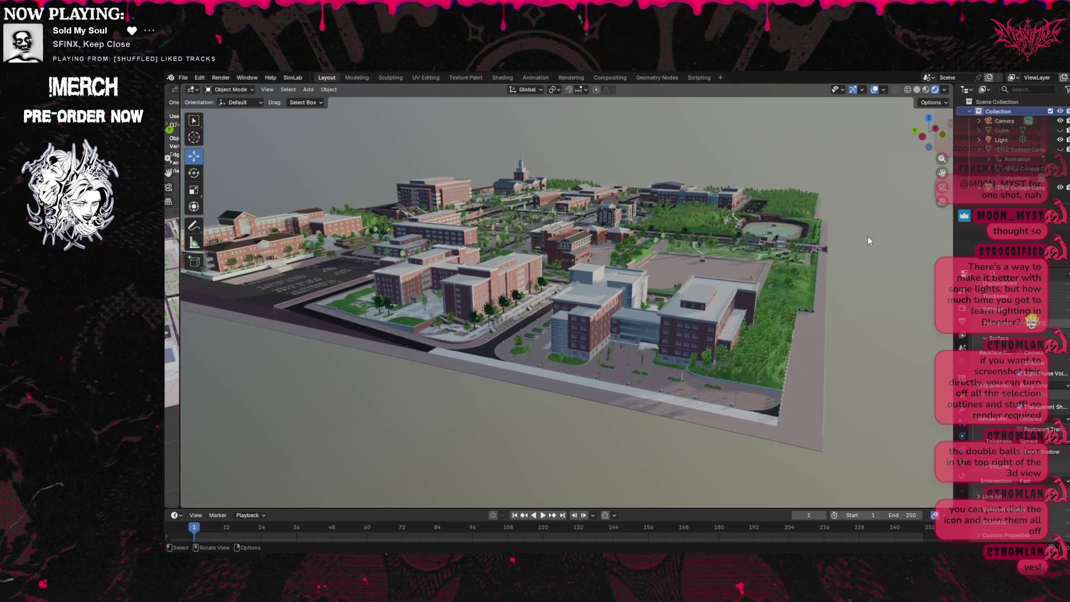
Make College Camp active in the Outliner and save as small campus scene.blend with Ctrl+S.
scroll(473, 152, up, 3)
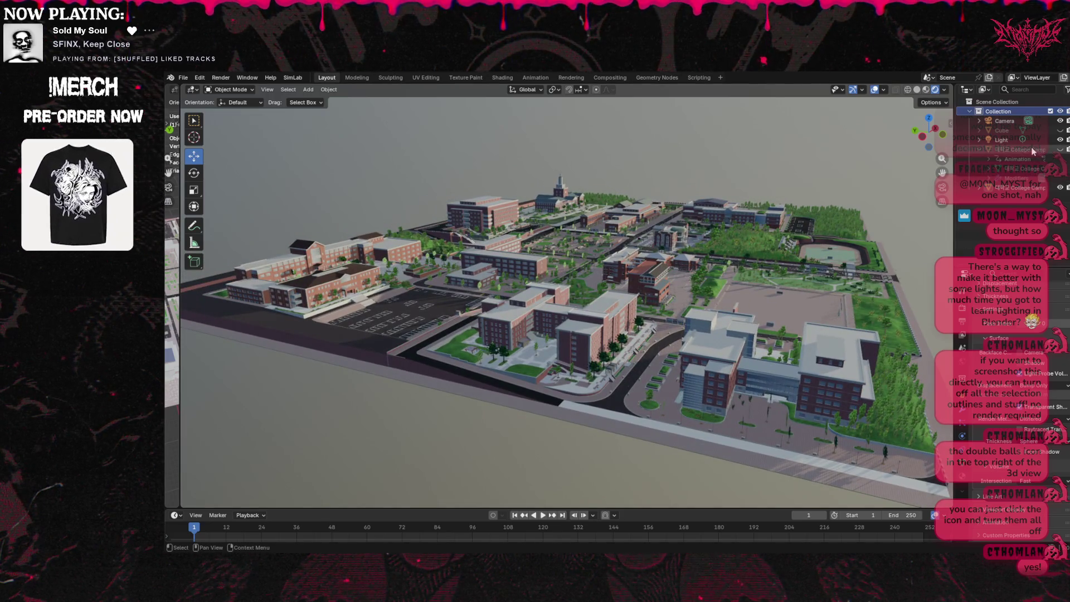
right_click(1003, 174)
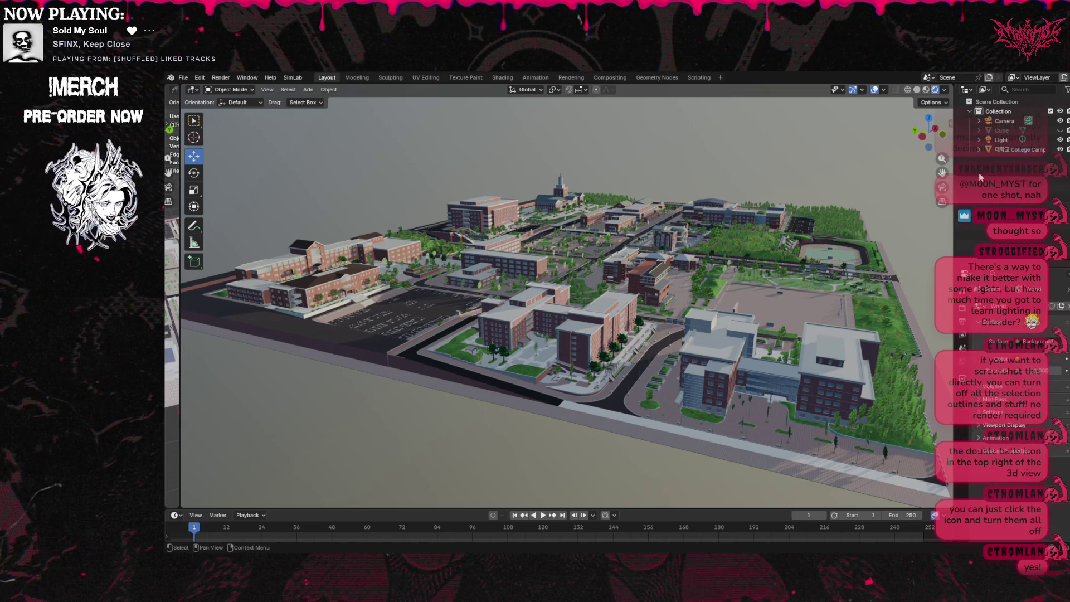
click(1009, 147)
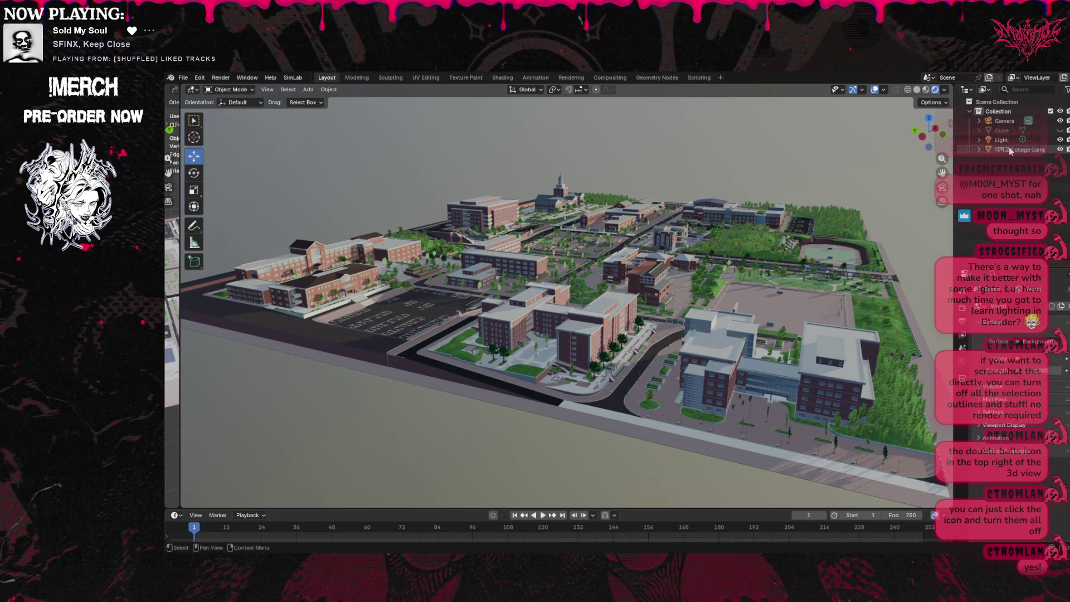
click(198, 78)
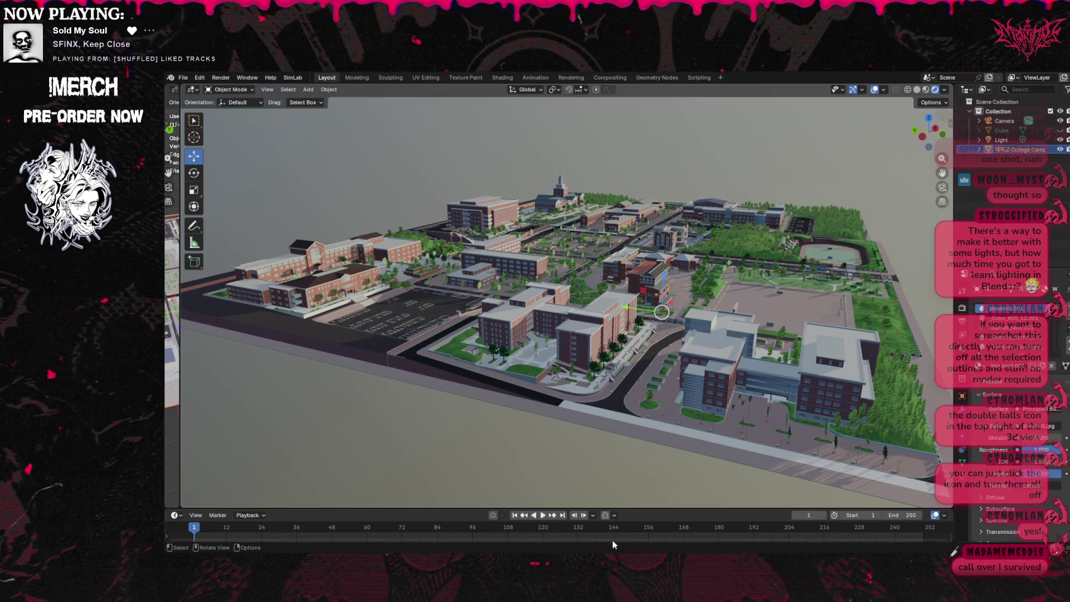
key(ctrl+s)
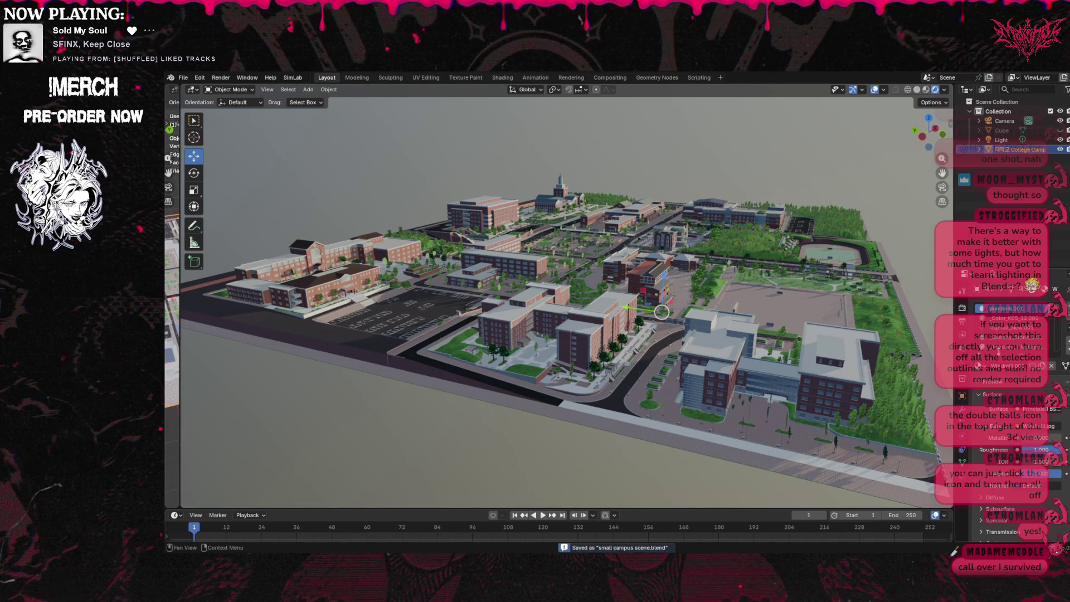
Click Collection in the Outliner to deselect the campus, then orbit the view slightly.
click(1009, 111)
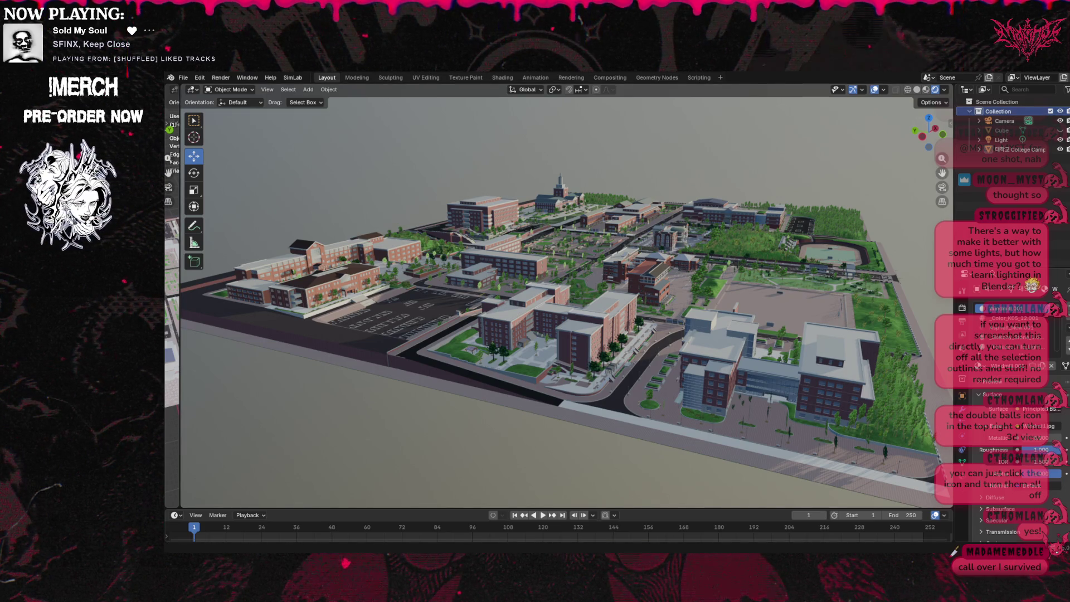
key(shift)
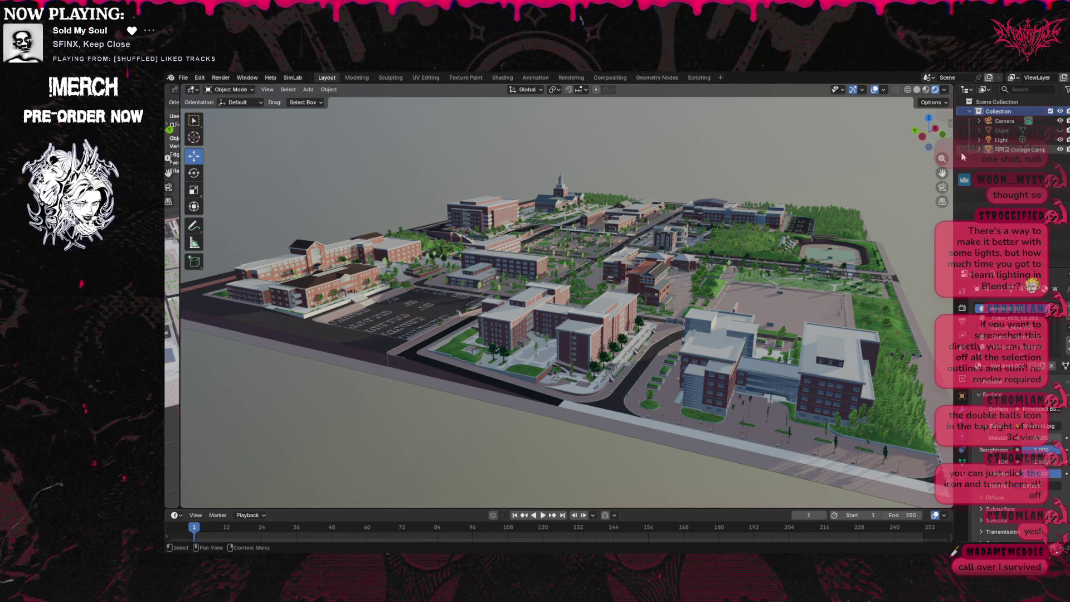
mouse_move(940, 133)
mouse_down()
mouse_move(915, 137)
mouse_move(936, 137)
mouse_up()
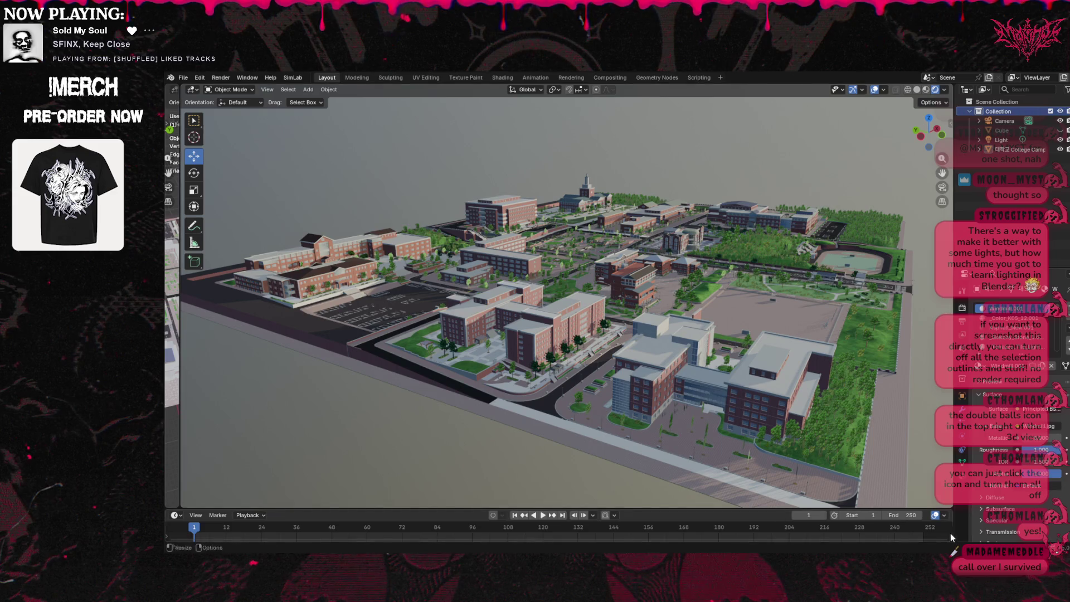
Close the timeline area so the campus viewport extends to the bottom of the window.
click(176, 515)
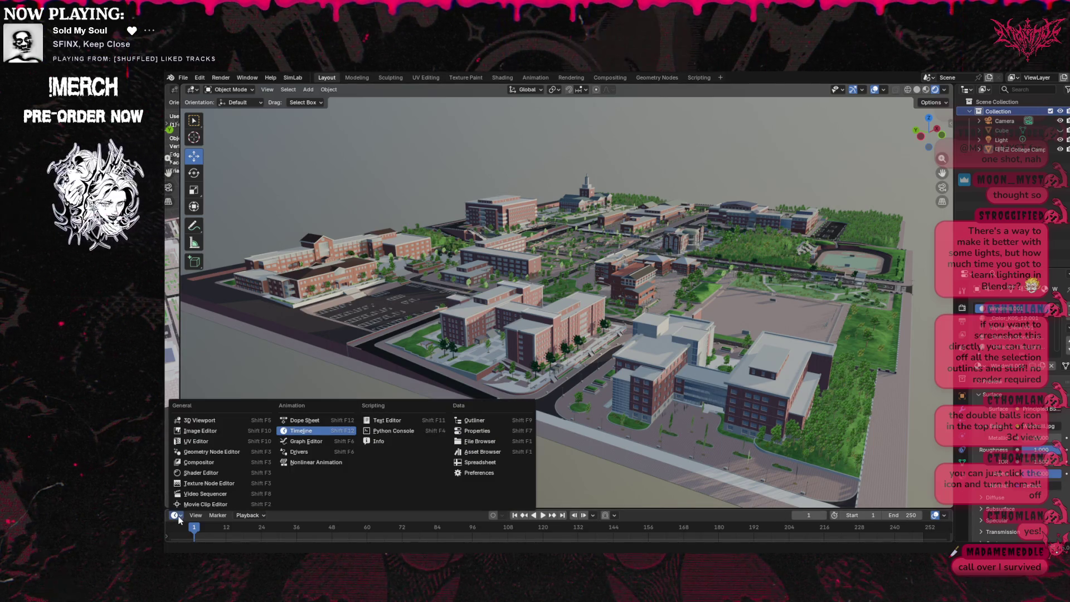
click(303, 431)
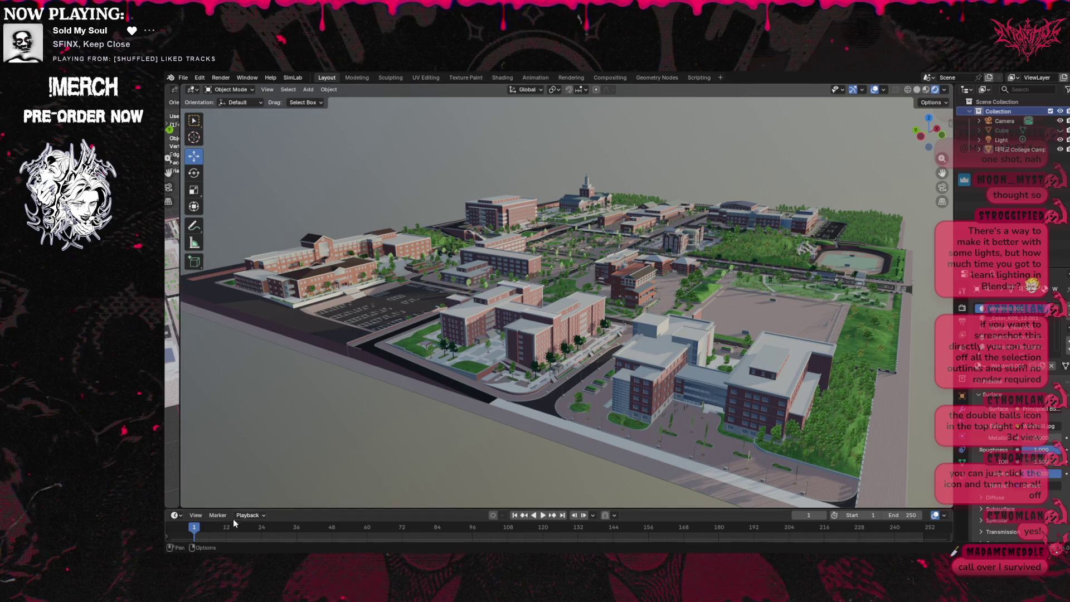
right_click(311, 520)
right_click(269, 527)
click(254, 541)
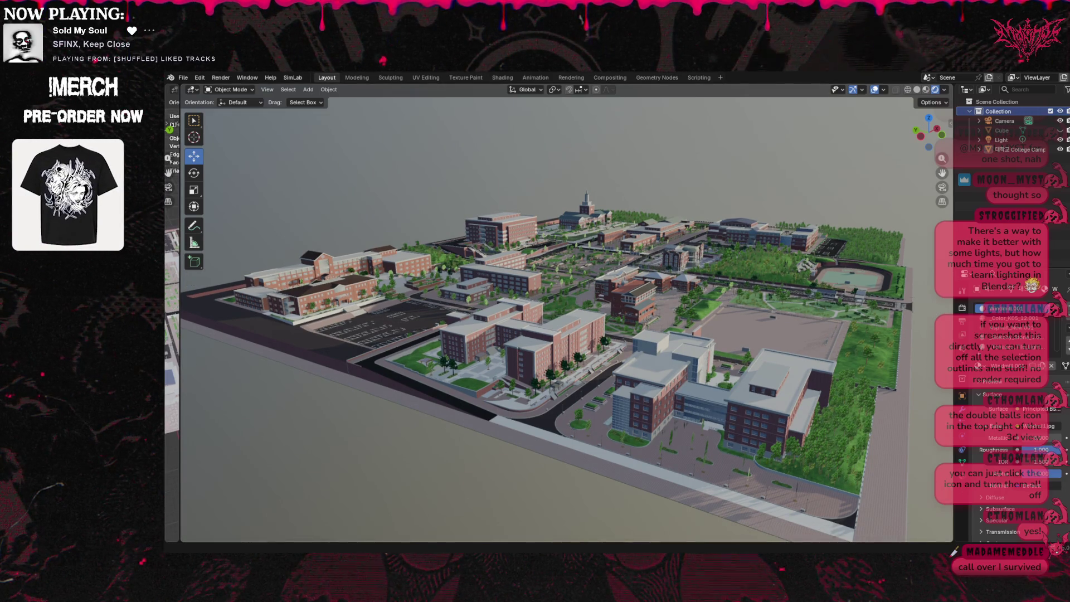
Widen the narrow left-hand strip by dragging its border to the right.
right_click(170, 372)
key(Escape)
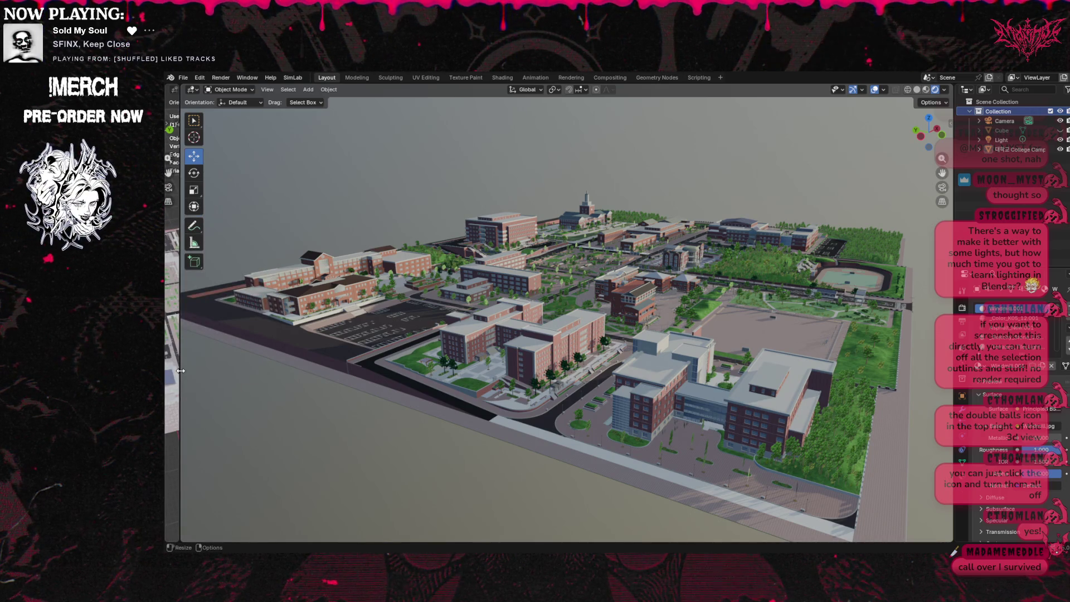
drag(181, 371, 194, 328)
Merge the thin left strips into the main viewport so it spans the full window width.
right_click(194, 327)
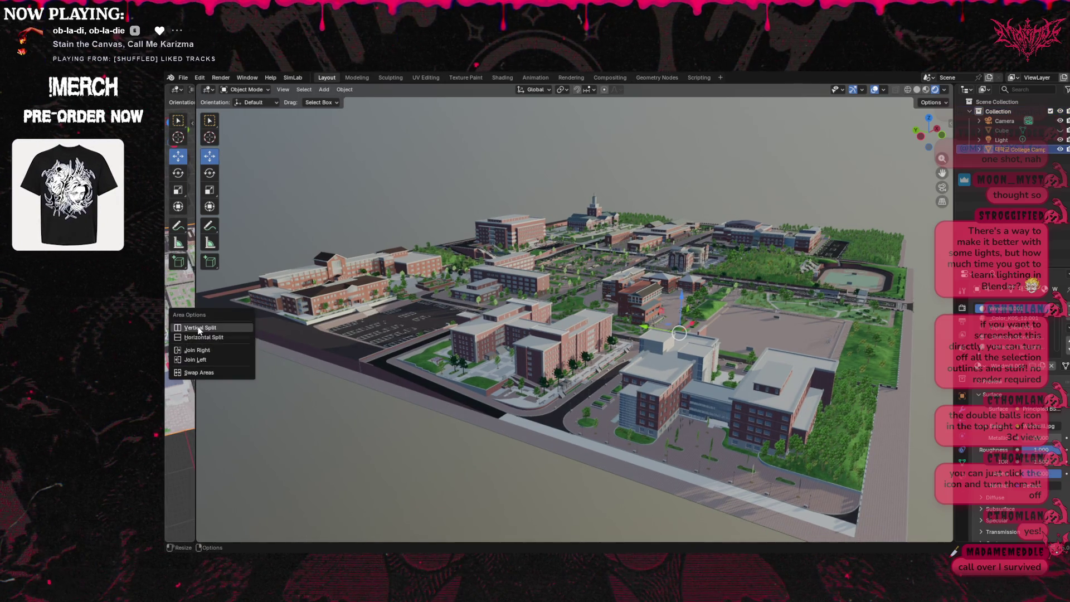
click(196, 338)
click(188, 328)
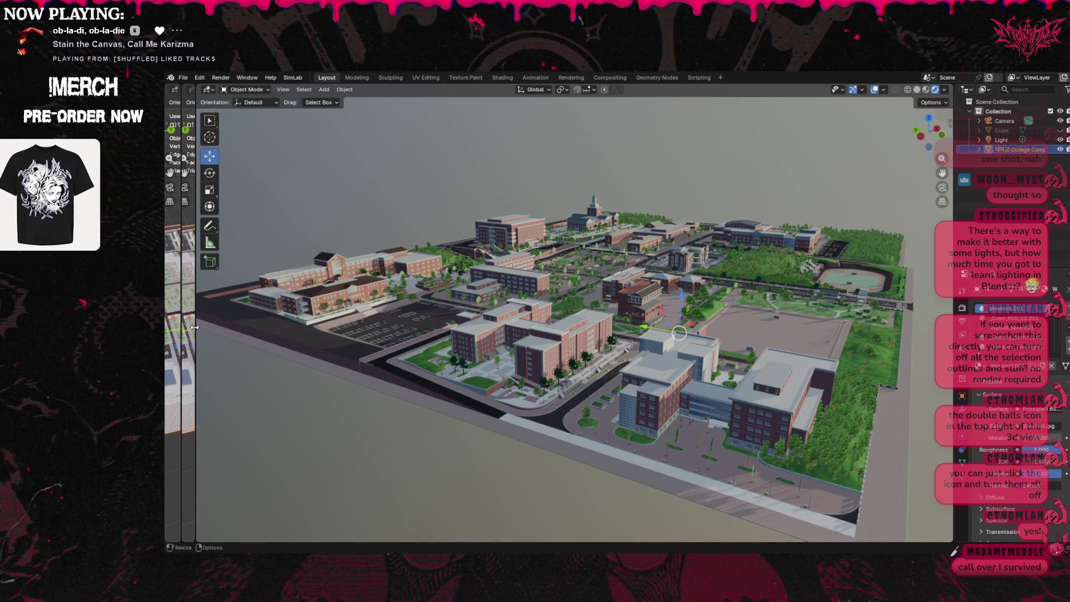
right_click(181, 324)
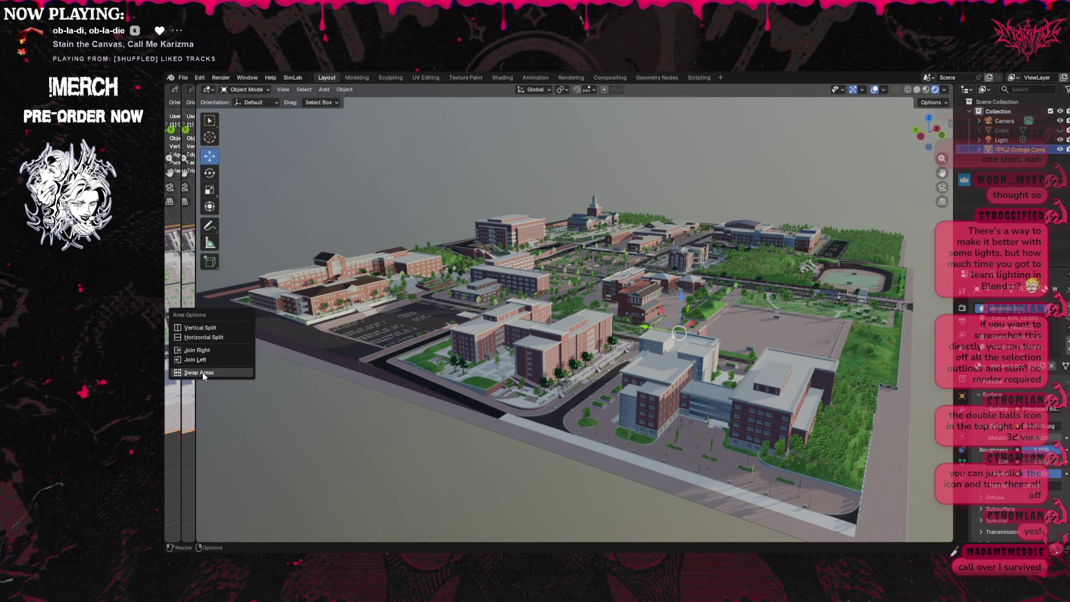
click(201, 349)
right_click(182, 343)
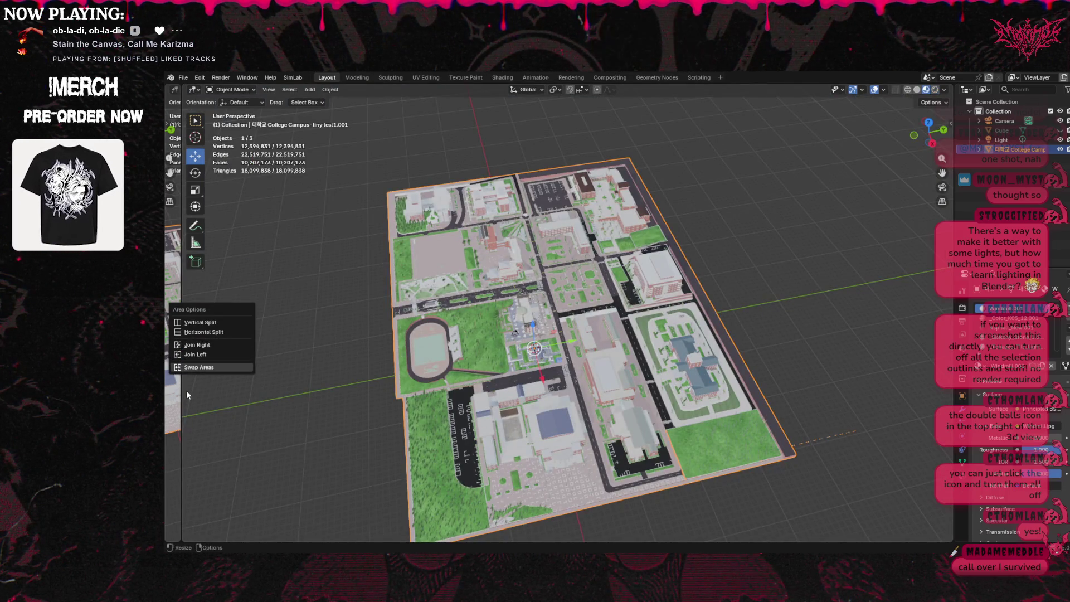
click(199, 354)
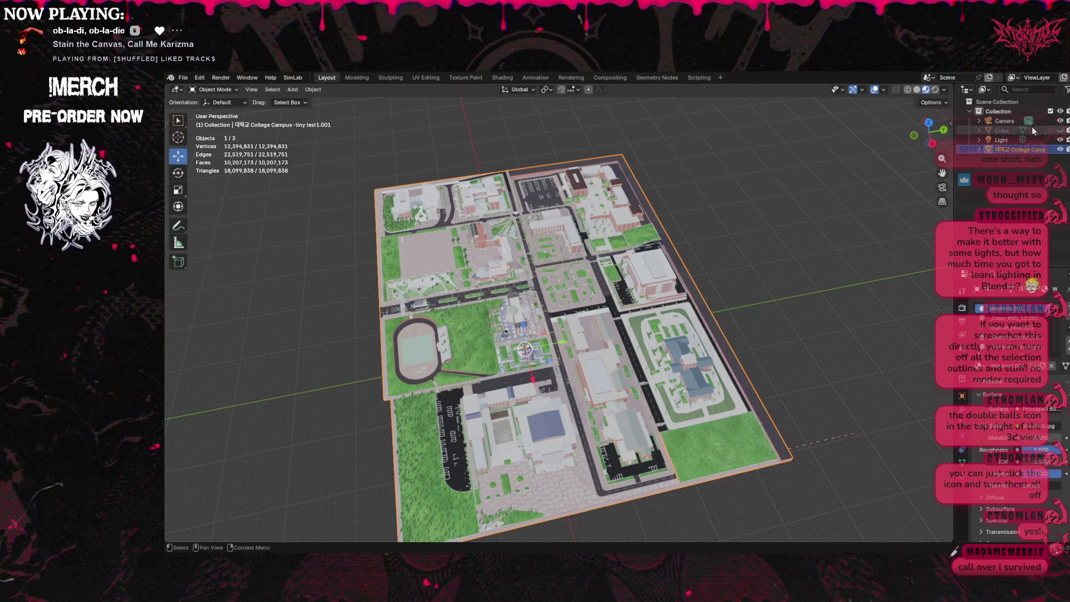
Orbit to a low side angle on the campus and switch to Rendered shading.
mouse_move(922, 135)
mouse_down()
mouse_move(886, 101)
mouse_move(892, 84)
mouse_move(906, 114)
mouse_up()
mouse_move(615, 340)
mouse_down()
mouse_move(457, 355)
mouse_move(923, 134)
mouse_up()
click(935, 90)
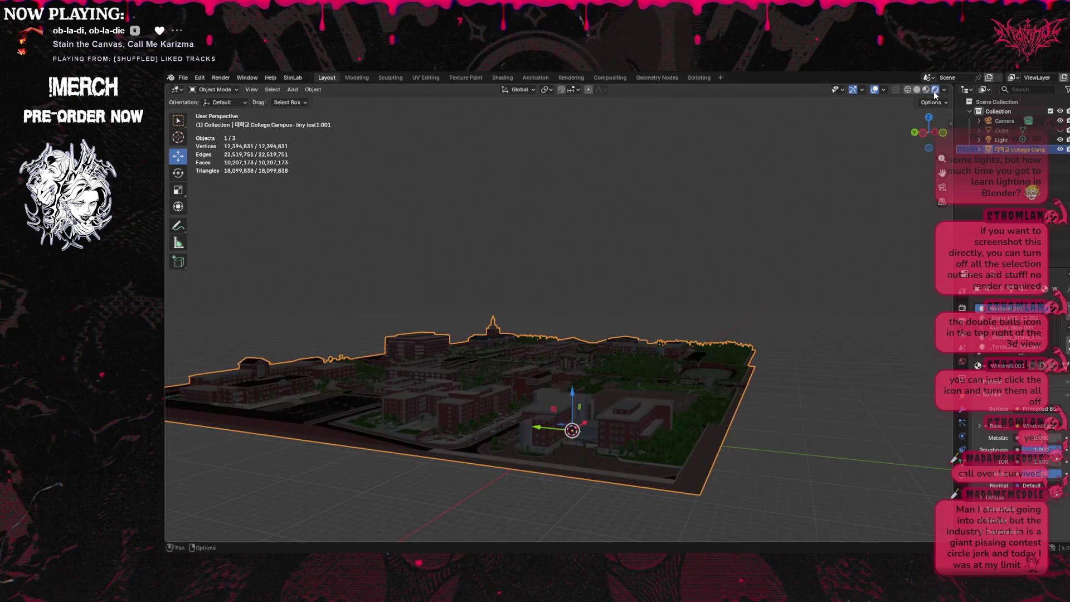
Turn off Scene World and Scene Lights and light the campus with a different HDRI.
click(944, 90)
click(889, 147)
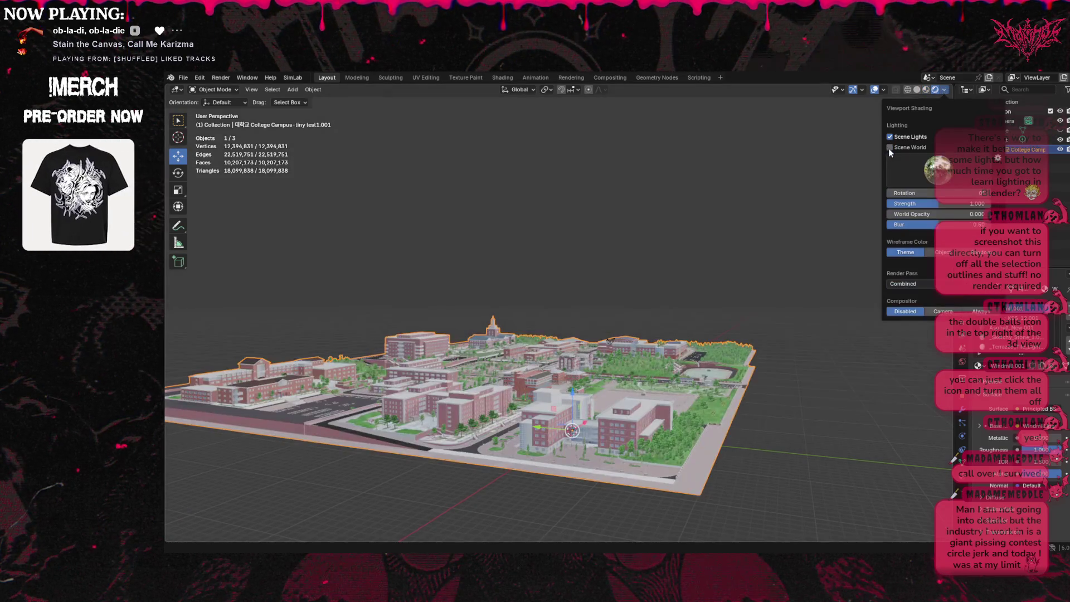
click(891, 137)
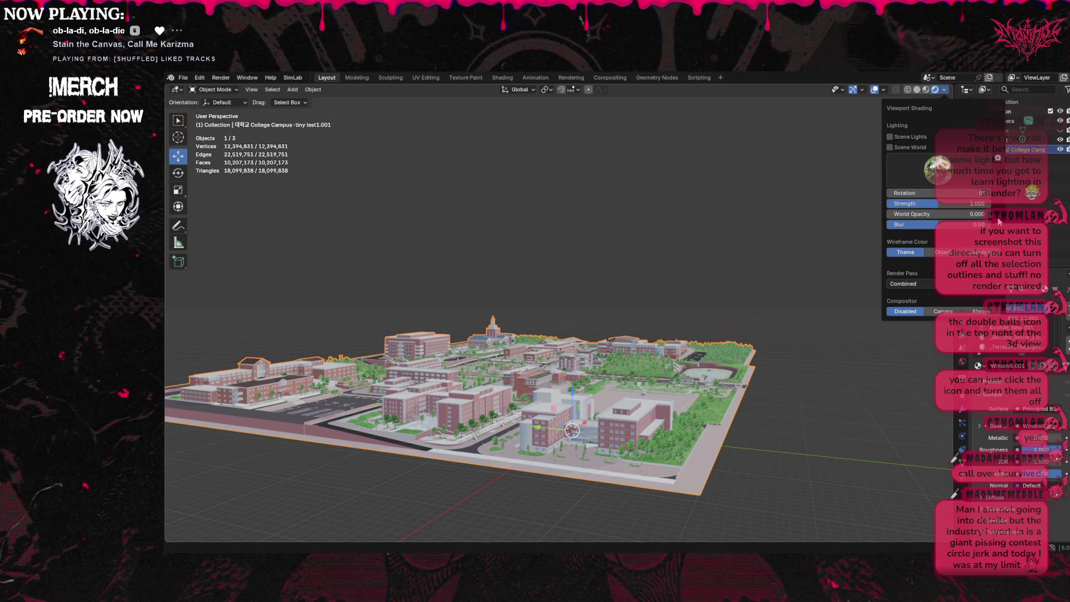
click(938, 170)
click(938, 209)
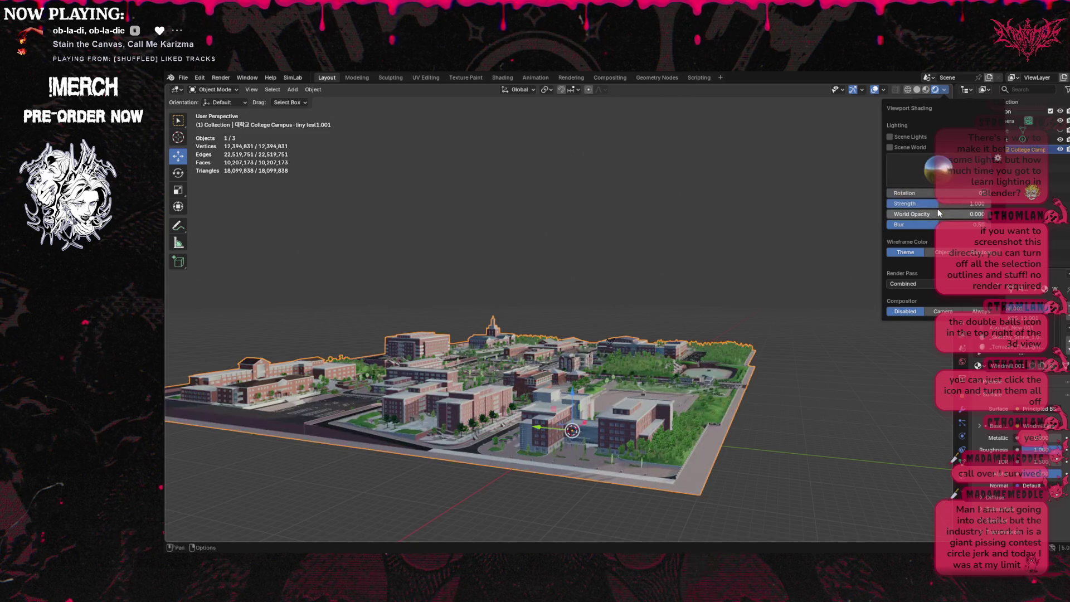
Hide the floor grid, 3D cursor, text info, statistics, selection outline, origins and other overlays.
click(885, 89)
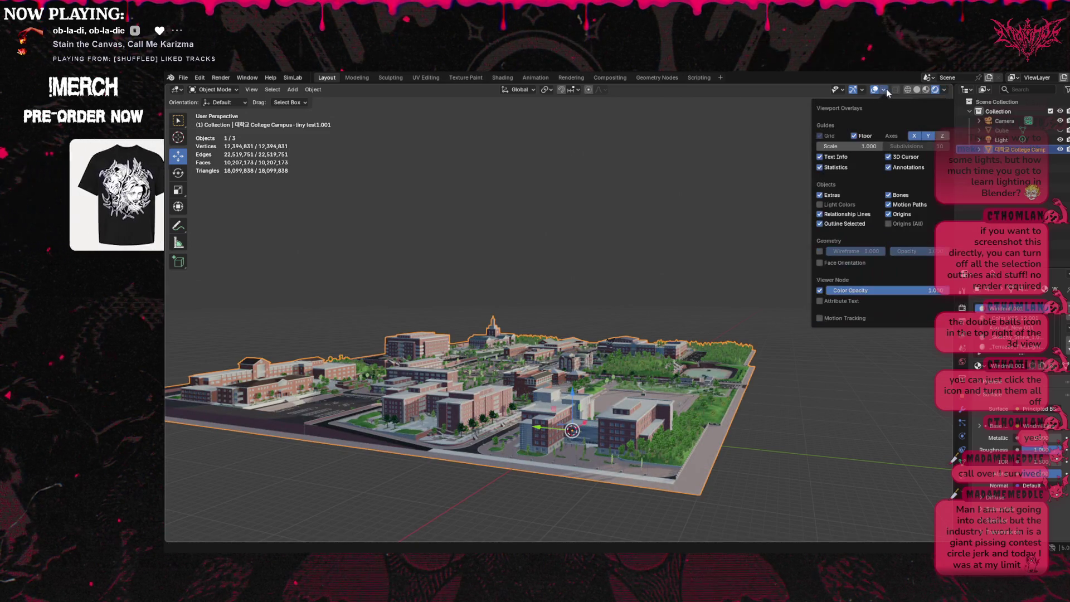
click(855, 136)
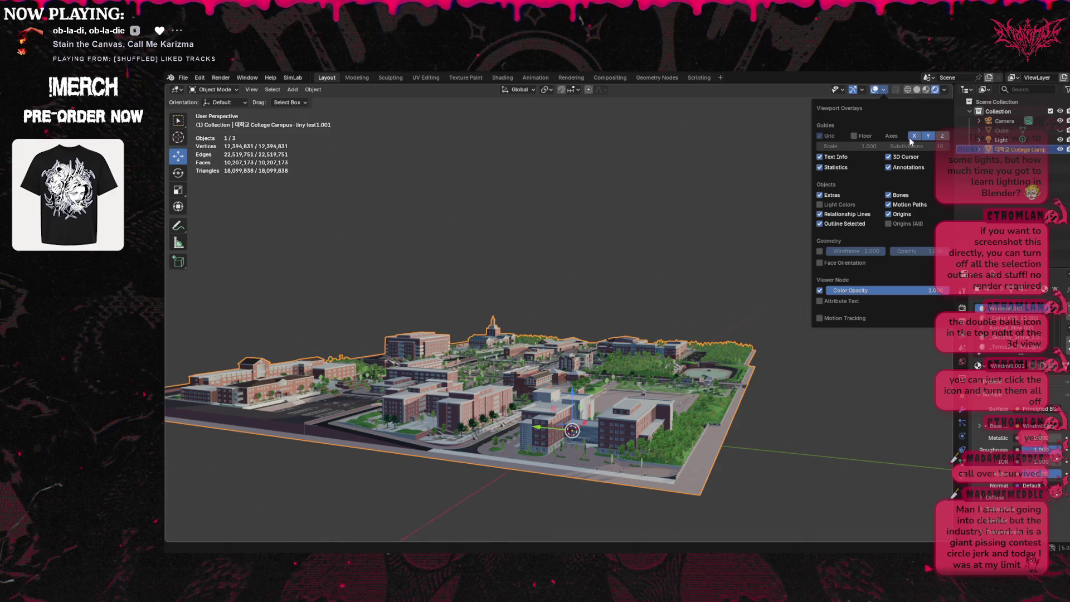
click(889, 156)
click(889, 167)
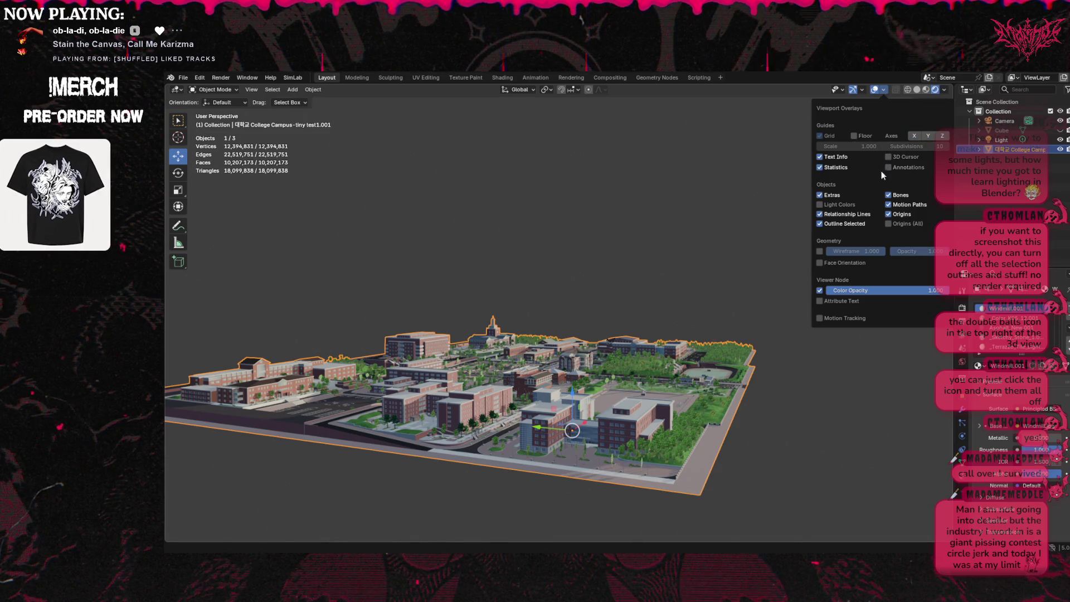
click(819, 156)
click(820, 167)
click(820, 214)
click(820, 224)
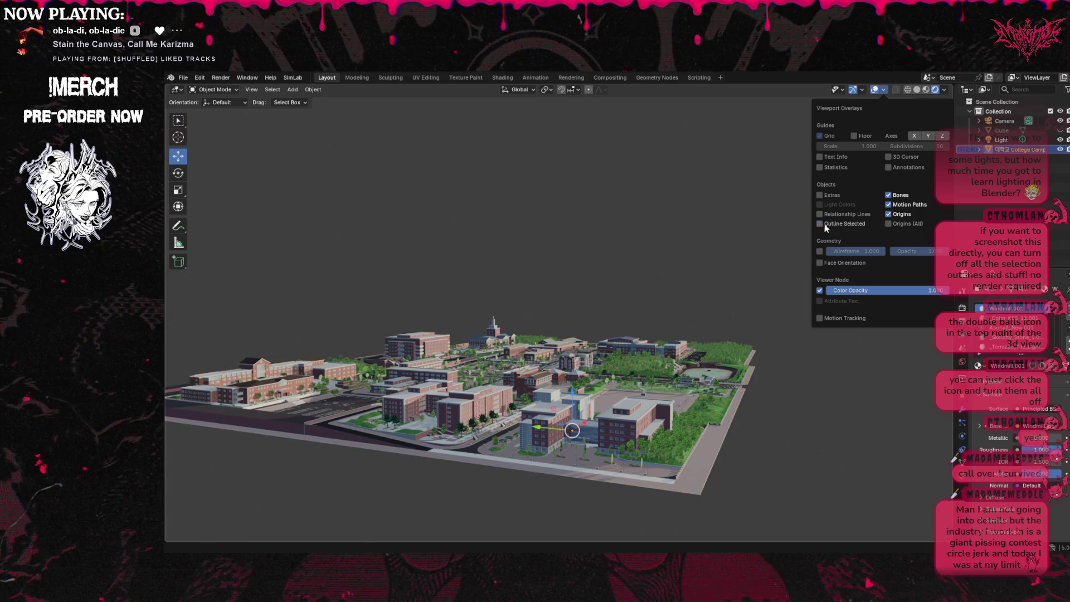
click(889, 214)
click(889, 204)
click(889, 195)
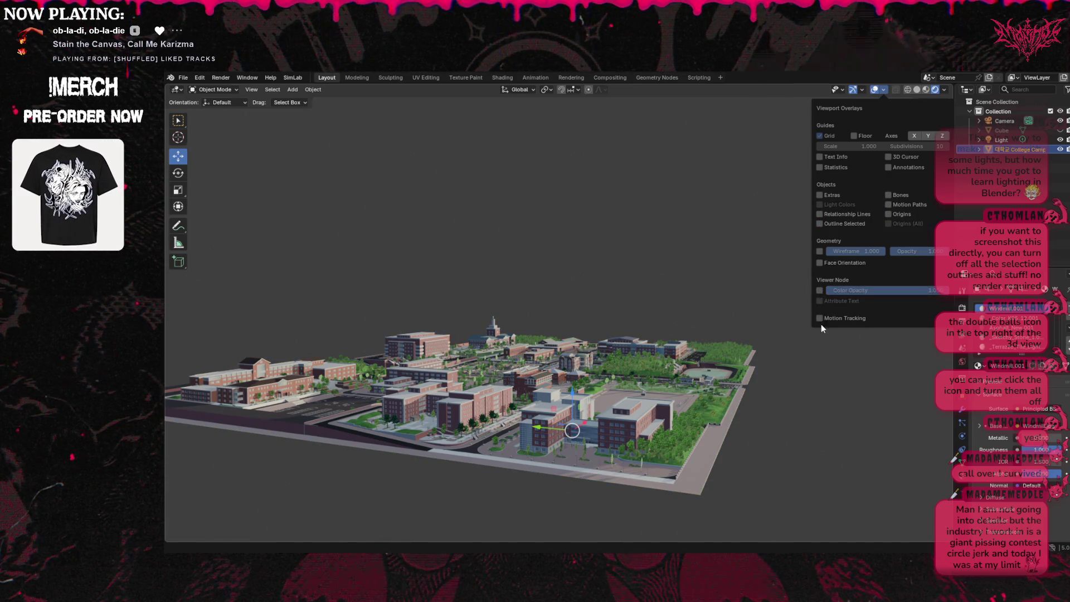
drag(929, 135, 934, 133)
mouse_move(942, 173)
mouse_down()
mouse_move(959, 168)
mouse_move(943, 174)
mouse_up()
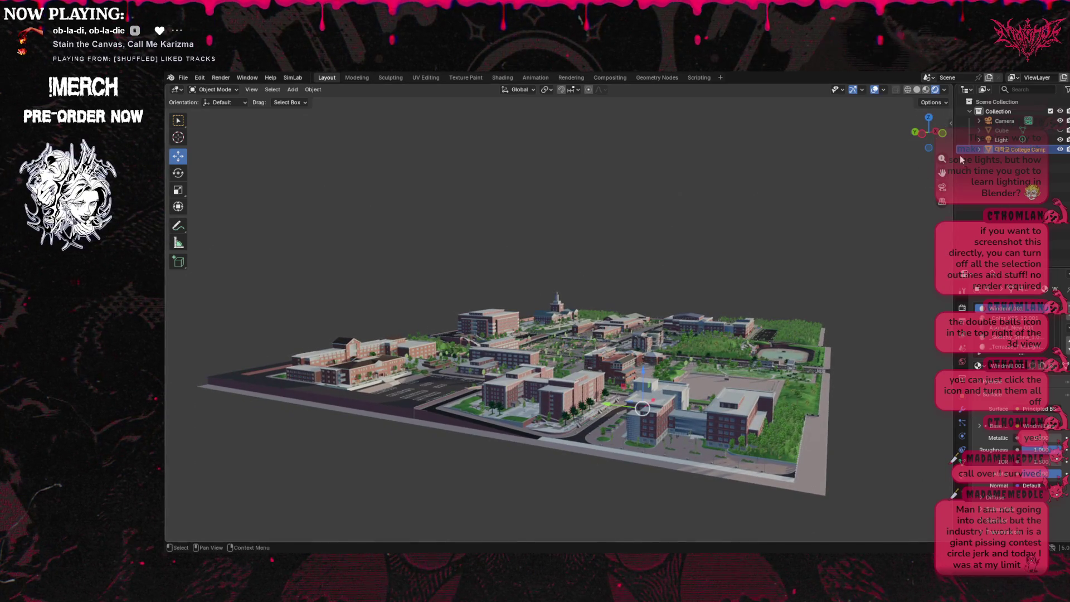
Select Scene Collection, zoom in, and orbit around to the campus's other side.
click(998, 101)
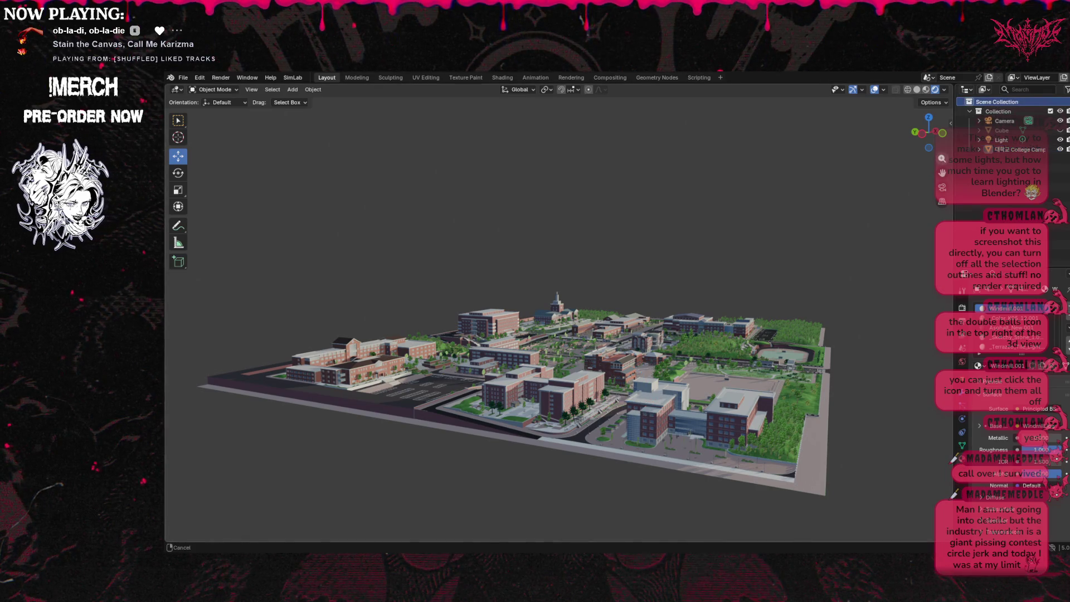
scroll(558, 362, up, 5)
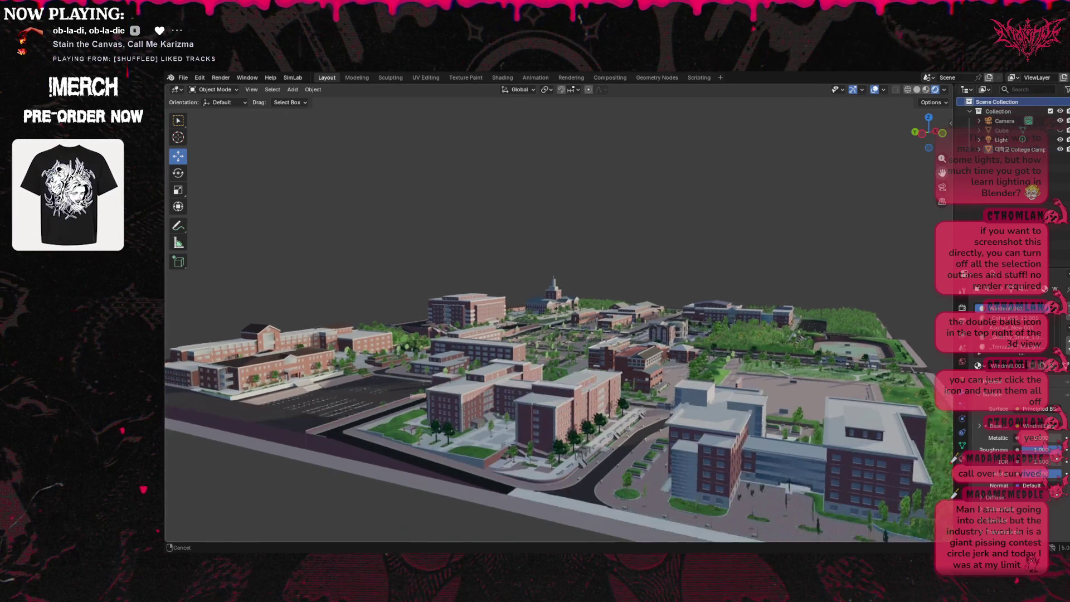
mouse_move(929, 132)
mouse_down()
mouse_move(906, 135)
mouse_move(936, 170)
mouse_move(967, 139)
mouse_up()
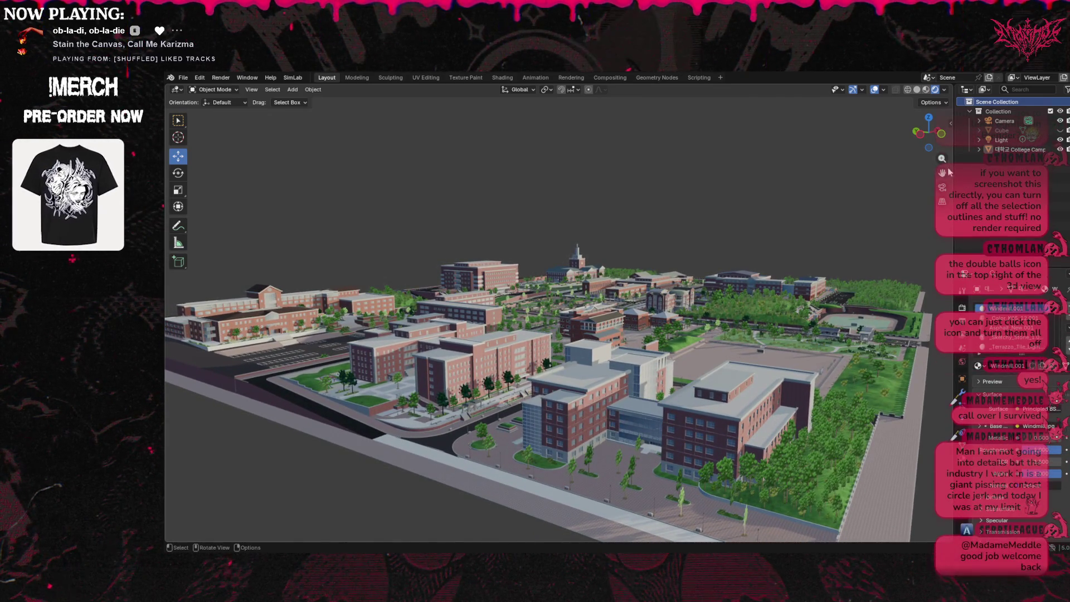
mouse_move(928, 134)
mouse_down()
mouse_move(803, 142)
mouse_move(792, 162)
mouse_move(790, 142)
mouse_move(717, 143)
mouse_up()
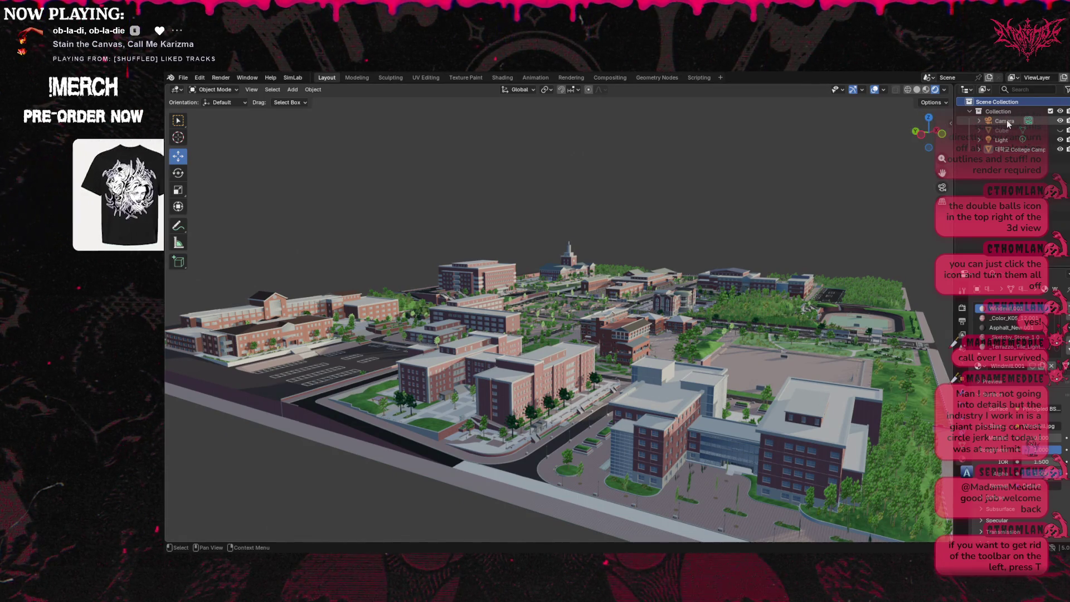
Add a camera, select Camera.001 in the outliner, and look through the camera view.
click(290, 88)
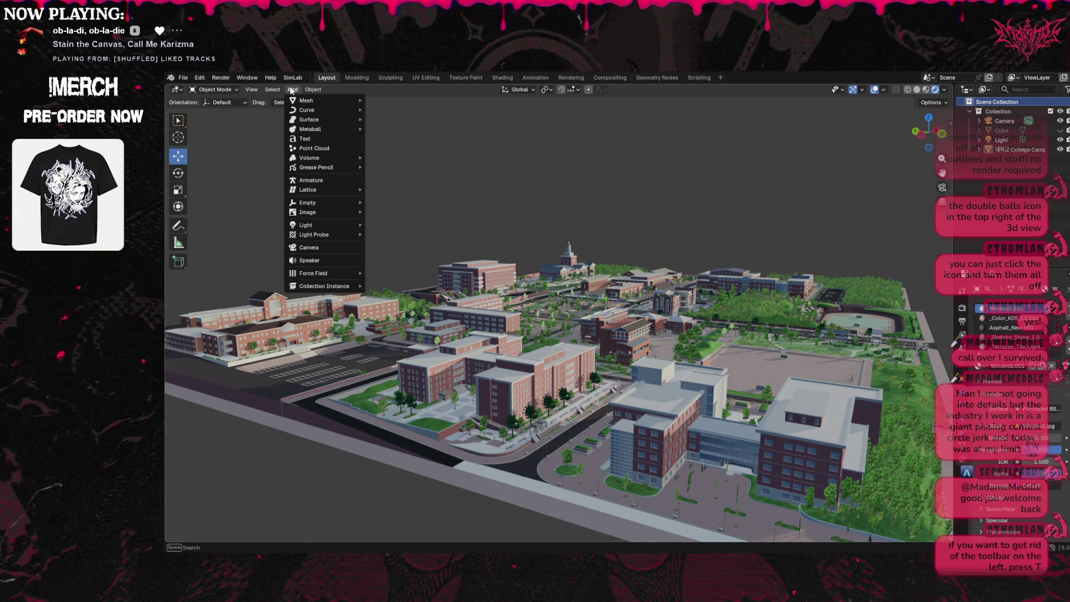
click(320, 250)
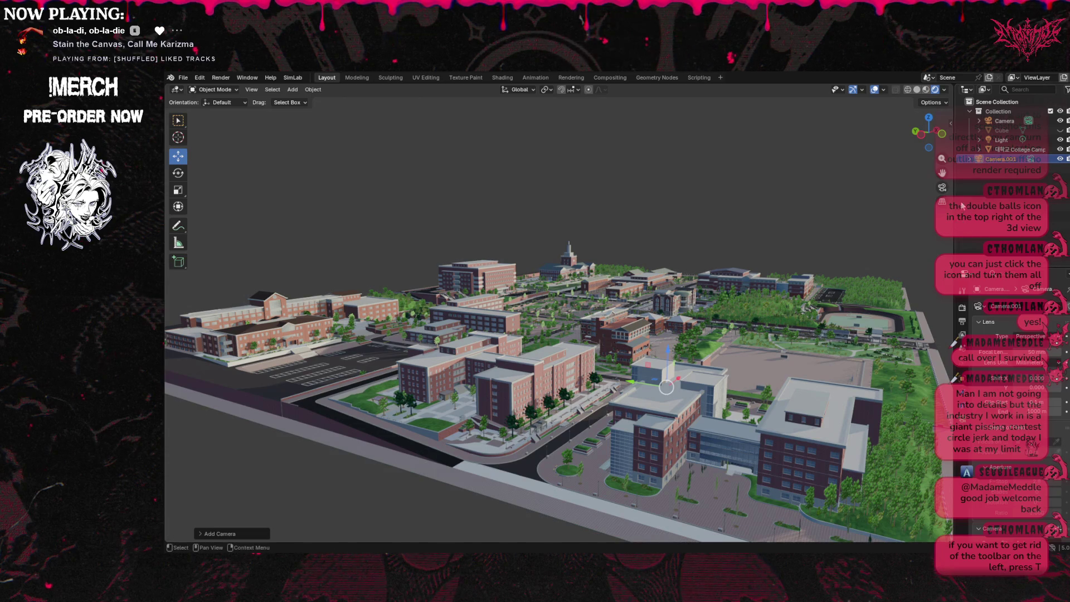
click(1005, 160)
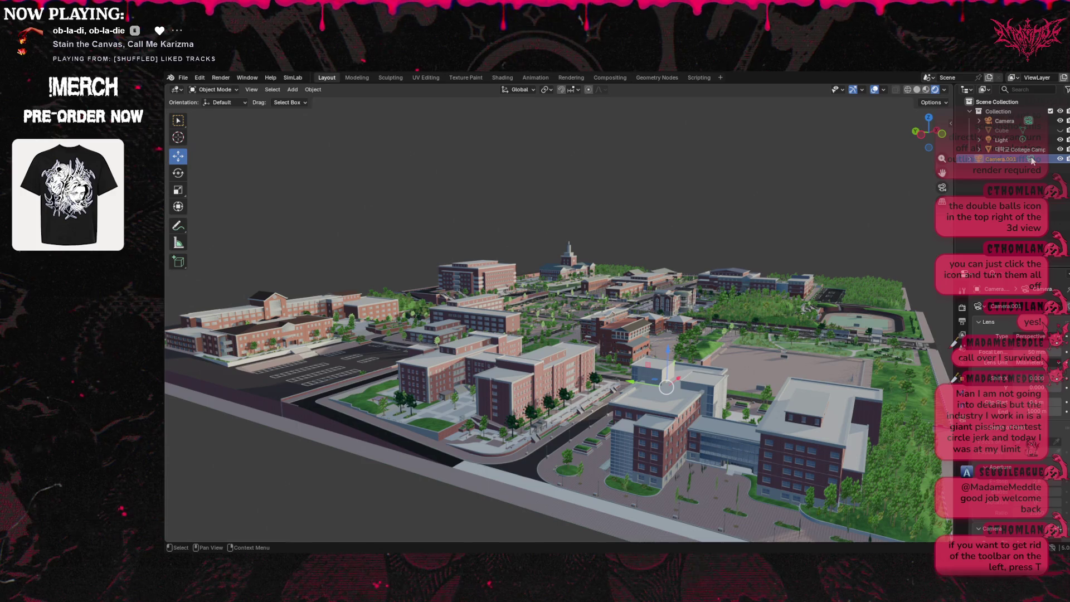
click(943, 189)
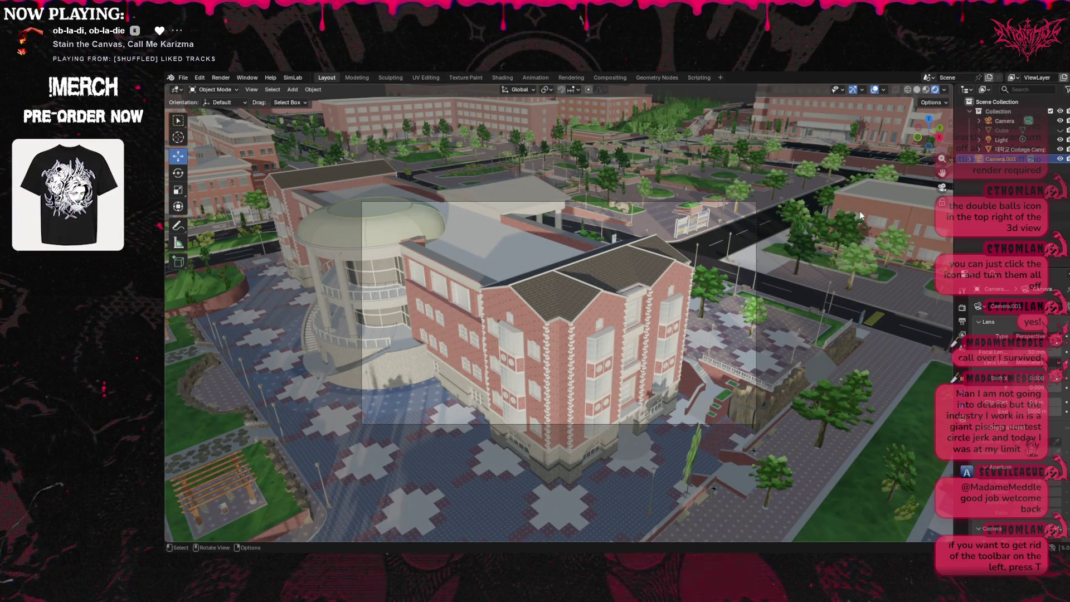
Return to the campus overview and inspect the College Camp model's modifier and world properties.
middle_drag(899, 202, 469, 354)
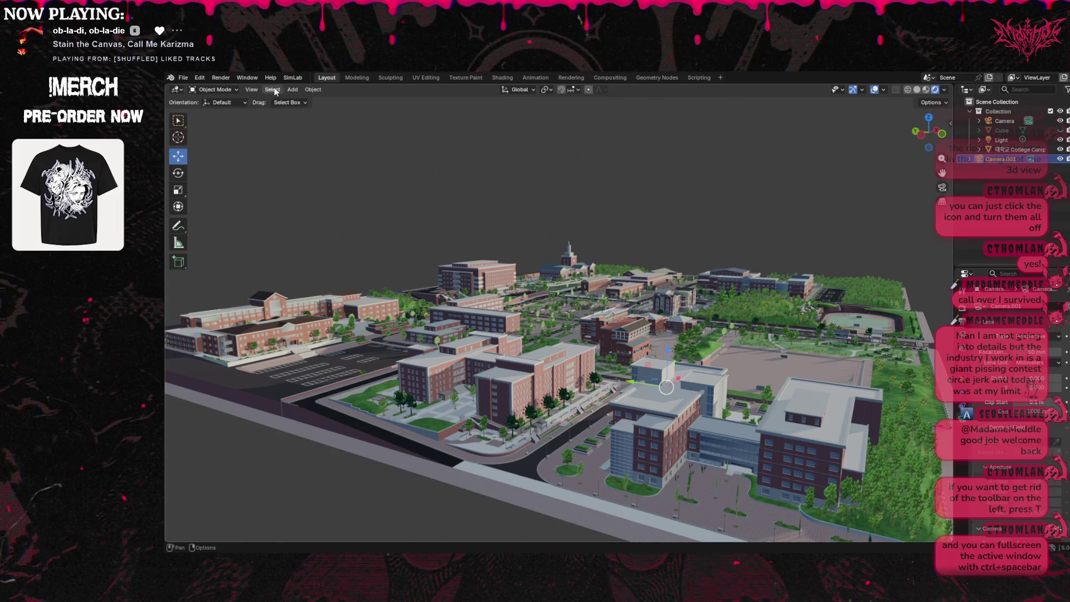
click(293, 90)
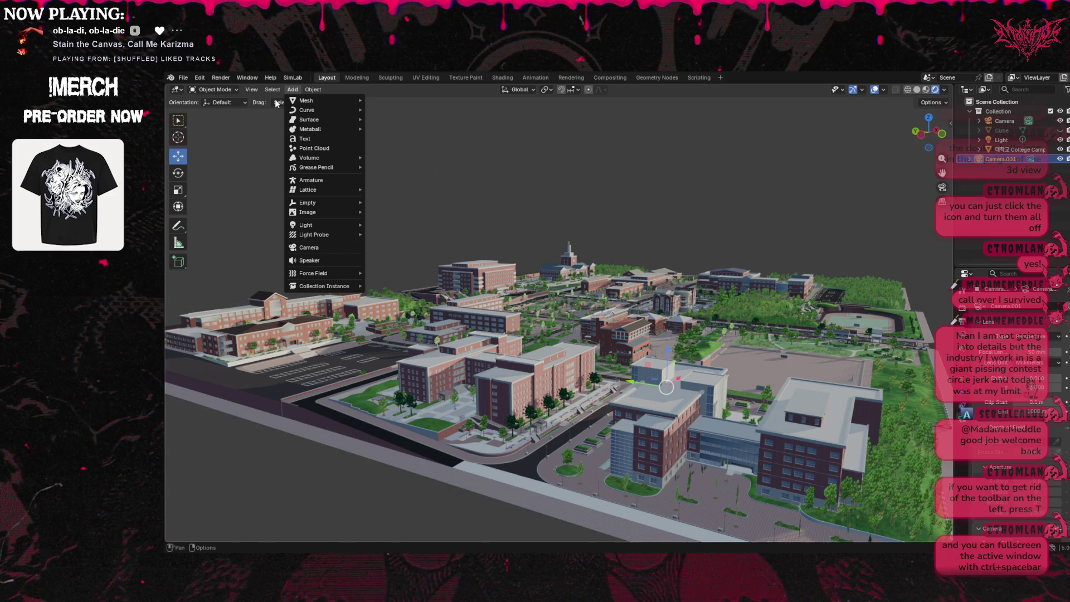
mouse_move(312, 110)
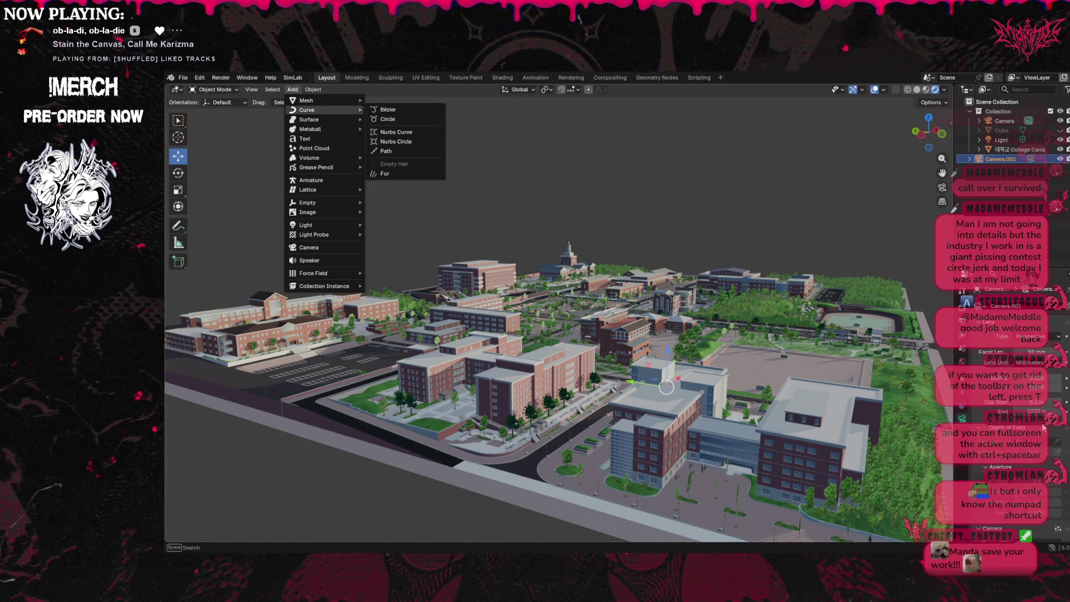
click(1028, 442)
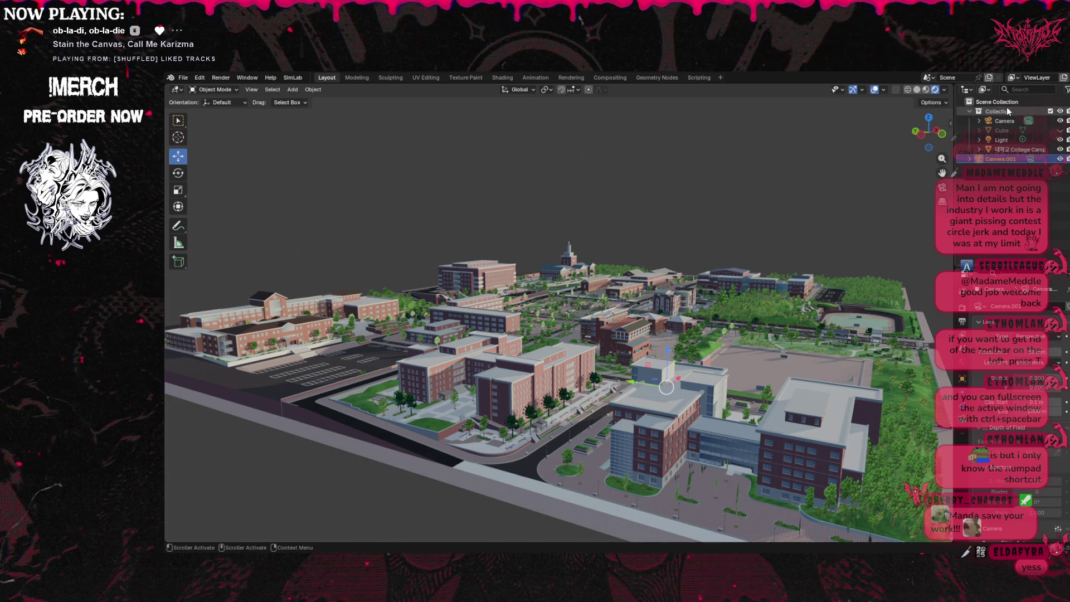
click(1022, 150)
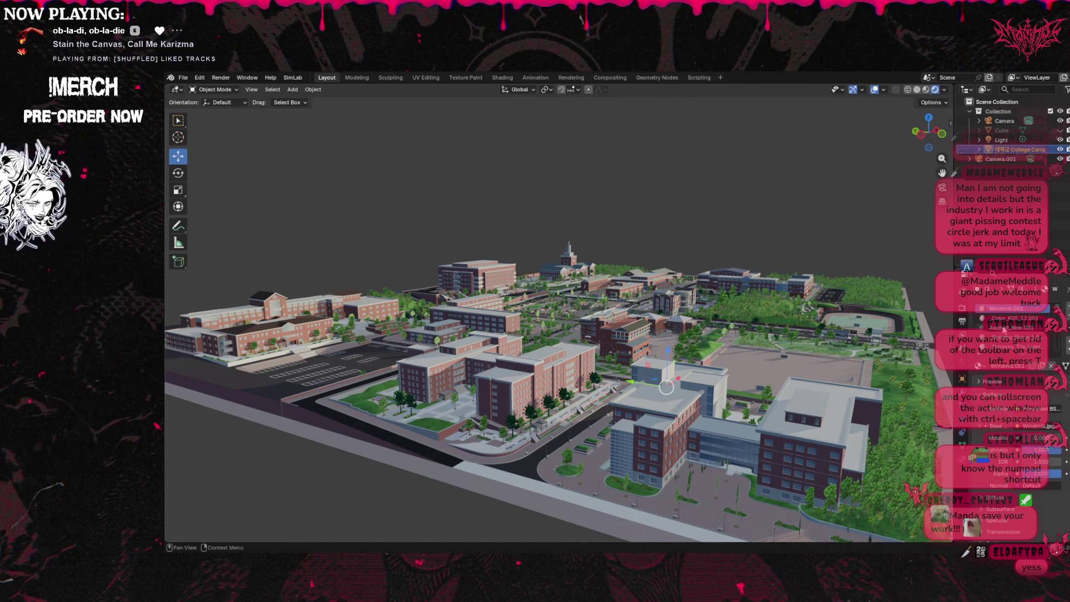
click(963, 396)
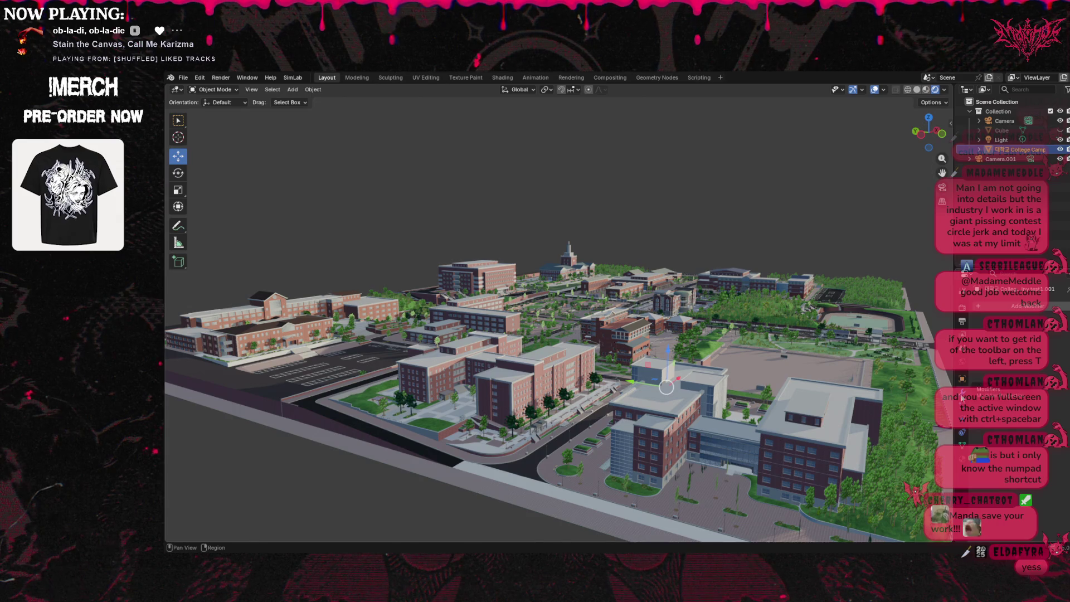
click(964, 342)
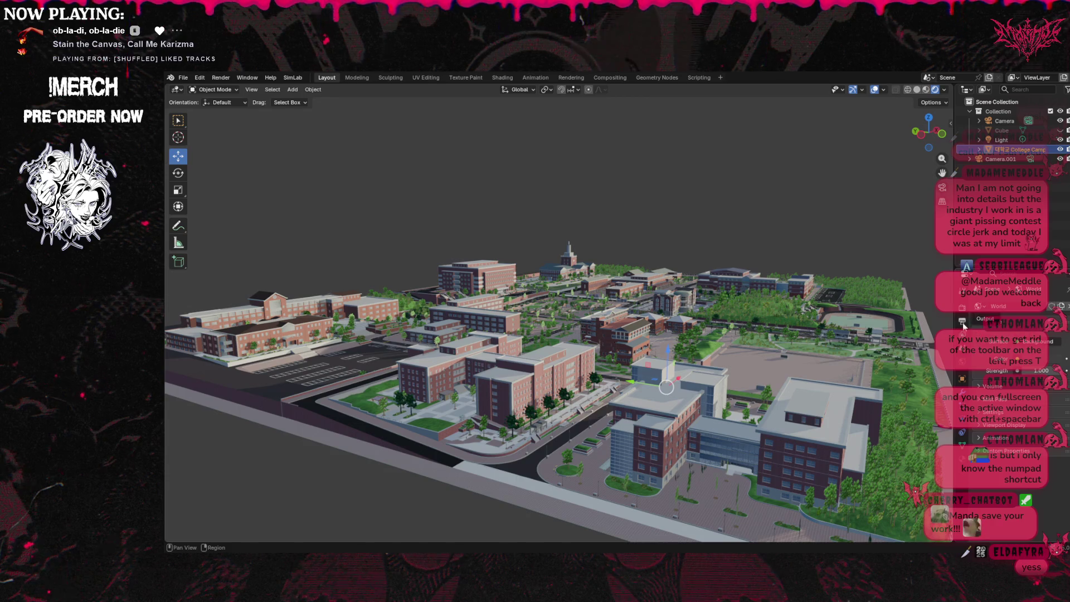
Select Camera.001, raise it along Z, and move it over the campus's far side.
click(1006, 101)
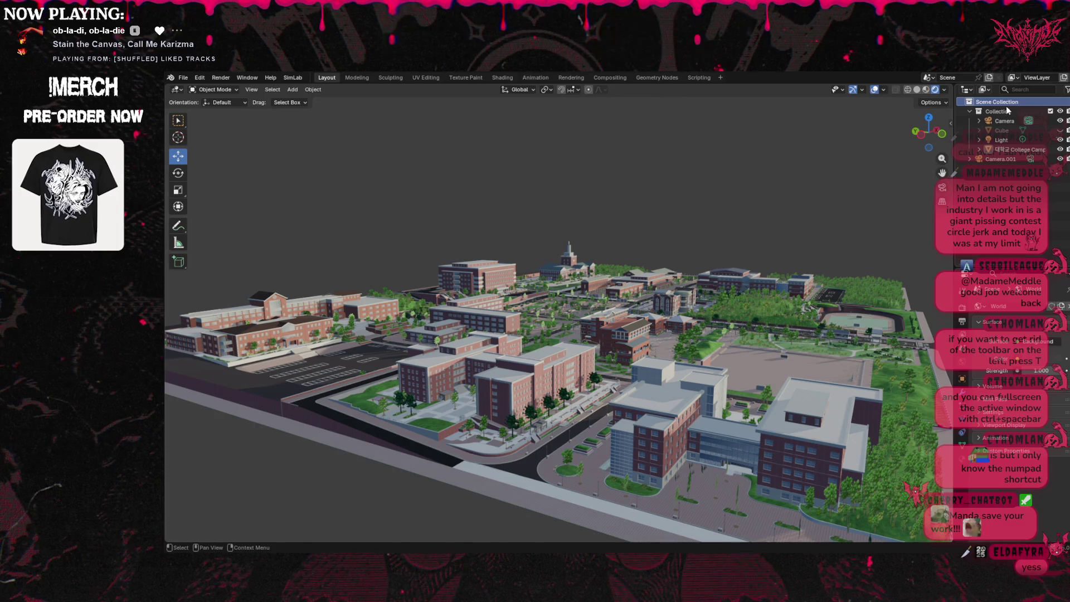
click(1015, 159)
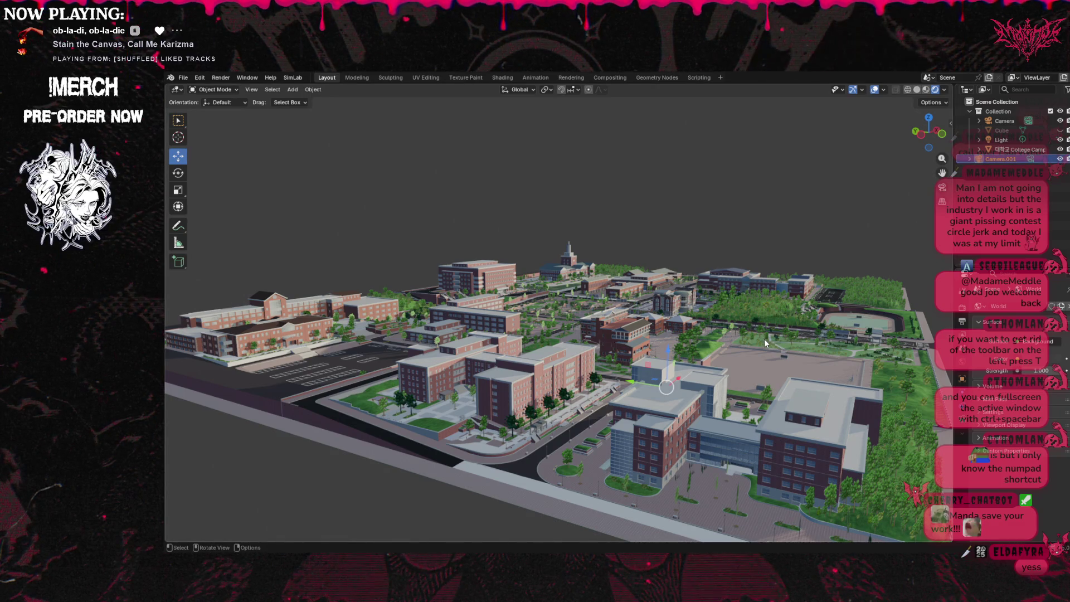
mouse_move(668, 350)
mouse_down()
mouse_move(679, 301)
mouse_move(647, 308)
mouse_move(644, 270)
mouse_move(809, 288)
mouse_move(823, 250)
mouse_move(721, 450)
mouse_up()
click(799, 268)
drag(687, 383, 809, 378)
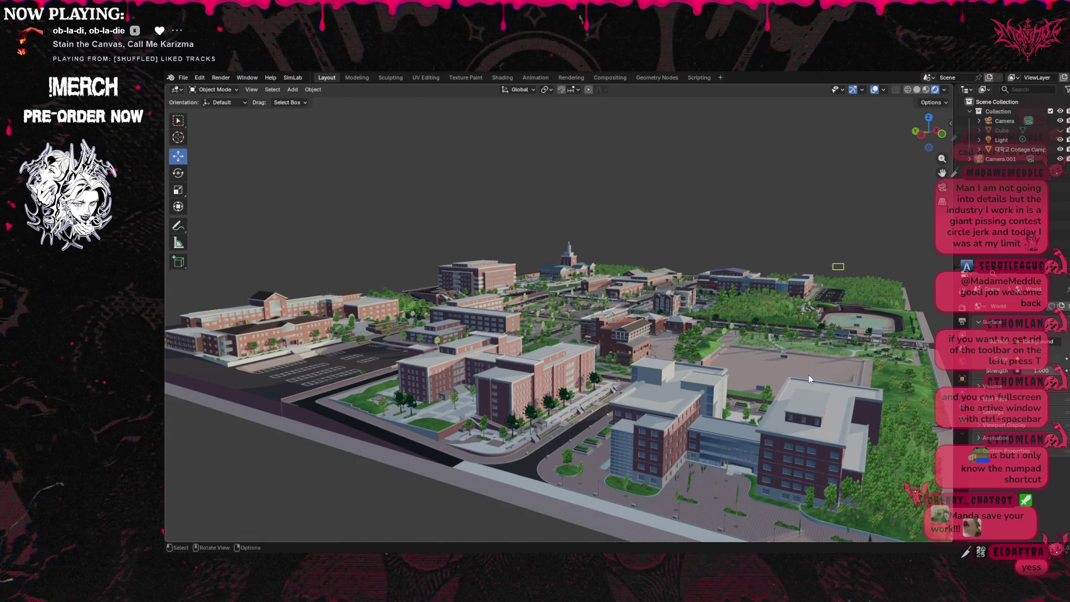
Look through the camera, then tilt and orbit the view over the campus.
click(942, 187)
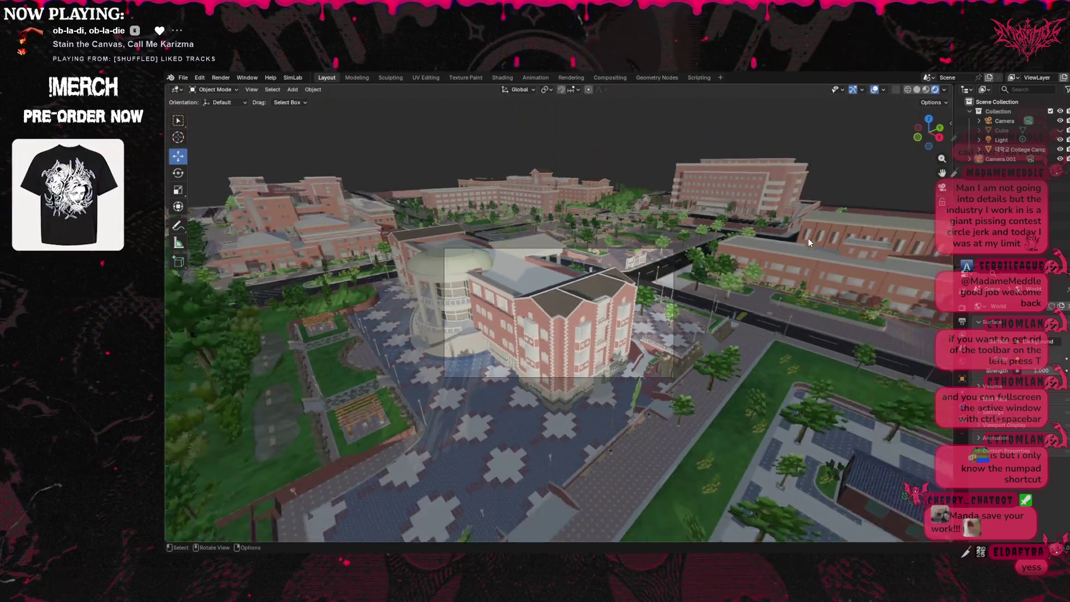
middle_drag(808, 239, 736, 254)
click(179, 137)
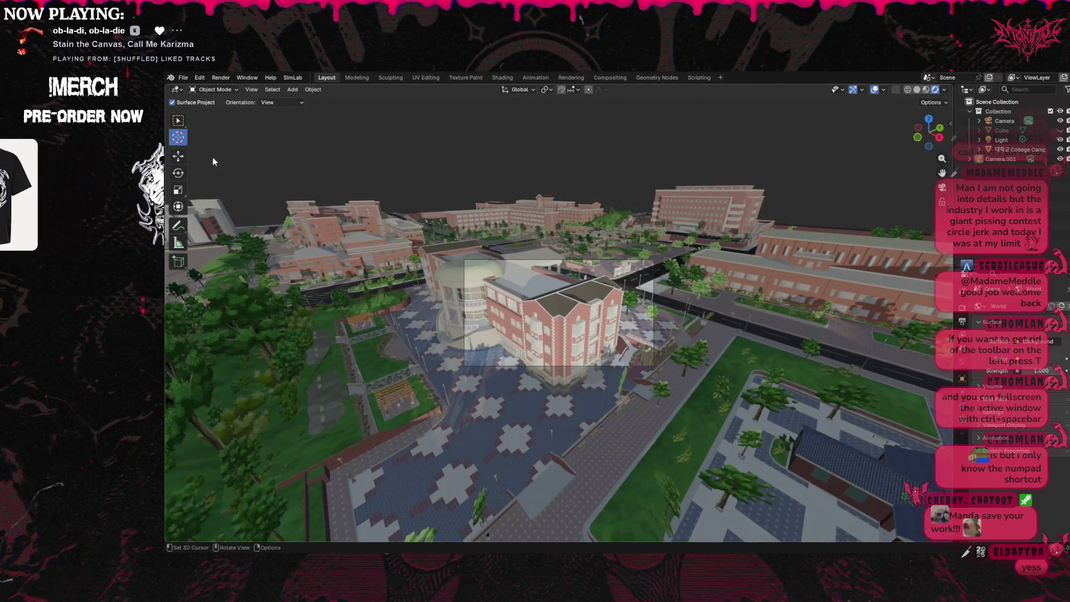
click(179, 156)
middle_drag(188, 166, 361, 282)
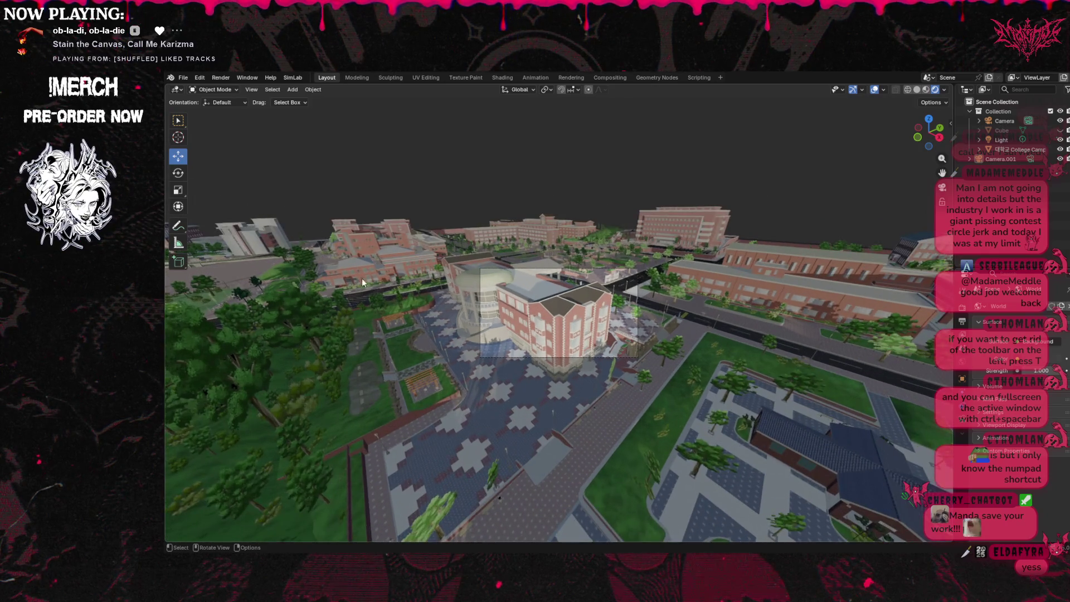
Select Camera.001, zoom toward the campus centre, select Collection, and return to camera view.
click(1003, 159)
scroll(803, 207, up, 3)
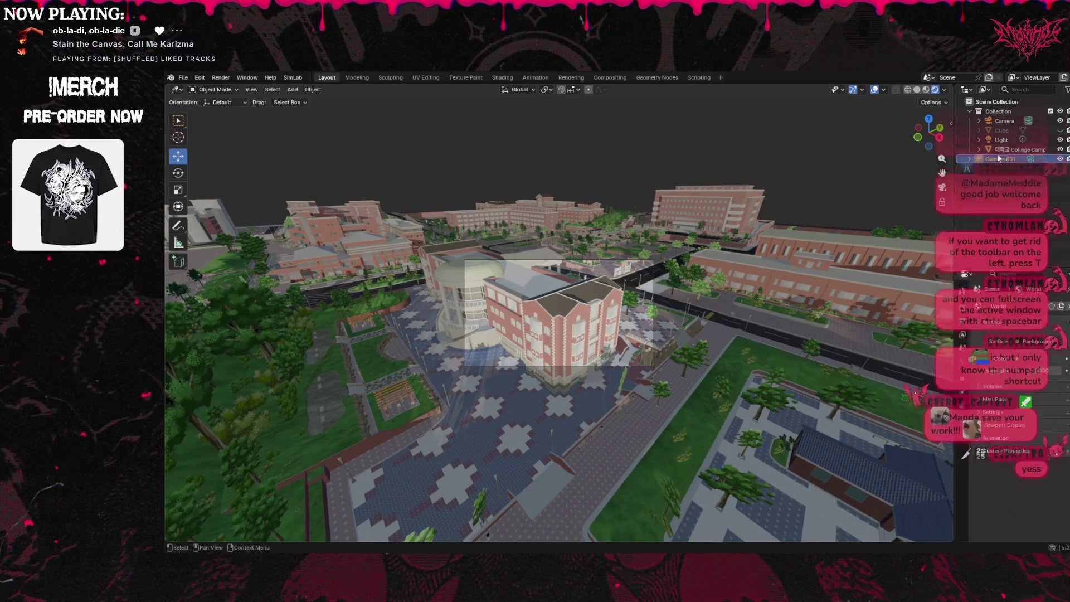
click(999, 112)
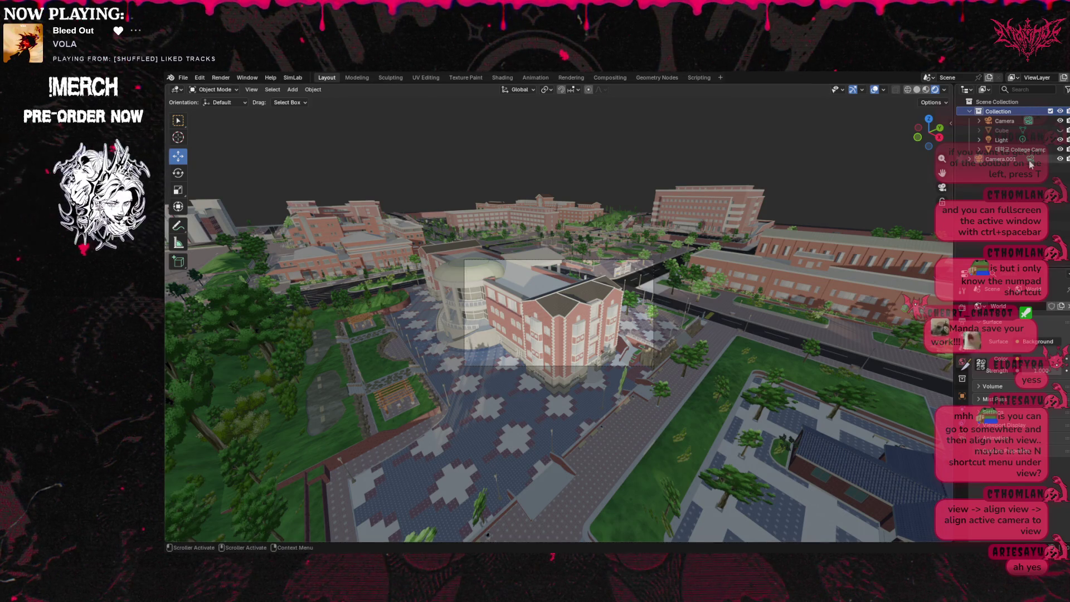
click(942, 188)
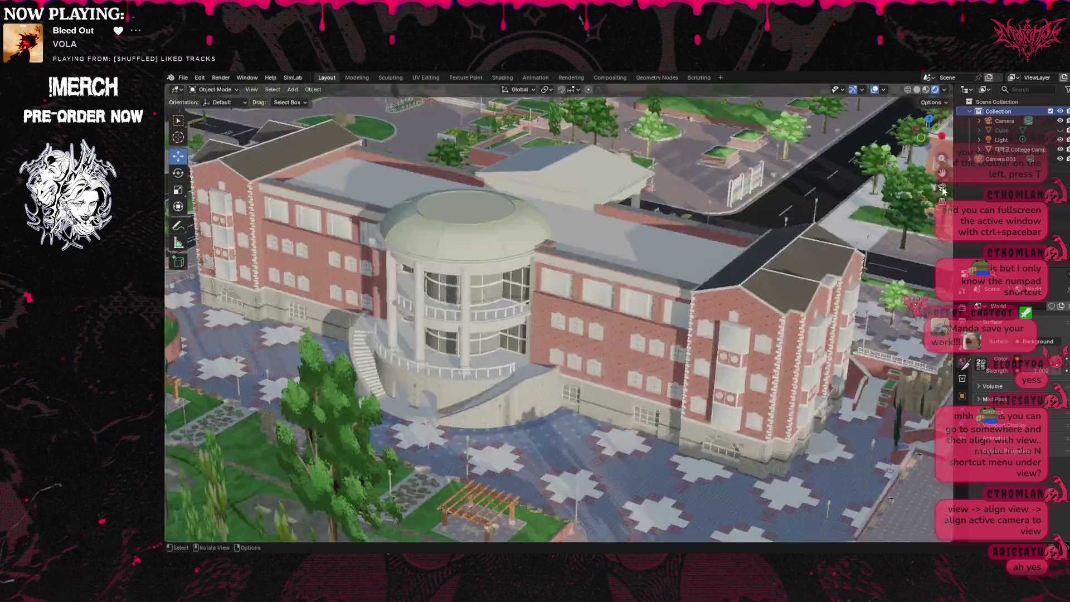
Use View > Align View > Align Active Camera to View to match the current angle.
click(252, 90)
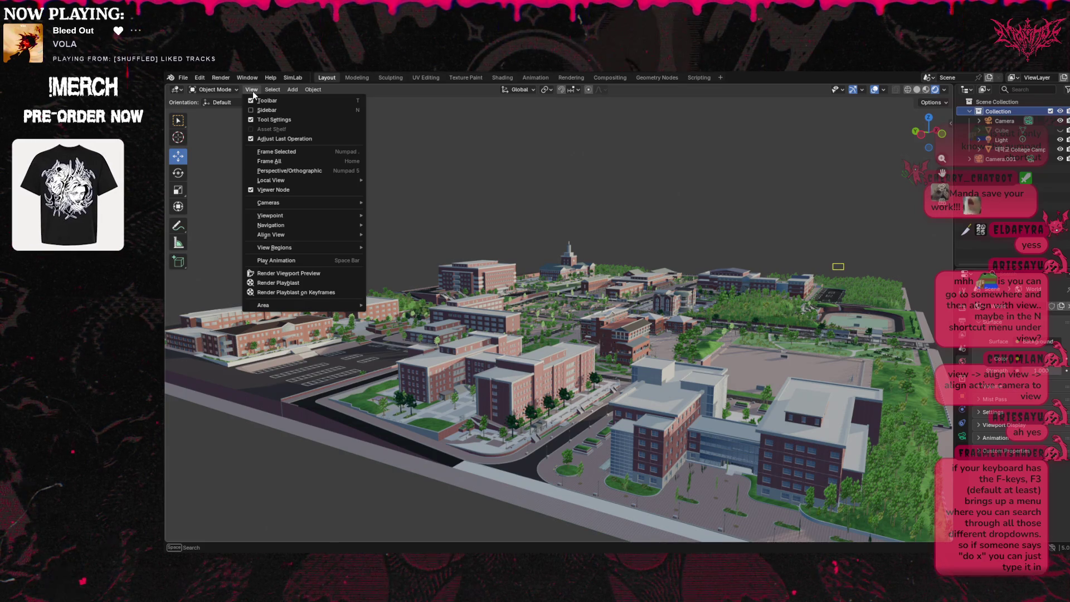
mouse_move(327, 238)
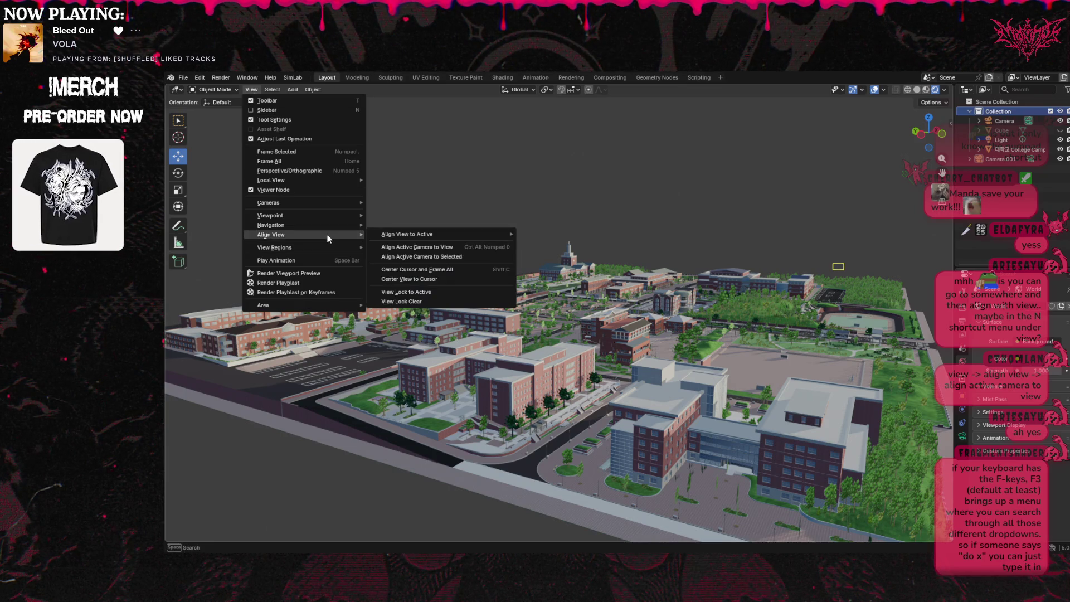
click(426, 248)
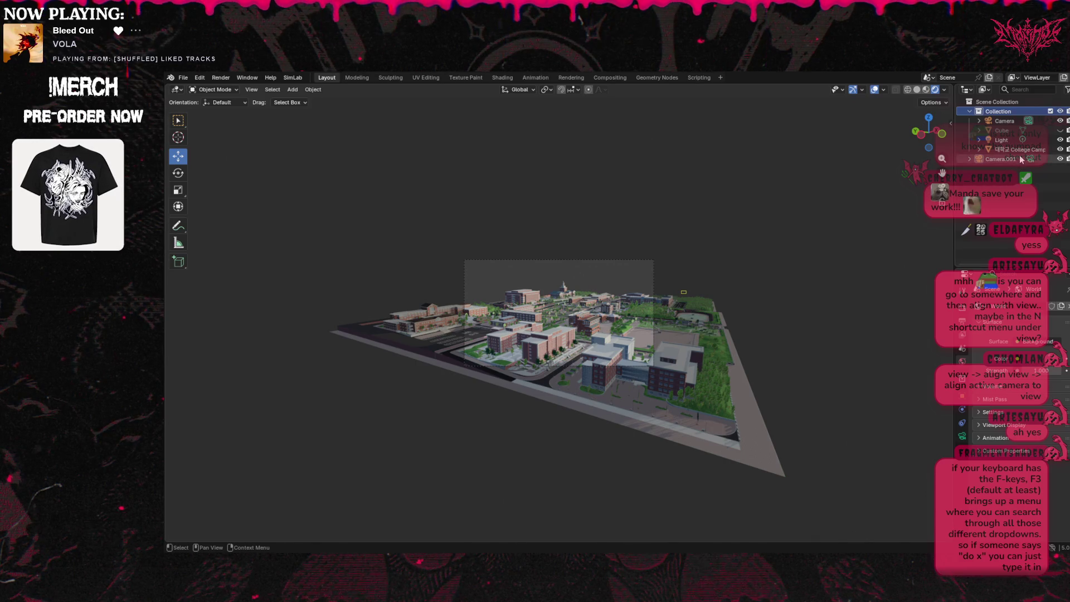
Zoom the camera view, select the Camera object, expand World Settings, and show Tool properties.
scroll(816, 246, up, 8)
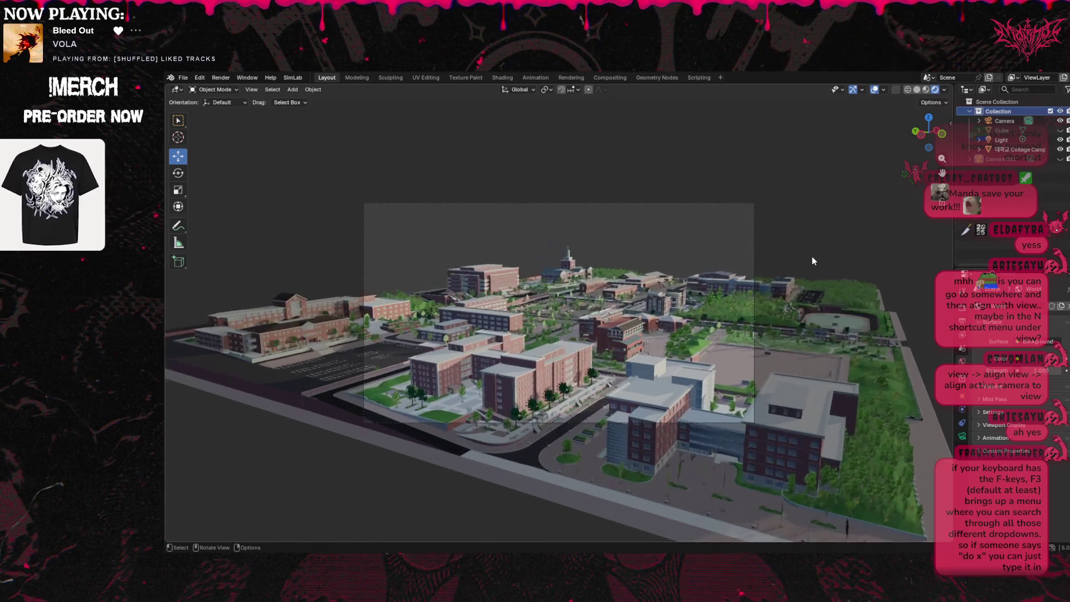
scroll(812, 255, down, 2)
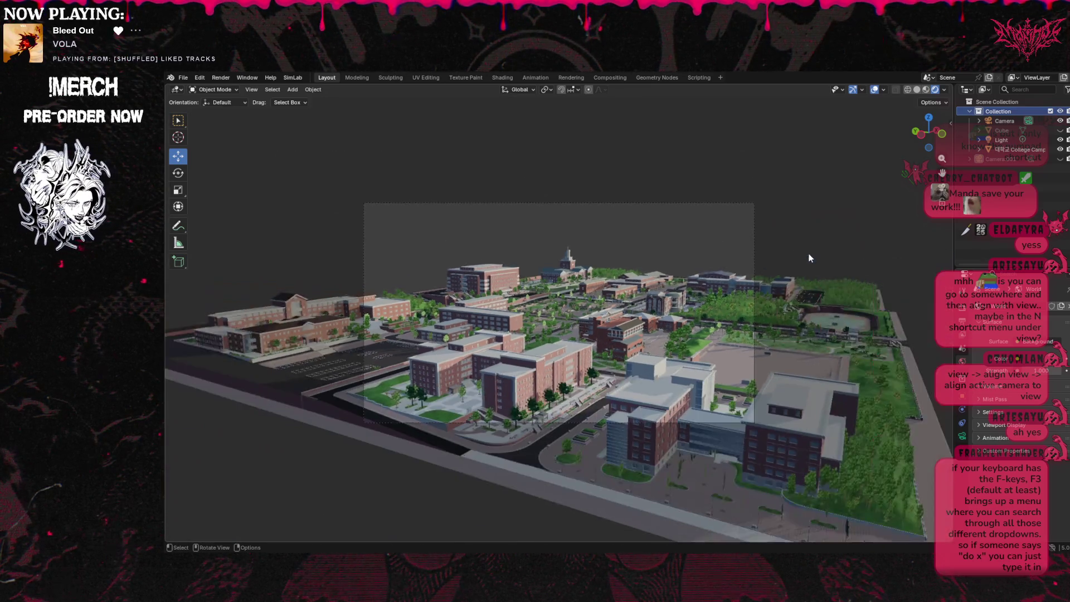
scroll(810, 253, down, 2)
scroll(783, 236, down, 3)
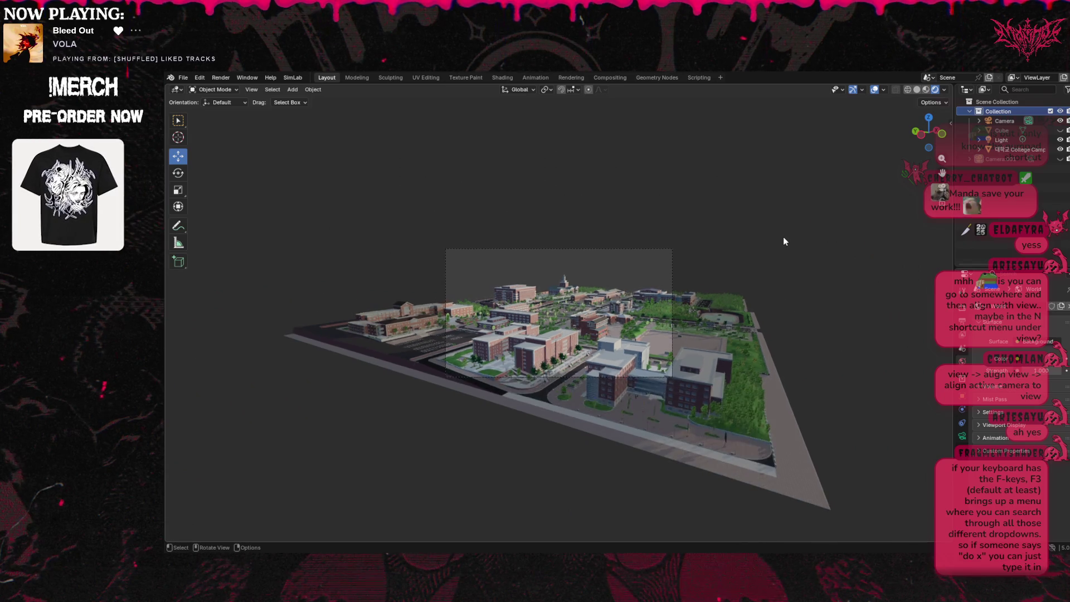
scroll(784, 237, up, 2)
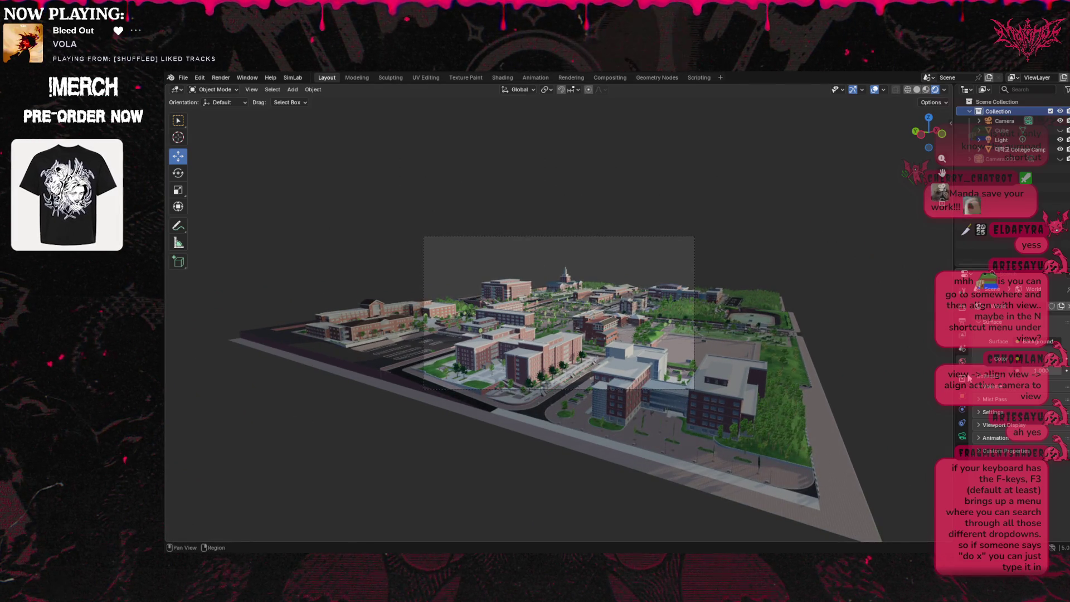
click(1006, 121)
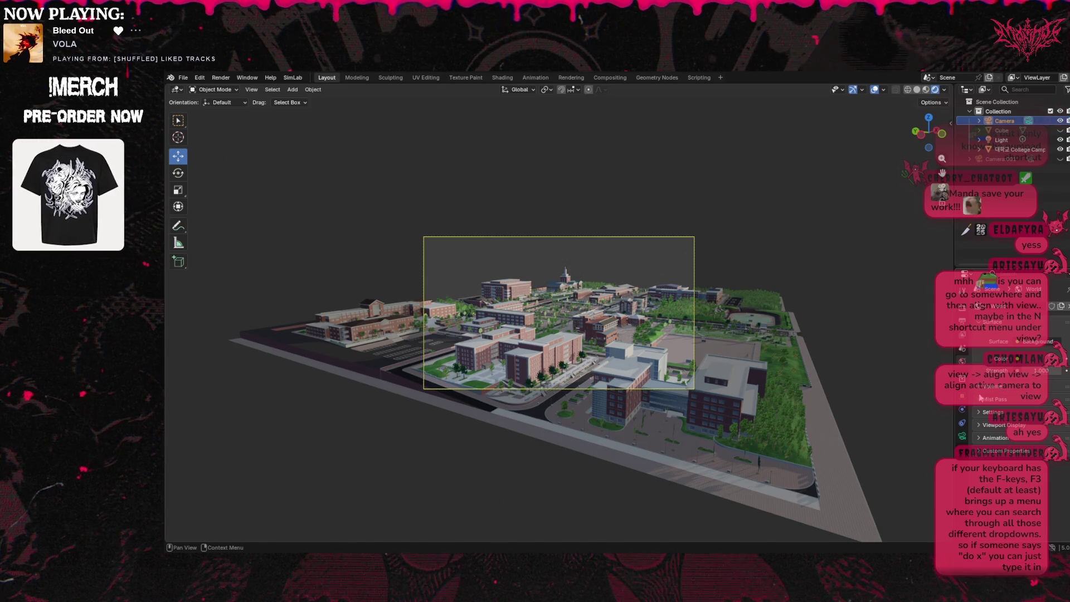
click(980, 412)
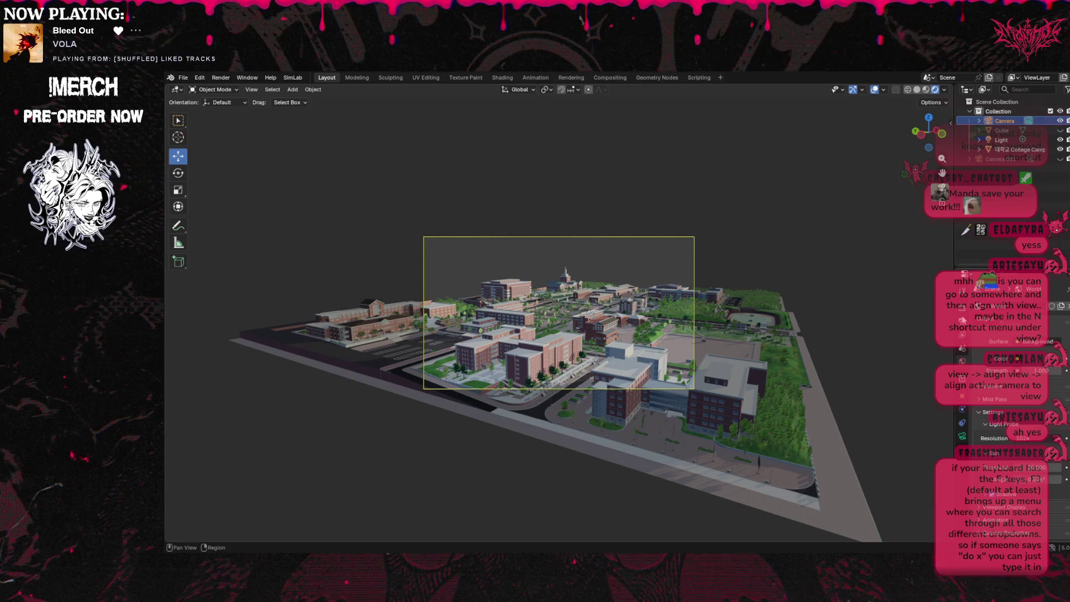
click(964, 296)
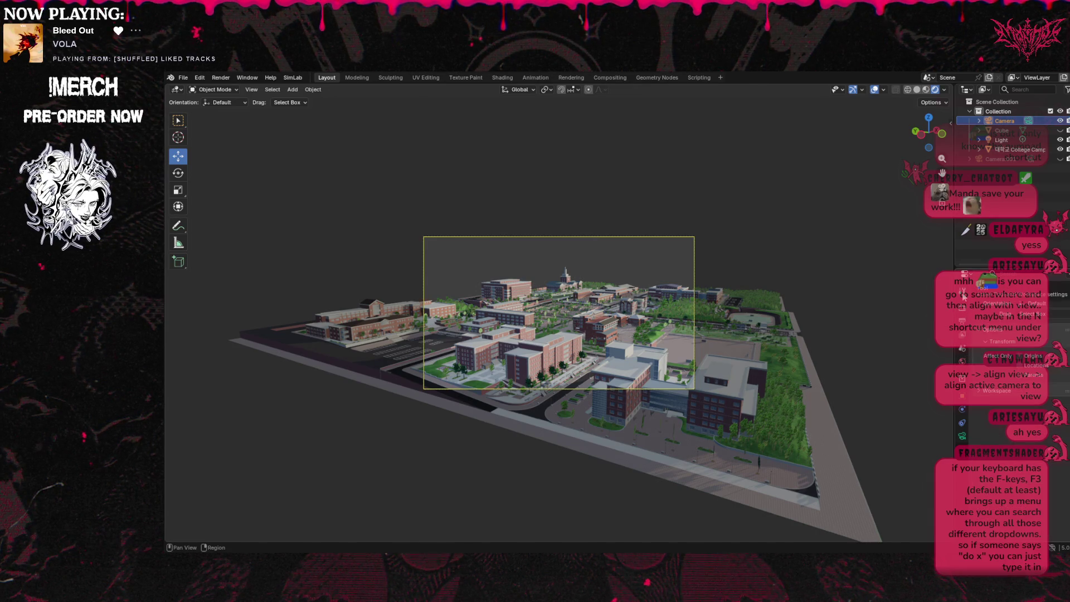
Browse the Render properties, expanding the Depth of Field and Performance panels.
right_click(970, 361)
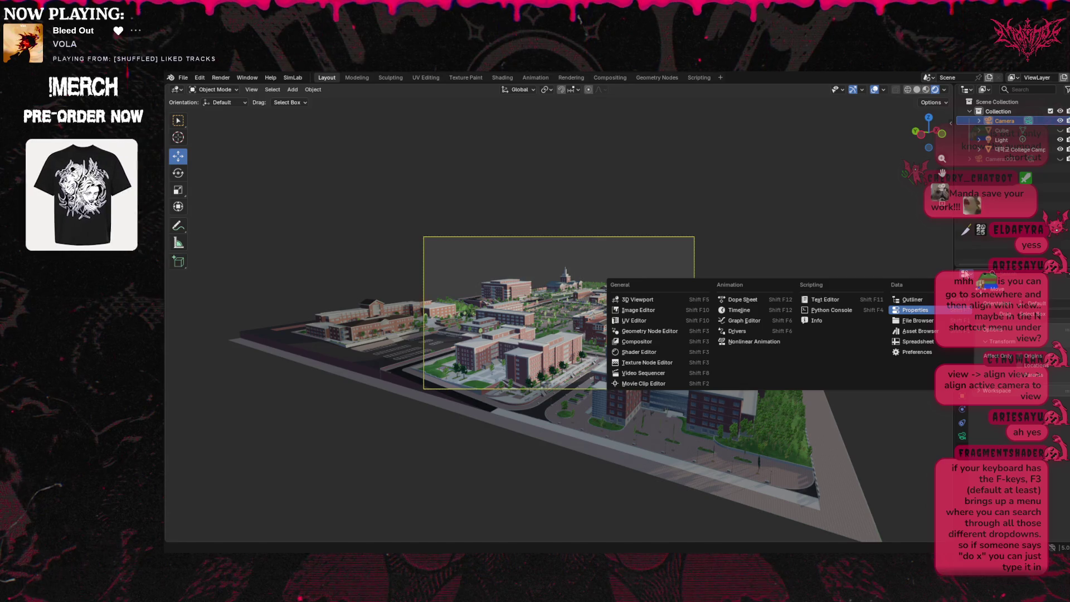
key(Escape)
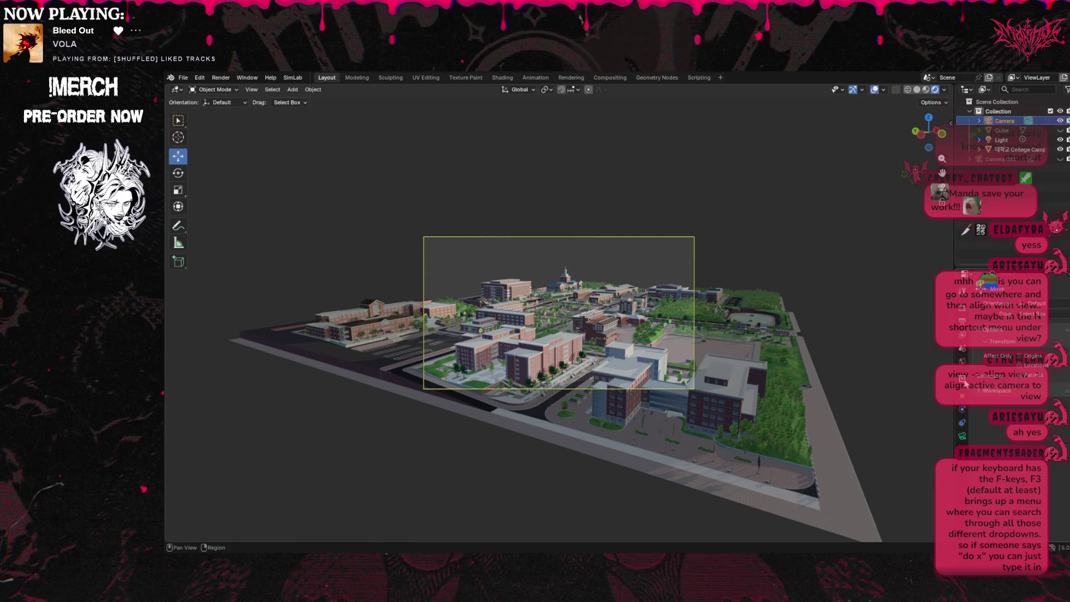
click(962, 322)
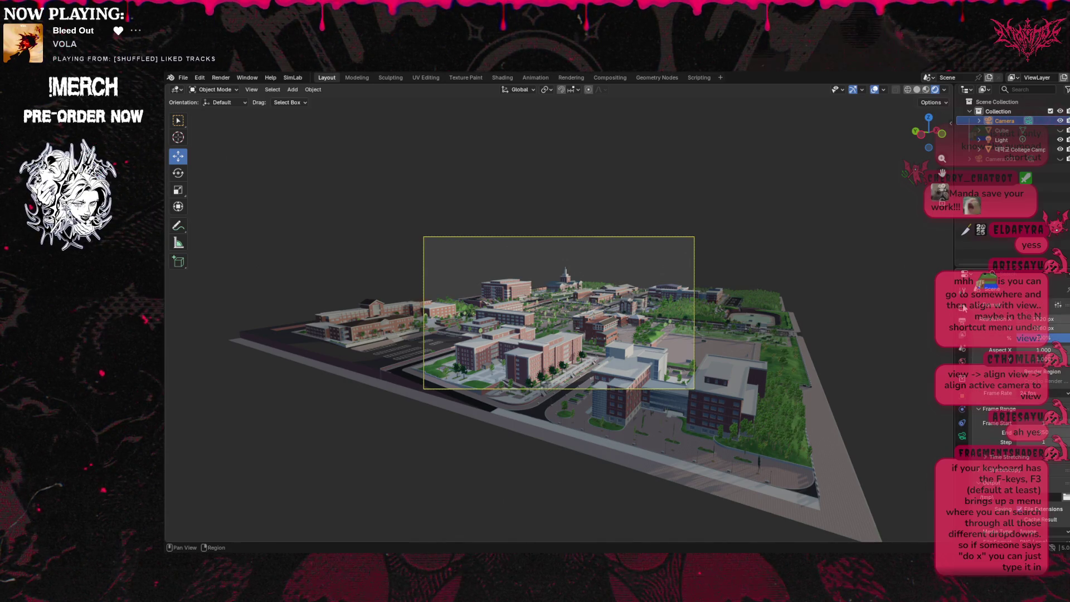
click(963, 309)
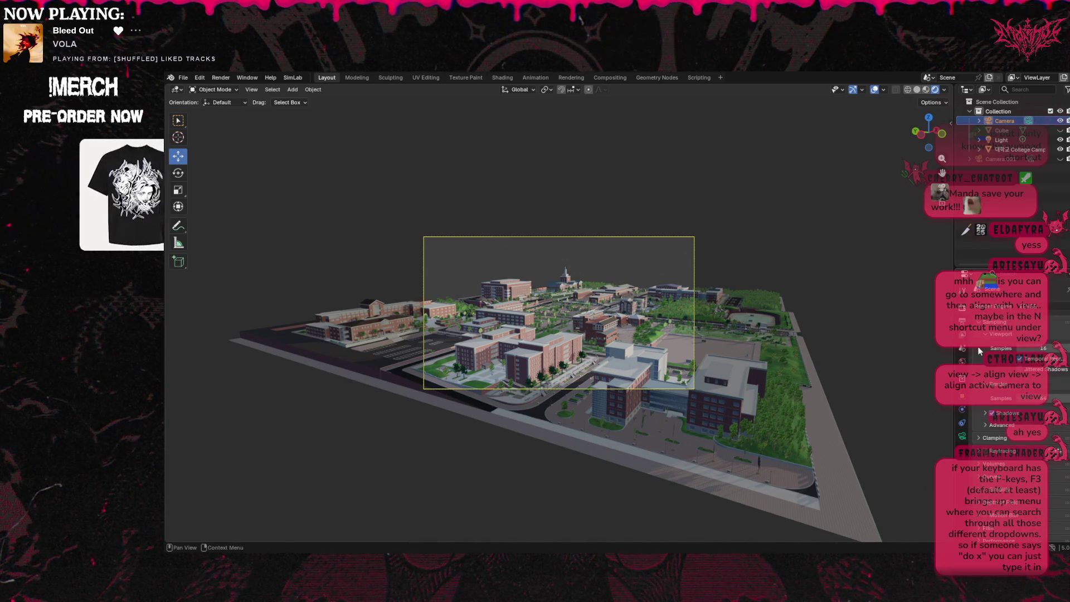
click(983, 502)
scroll(1003, 496, down, 3)
scroll(1018, 494, down, 1)
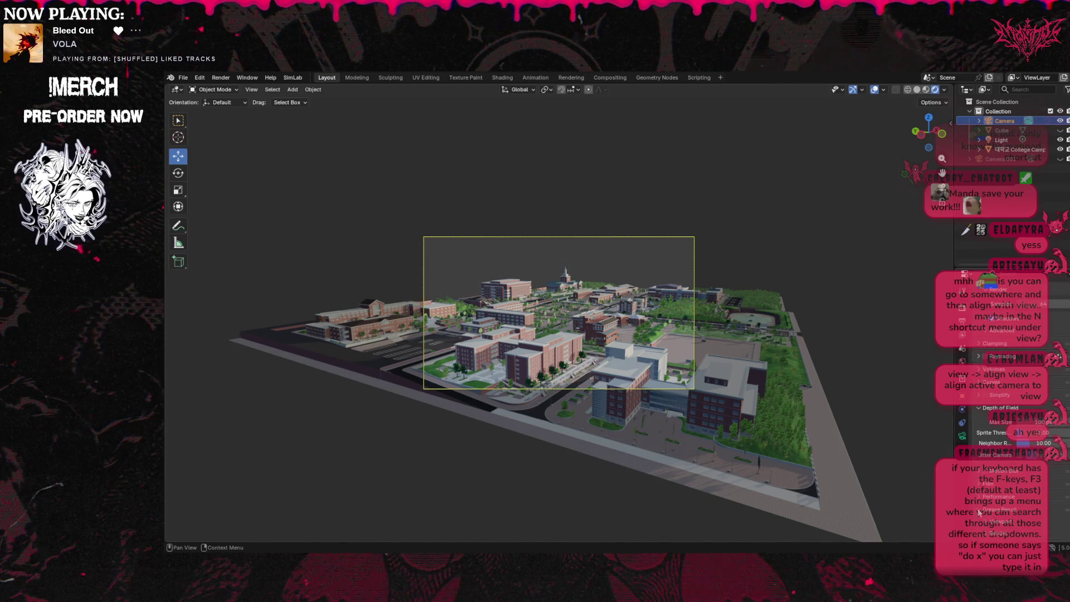
scroll(998, 493, down, 2)
click(1012, 473)
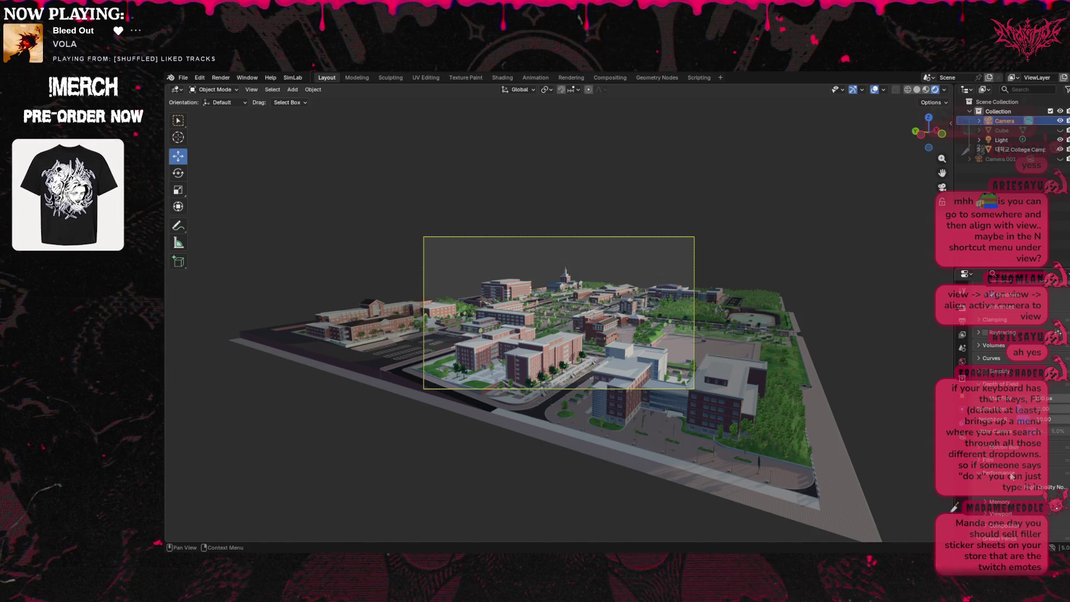
click(1001, 476)
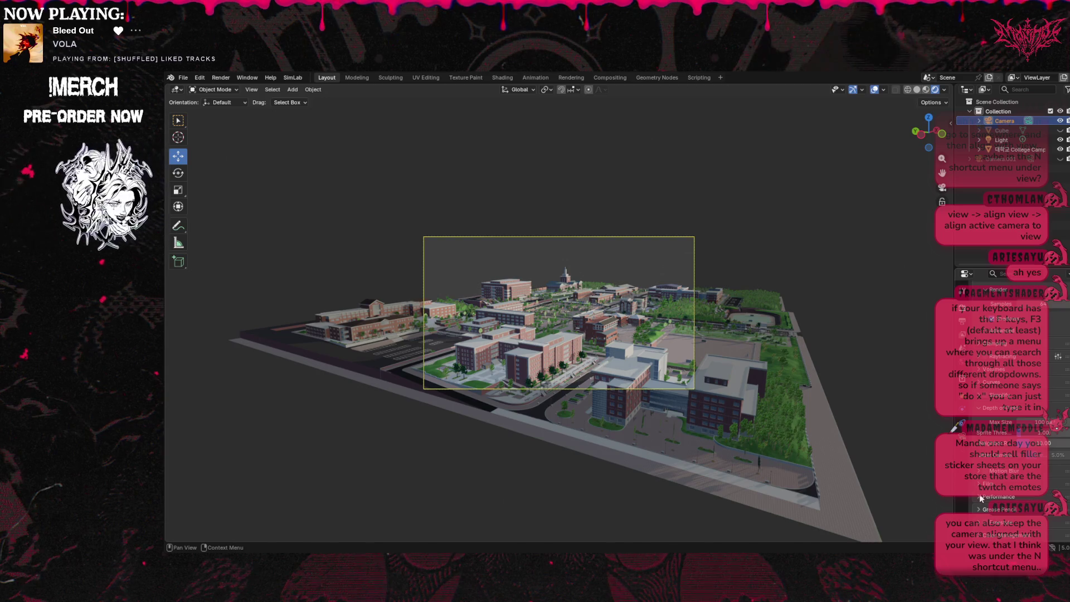
Expand the Grease Pencil, SMAA and Film render panels while scrolling through the settings.
click(981, 507)
scroll(1005, 521, down, 3)
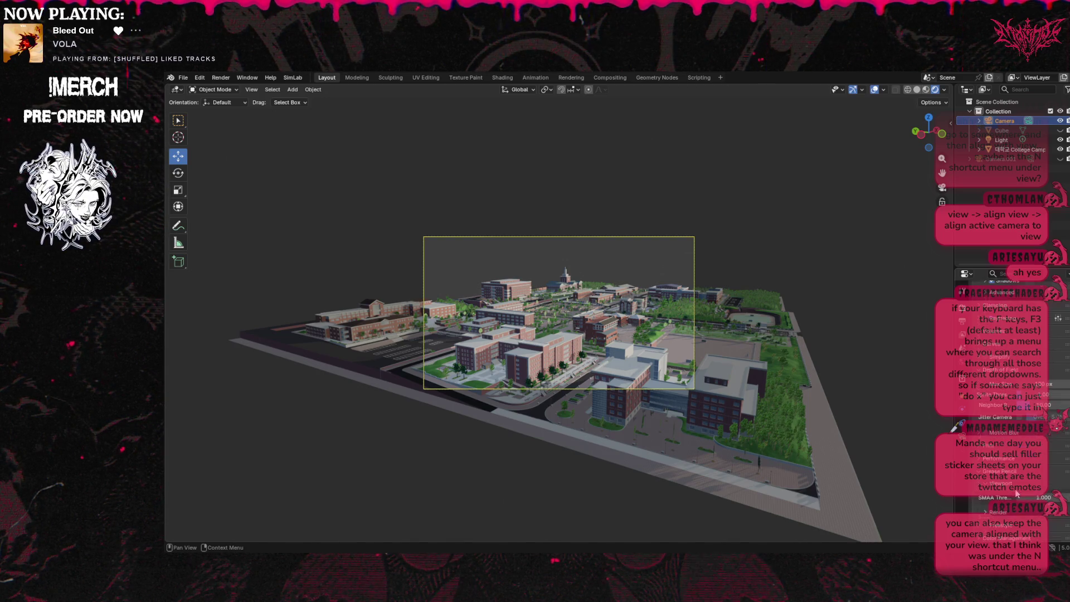
click(994, 509)
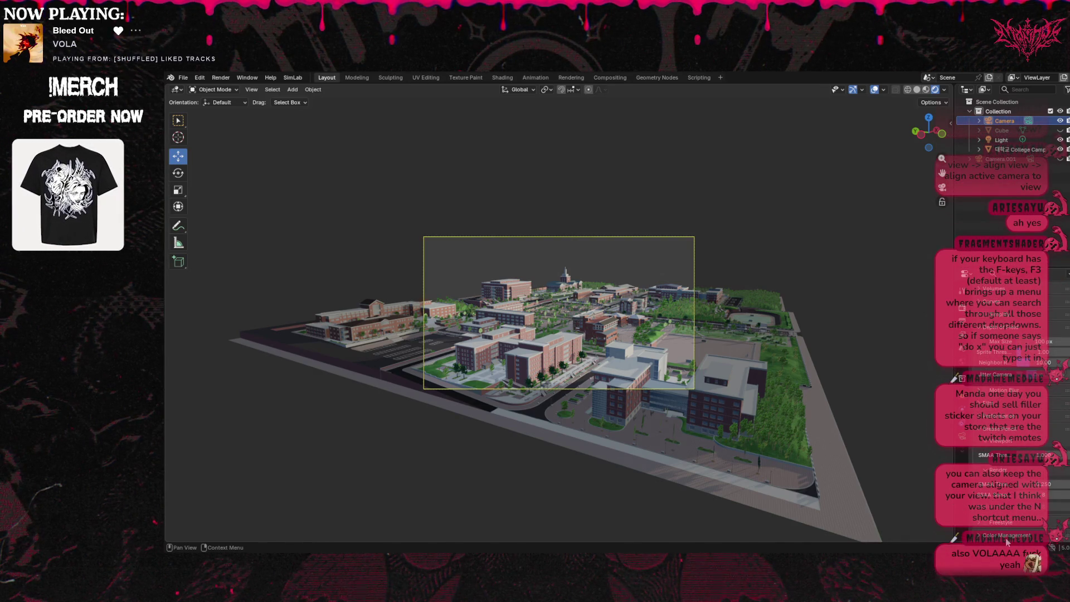
scroll(1002, 461, up, 4)
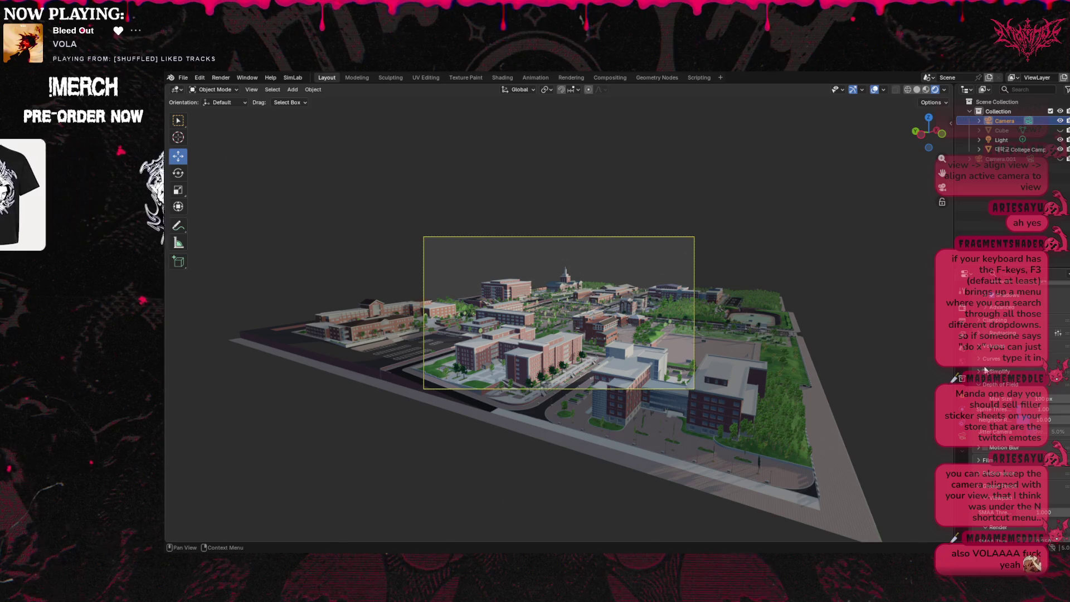
scroll(1020, 393, up, 8)
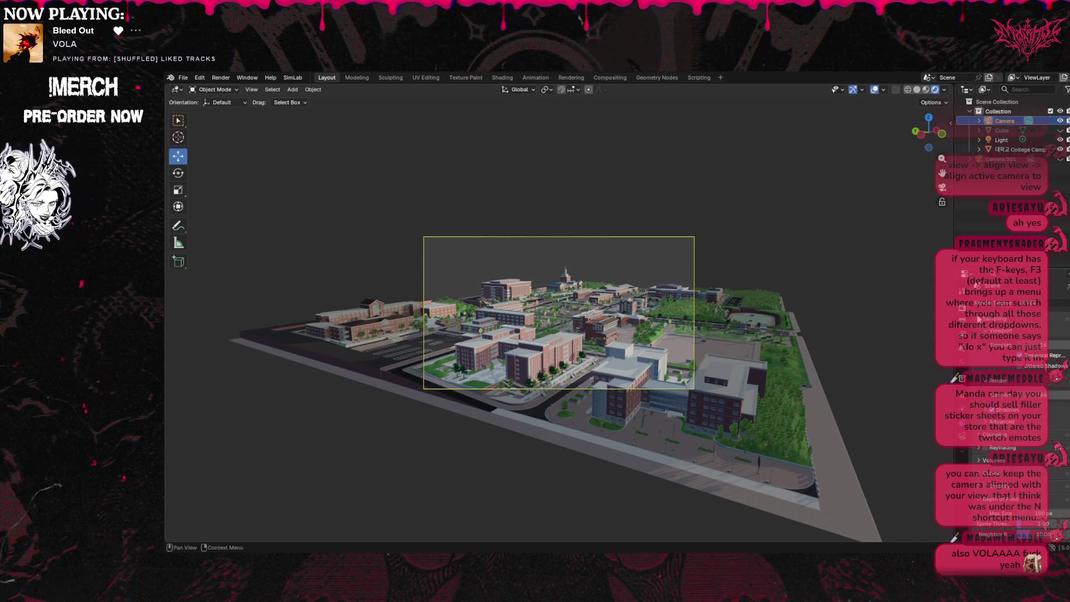
scroll(1003, 345, up, 1)
scroll(994, 330, down, 4)
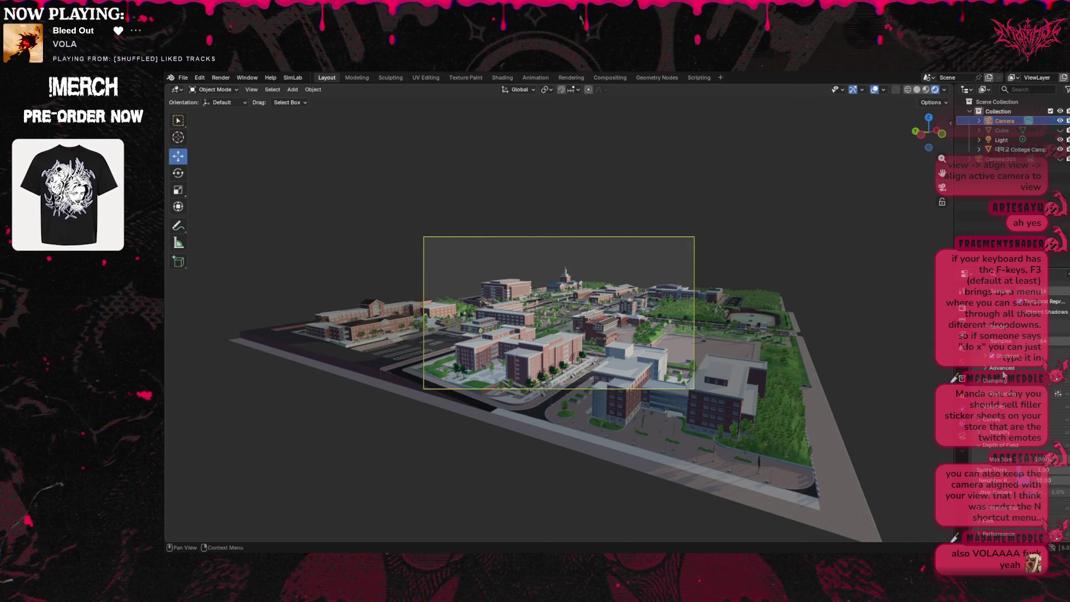
scroll(1004, 375, down, 7)
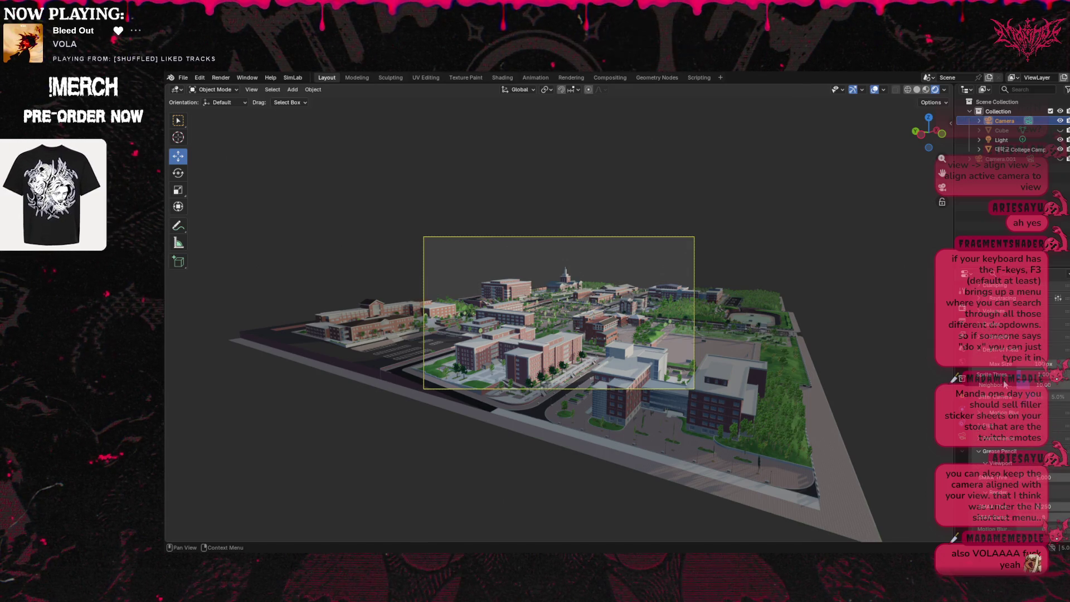
click(985, 427)
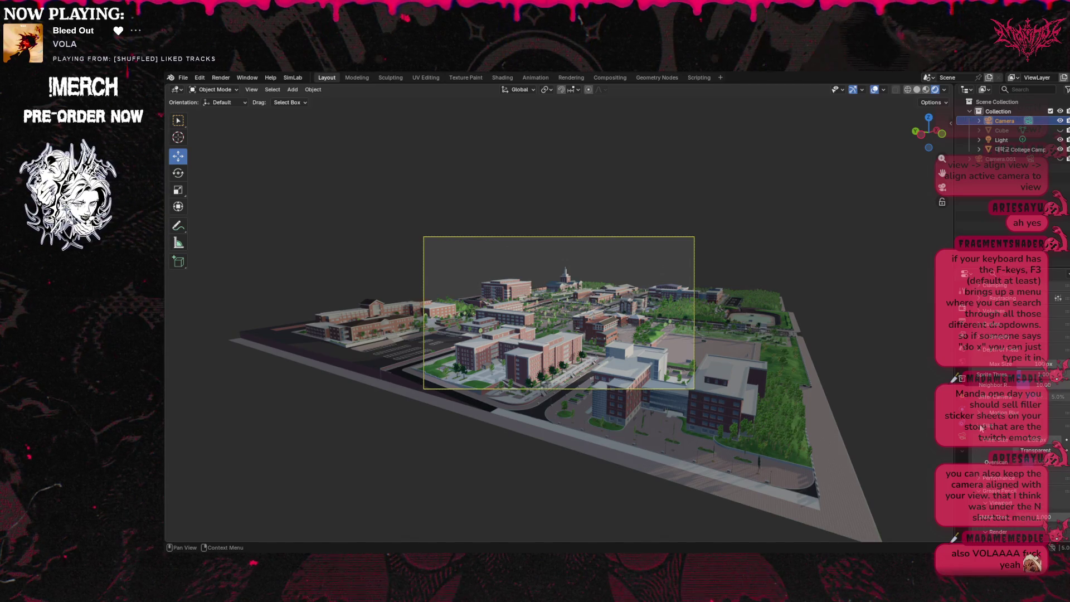
click(982, 428)
scroll(986, 426, down, 1)
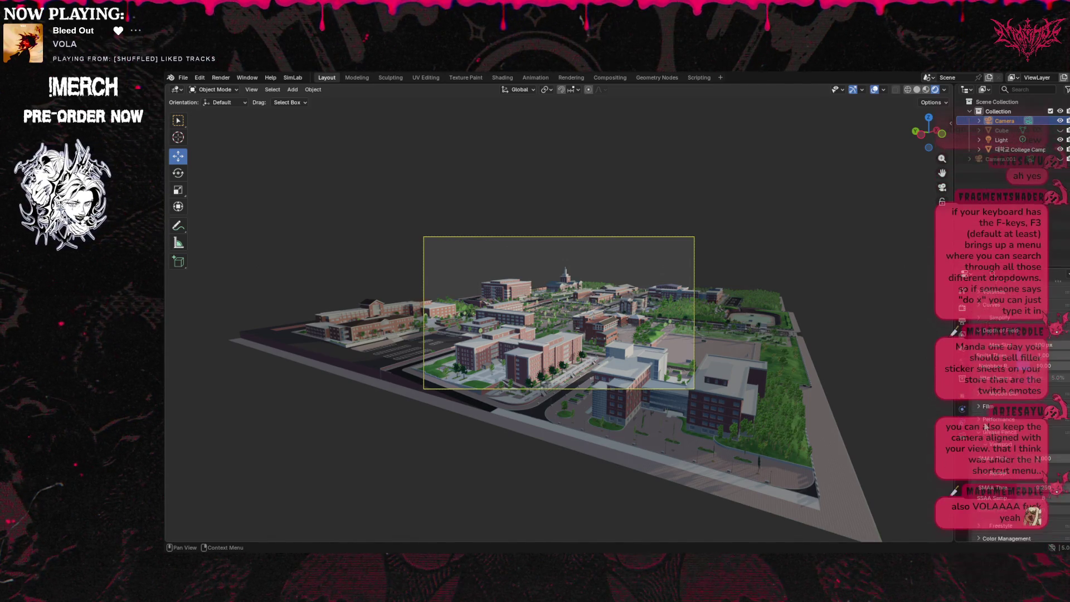
Step through the property tabs to the camera's data settings and scroll to Sensor and Viewport Display.
click(963, 322)
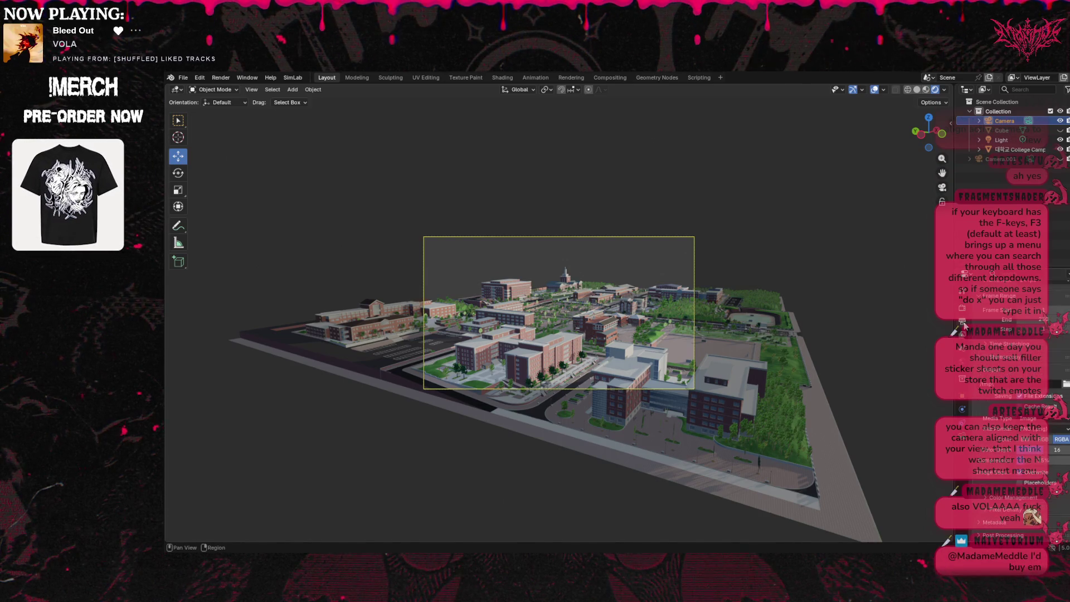
click(965, 351)
click(965, 365)
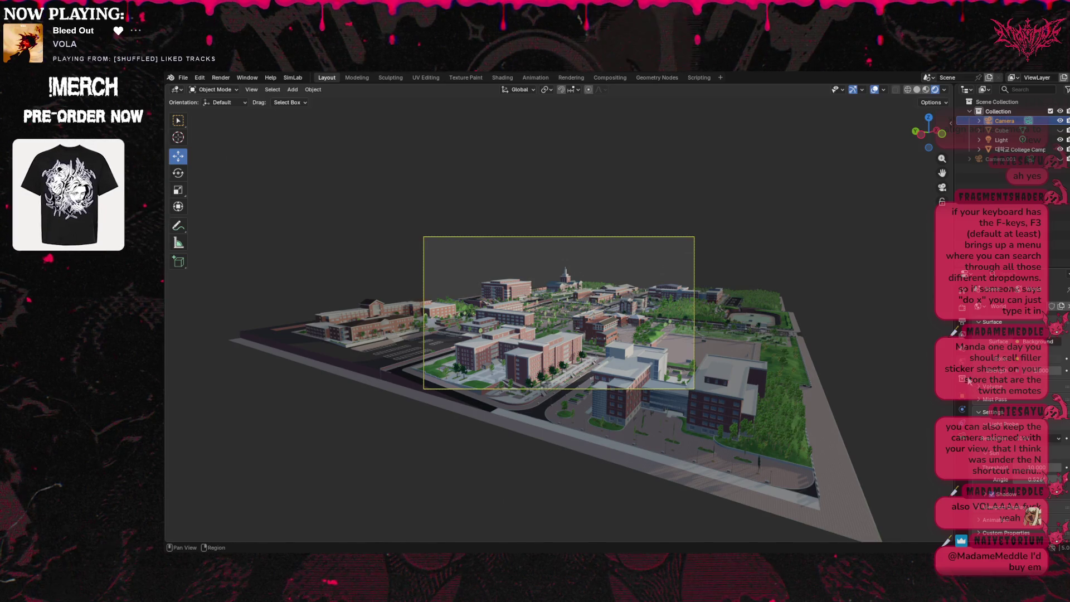
click(966, 382)
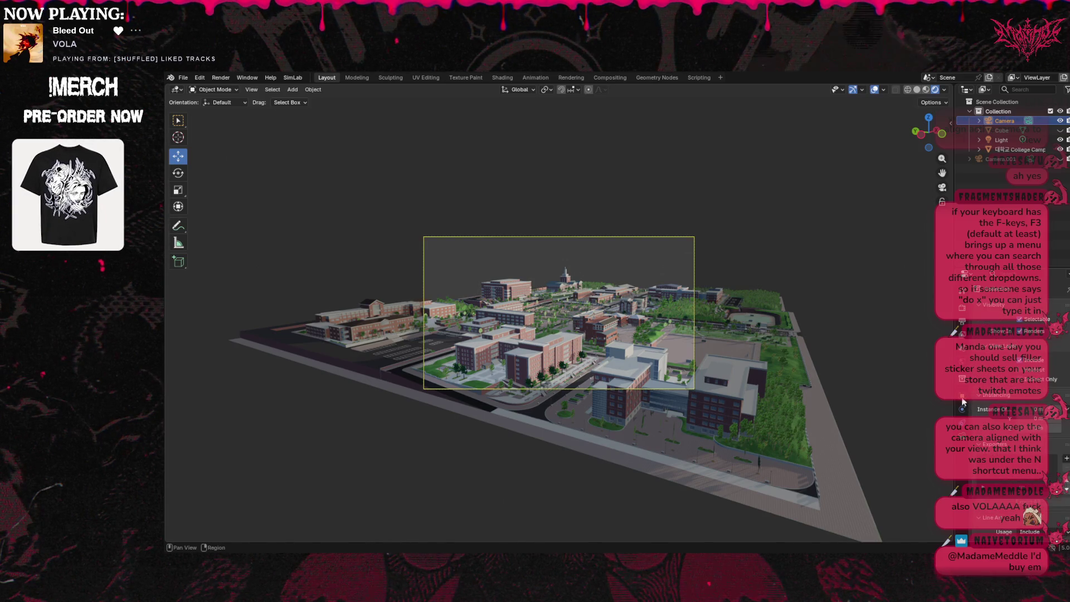
click(962, 401)
click(962, 410)
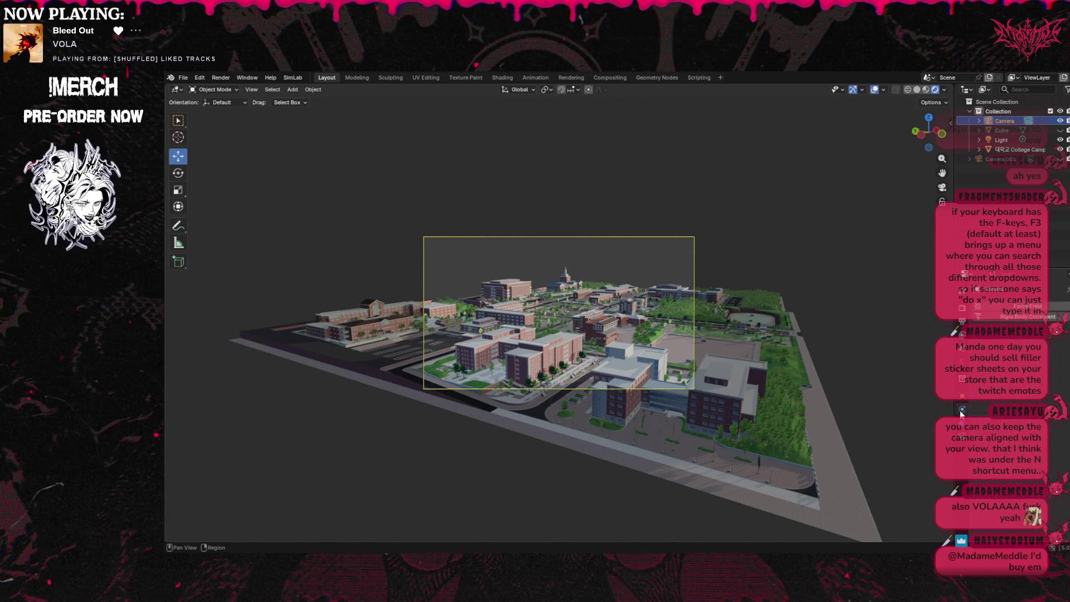
click(963, 441)
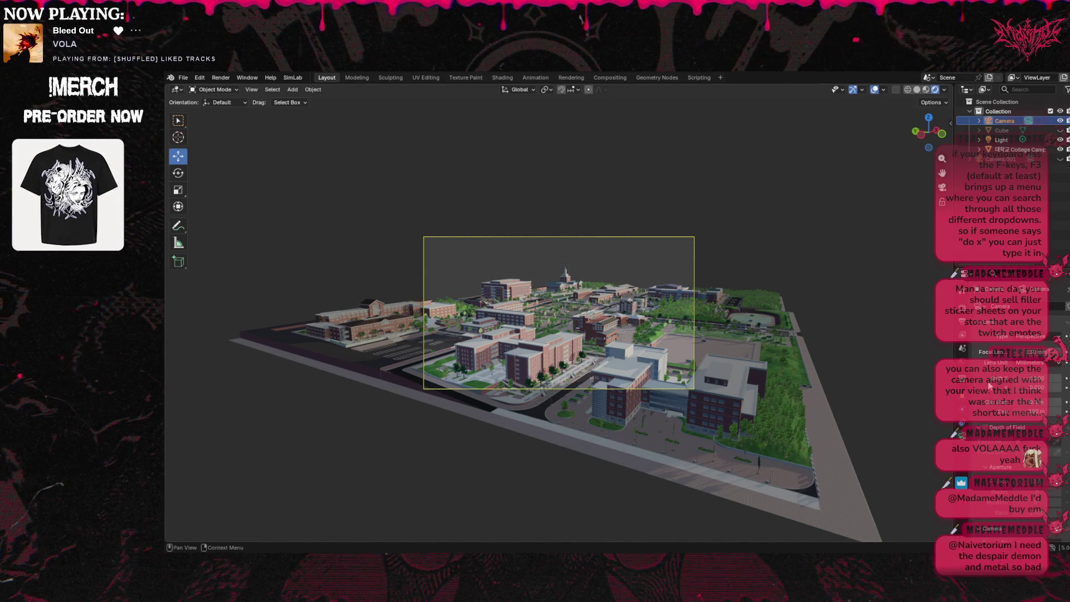
scroll(990, 386, down, 3)
Cycle the camera's Sensor Fit through Auto and Vertical, ending back on Horizontal.
scroll(992, 381, down, 1)
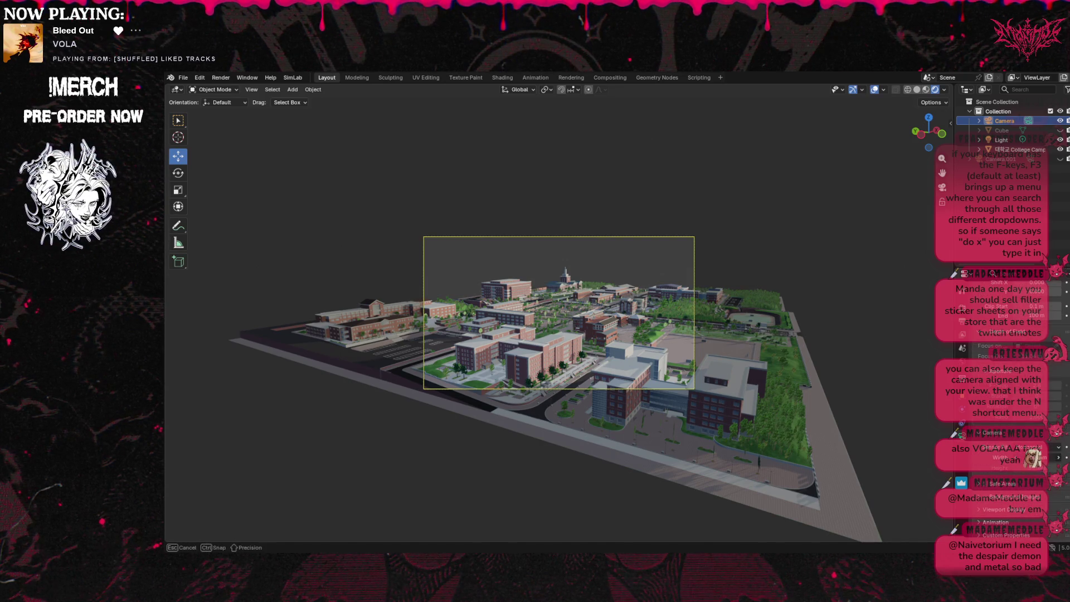
mouse_move(997, 457)
mouse_down()
mouse_move(970, 457)
mouse_move(1068, 460)
mouse_up()
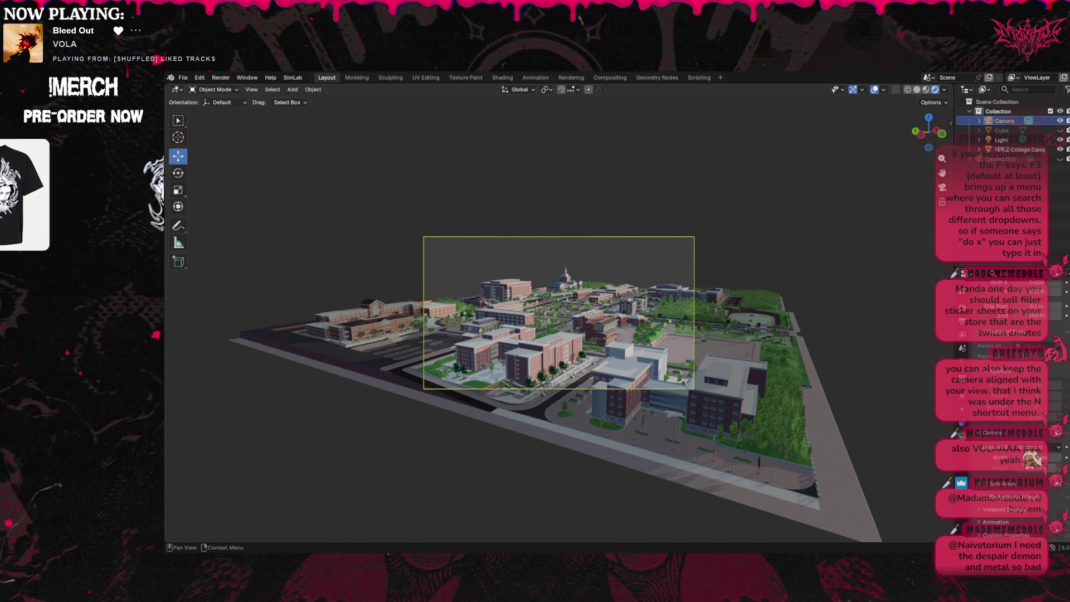
click(1034, 447)
click(1018, 458)
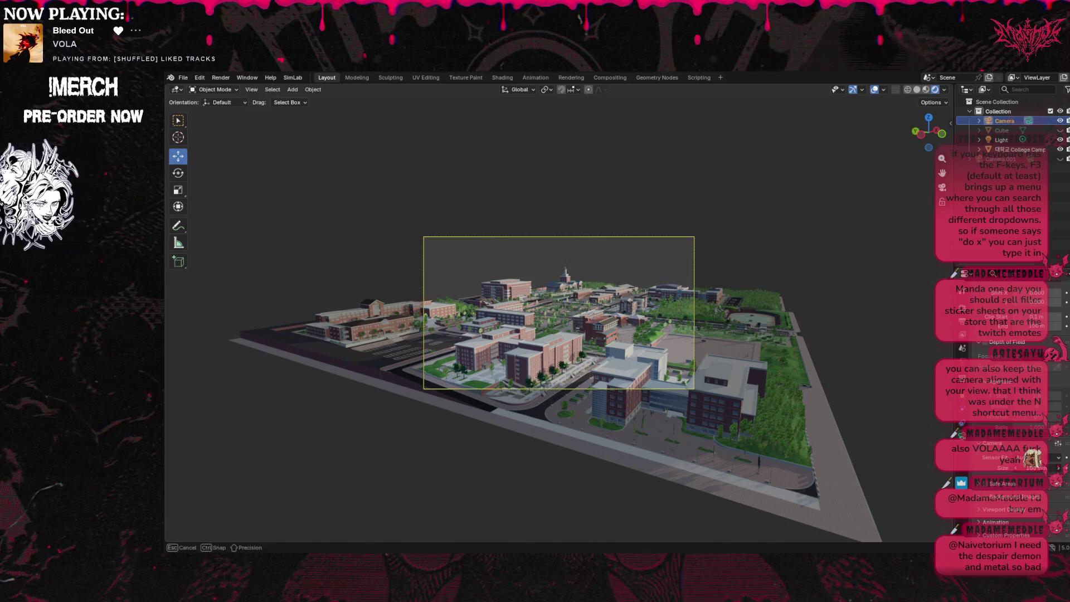
click(1037, 458)
click(1024, 490)
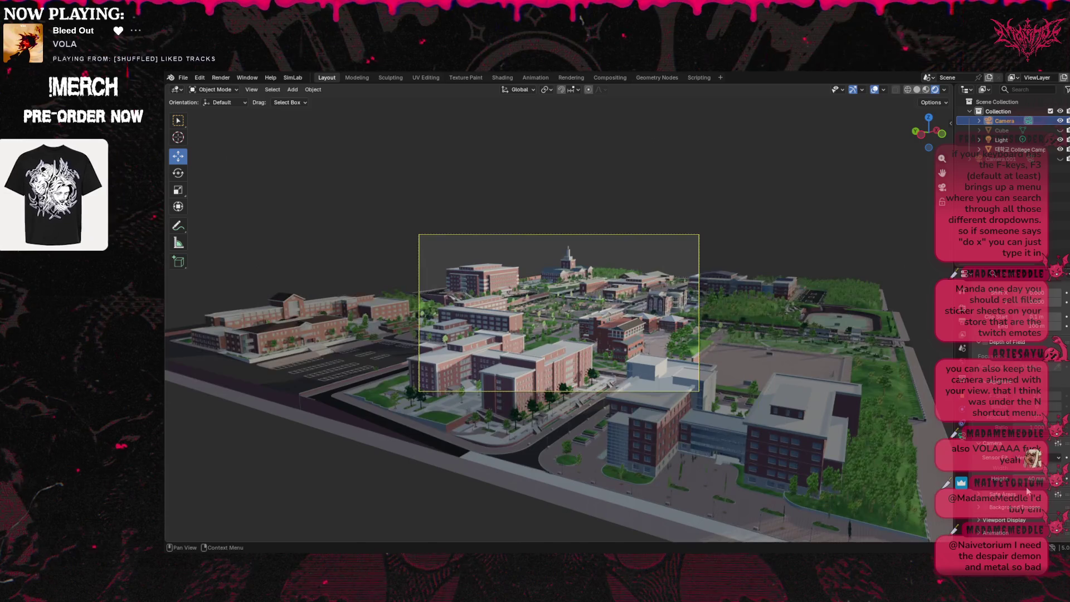
click(1032, 458)
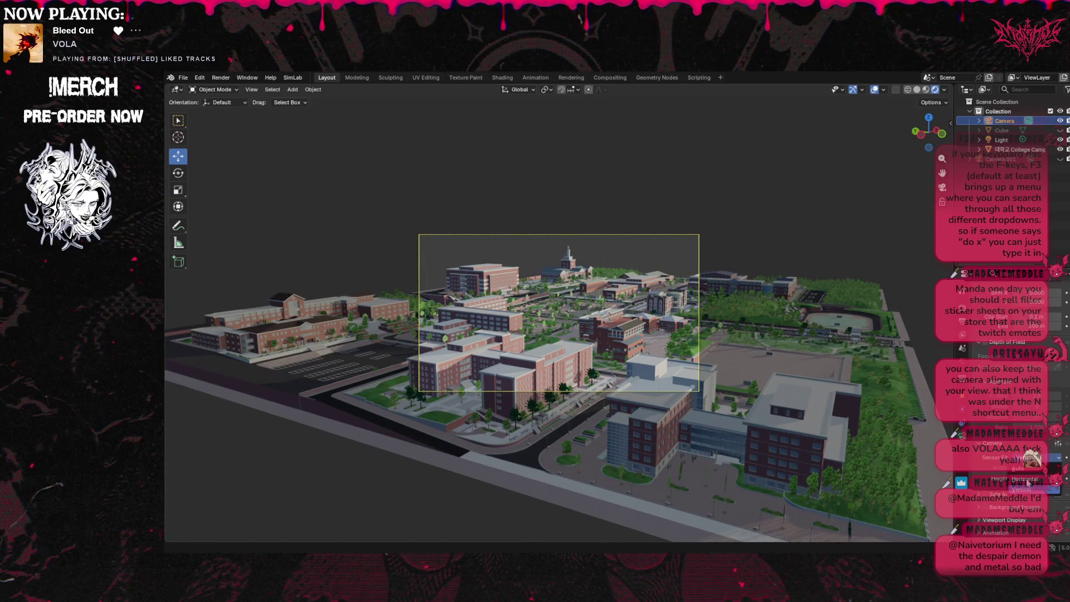
click(1027, 479)
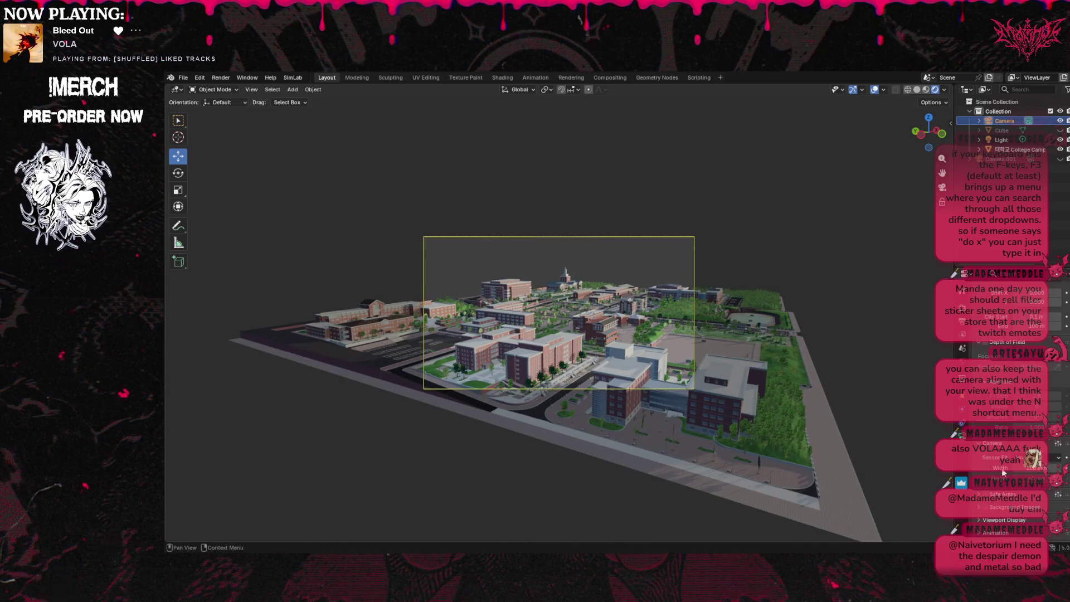
Enable Background Images on the camera and add a cartoon city skyline picture.
scroll(984, 476, down, 2)
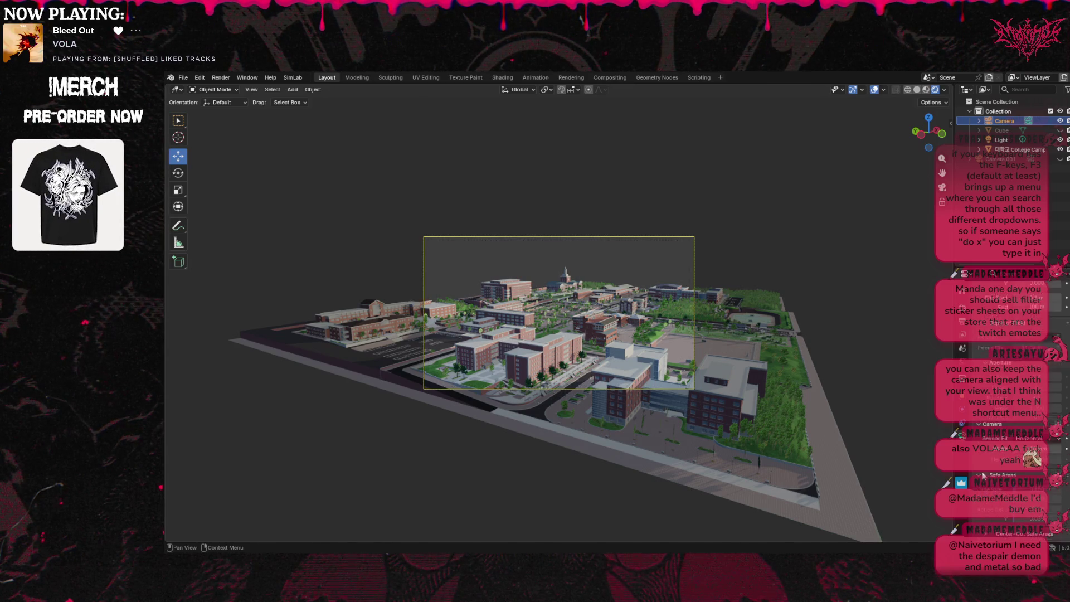
scroll(982, 465, down, 4)
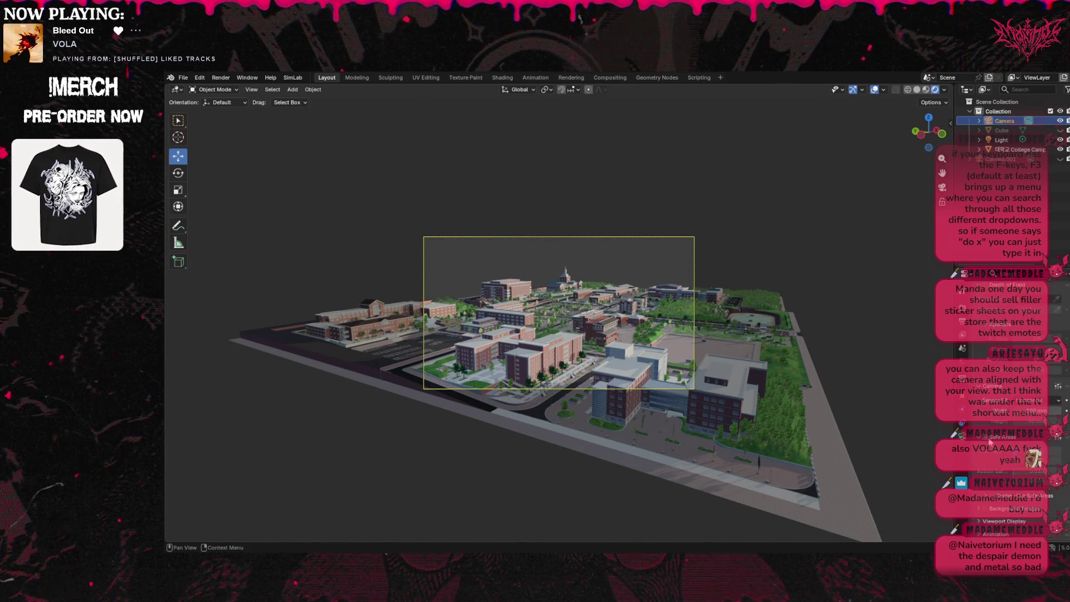
scroll(996, 468, down, 1)
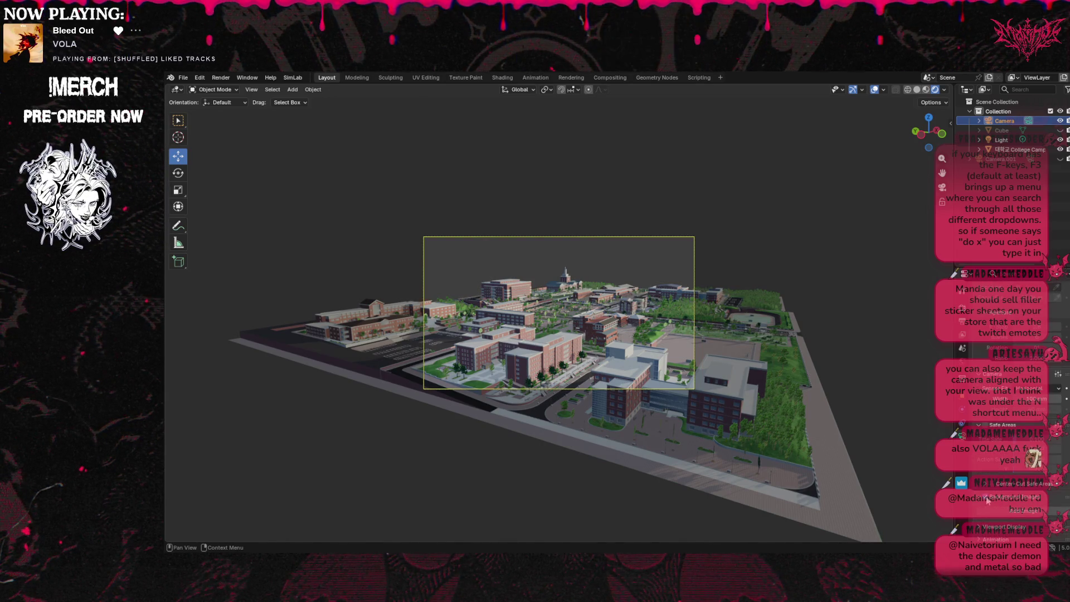
click(1006, 511)
scroll(1026, 514, down, 3)
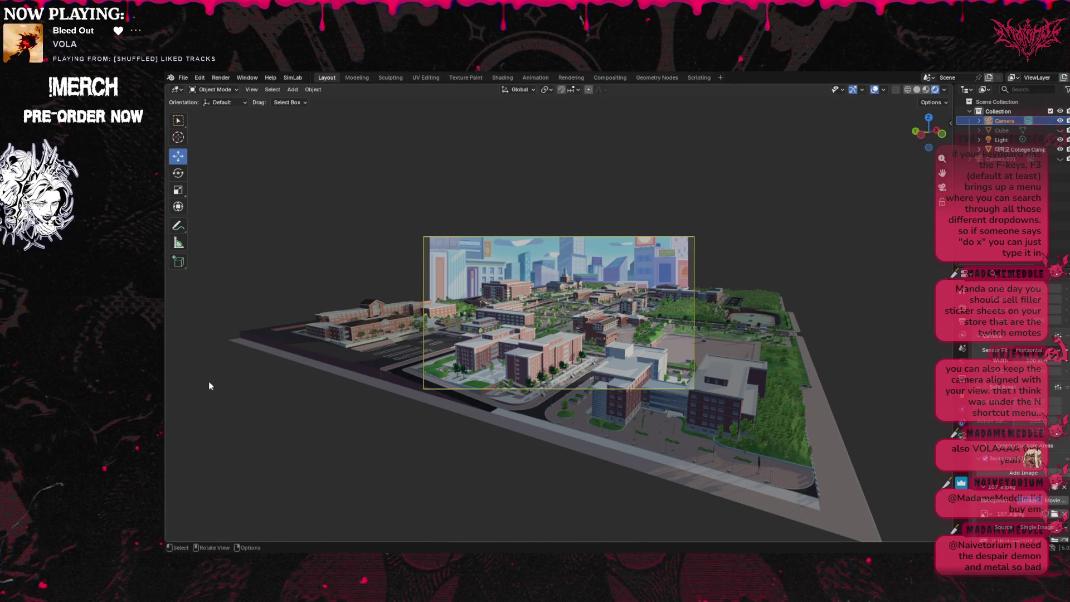
Clear the selection and increase the background image's Scale.
click(571, 289)
scroll(1040, 413, down, 6)
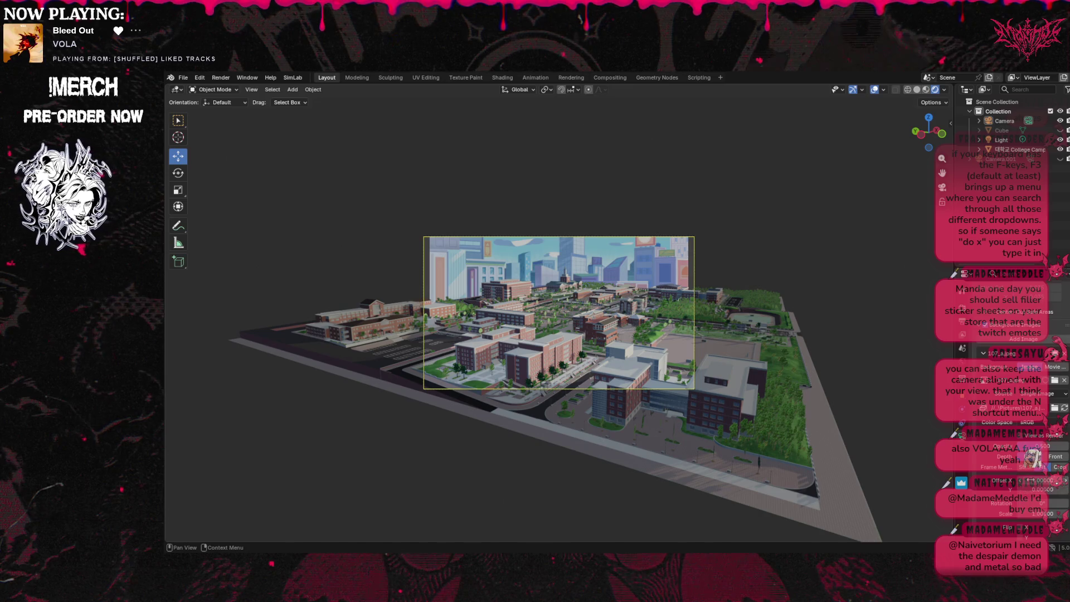
drag(1031, 514, 1066, 513)
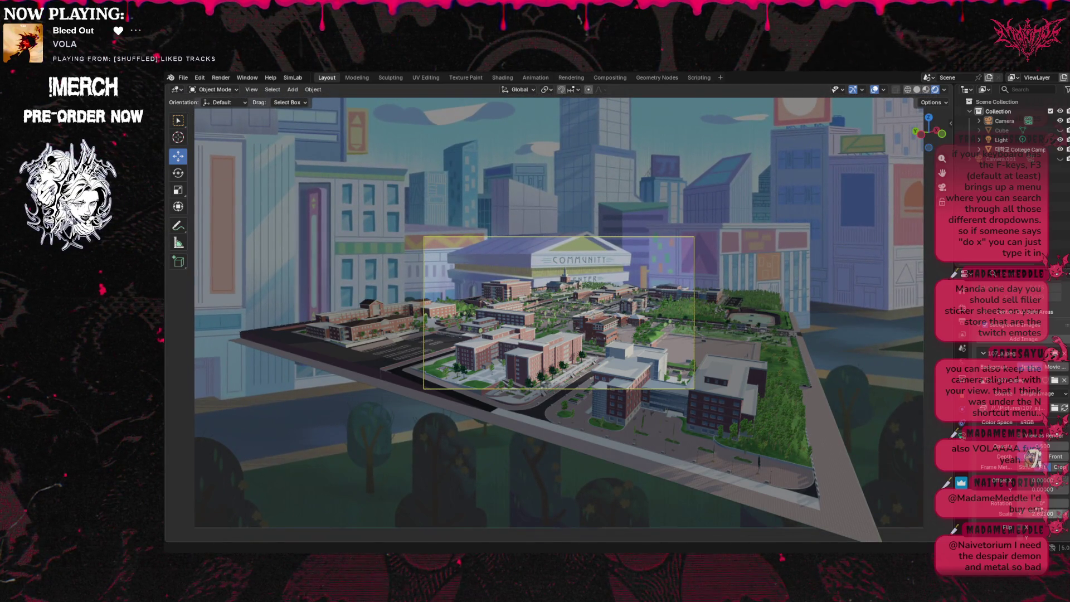
Remove the city background image from the camera.
scroll(1042, 511, down, 2)
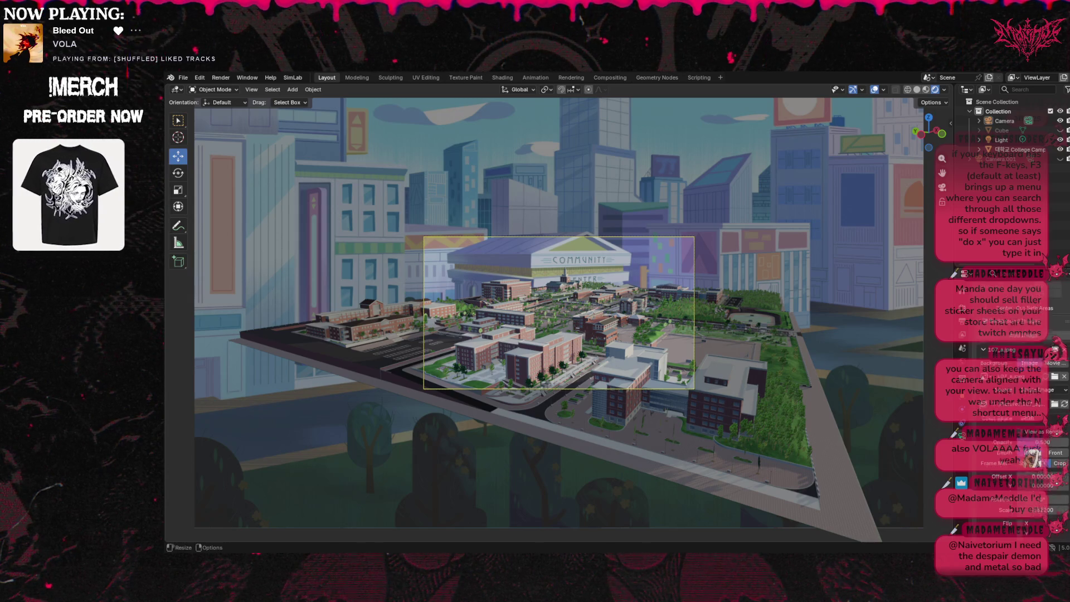
scroll(1041, 469, down, 1)
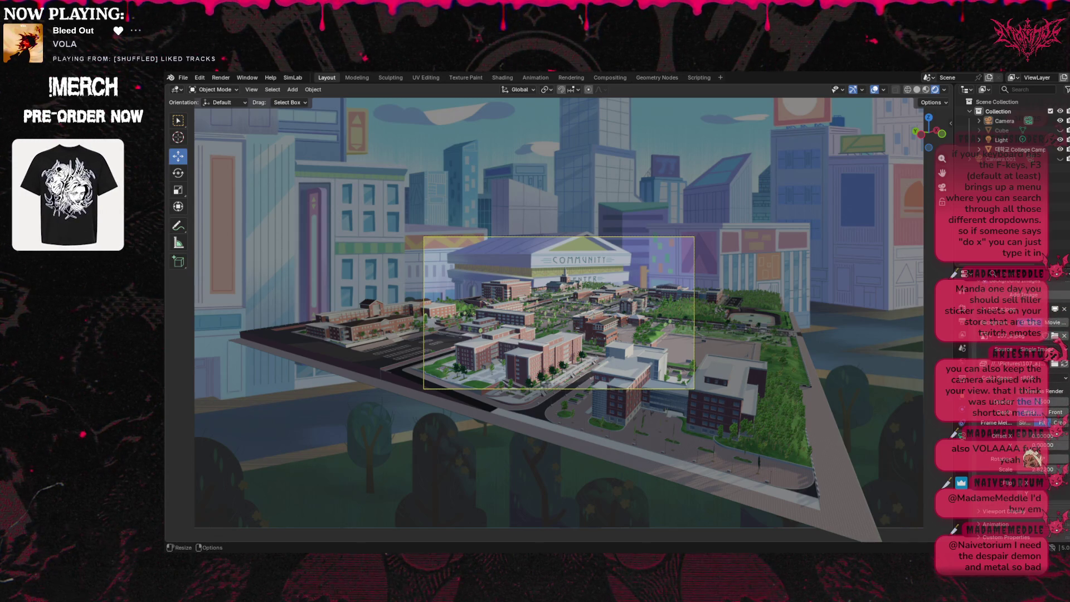
scroll(1041, 446, up, 1)
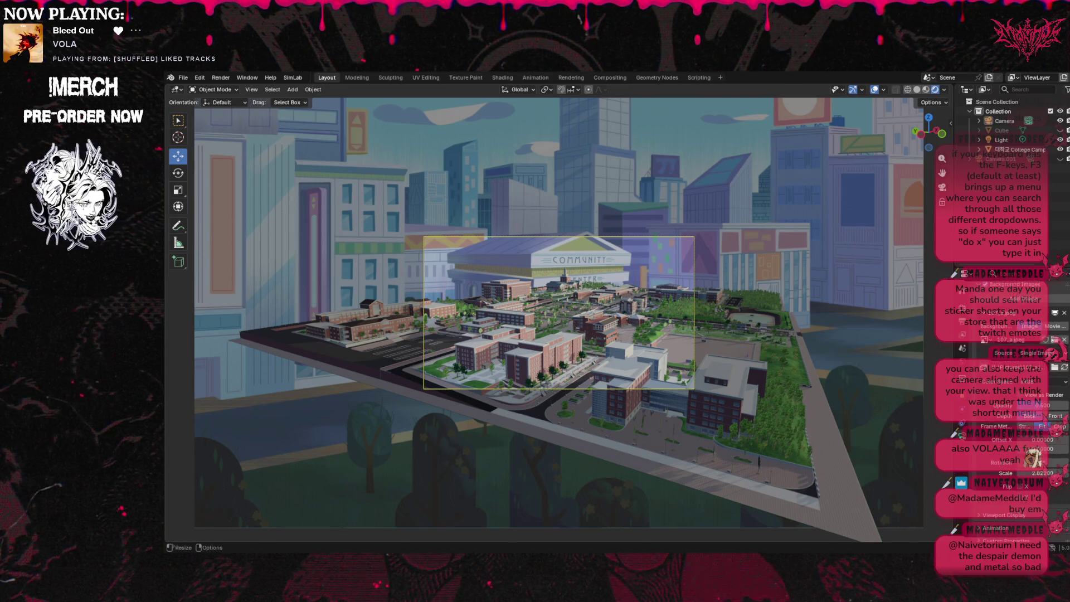
scroll(1041, 446, up, 5)
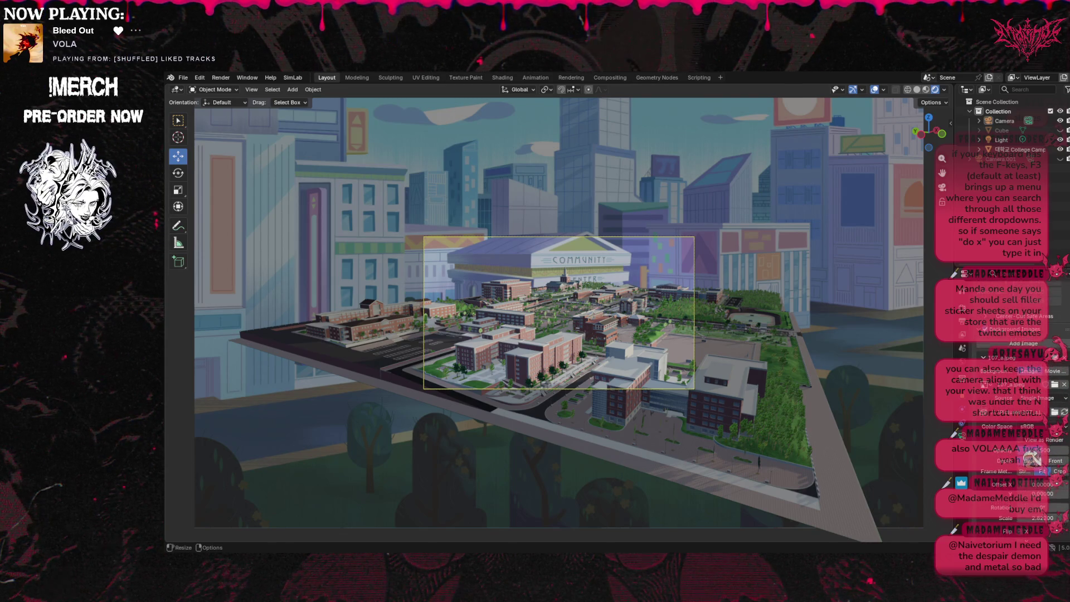
scroll(1041, 446, up, 3)
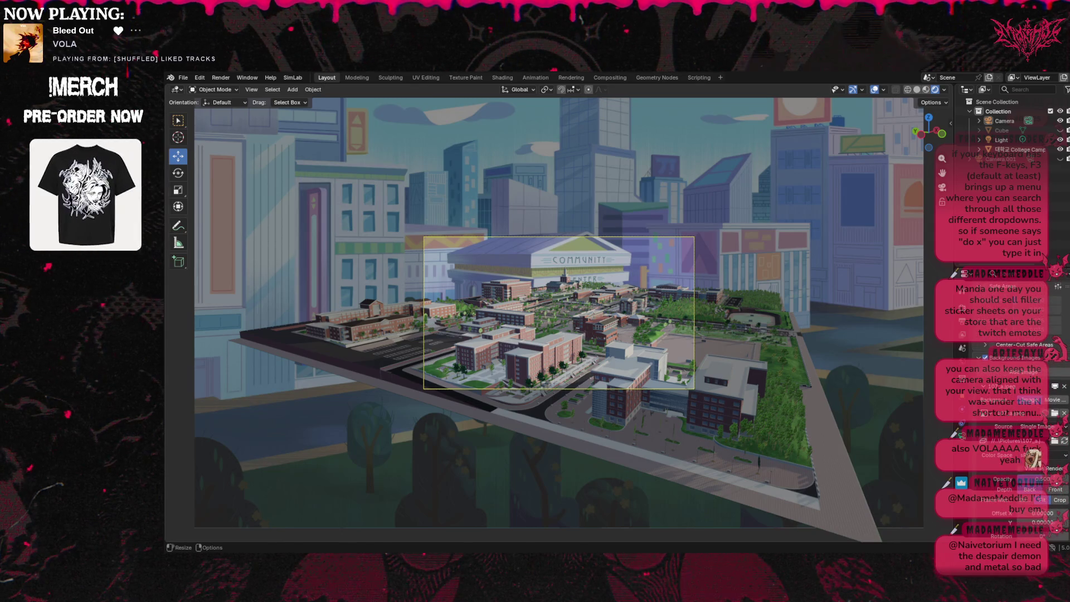
scroll(1042, 446, up, 4)
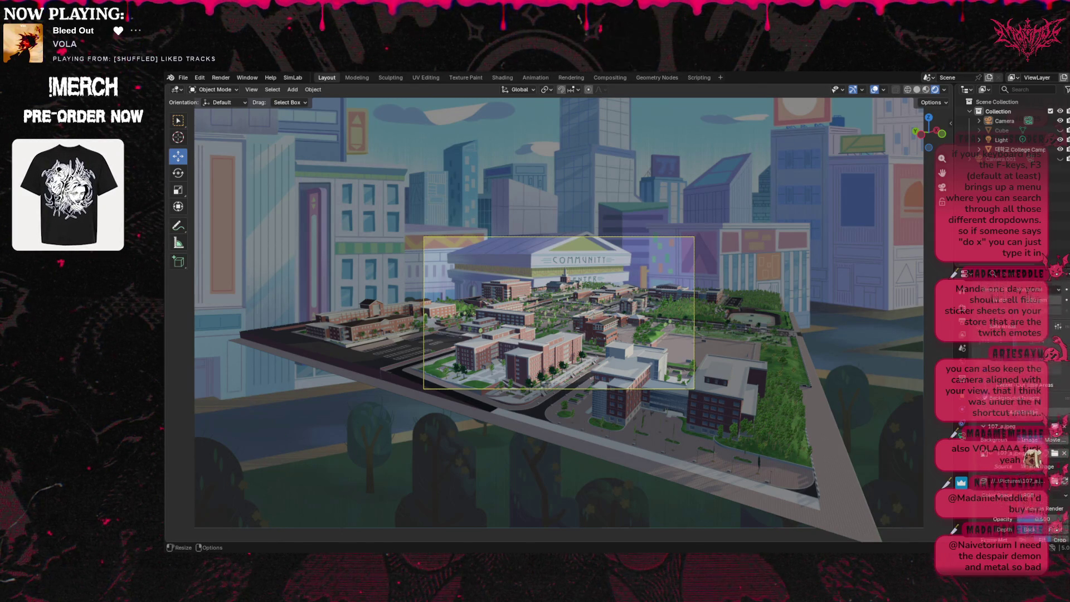
scroll(1030, 390, down, 4)
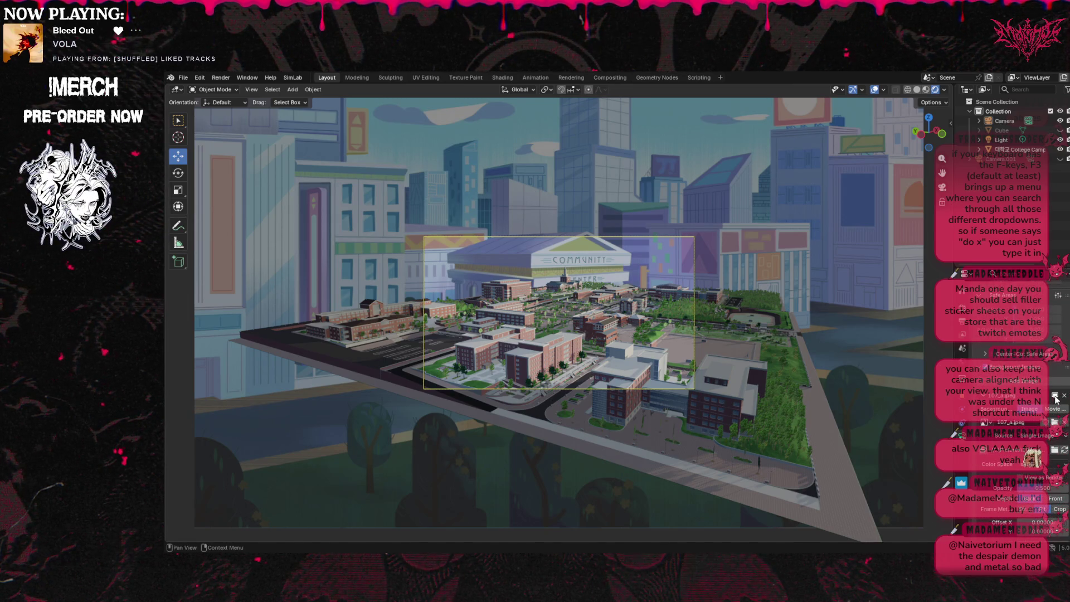
click(1065, 396)
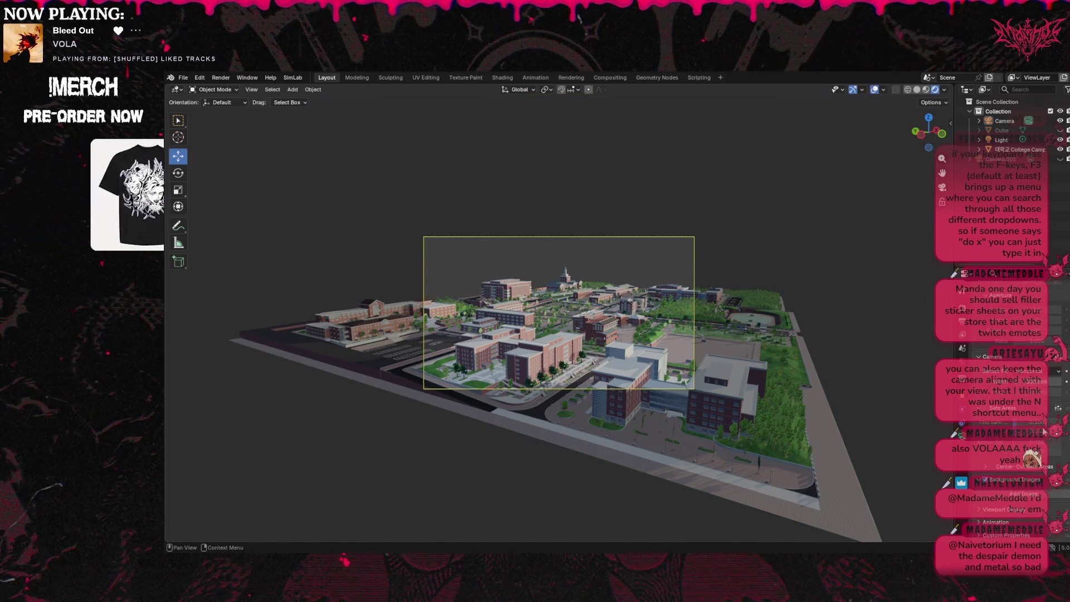
Toggle darkening outside the camera frame on and off, and reveal the composition guide options.
click(1033, 509)
scroll(993, 462, down, 5)
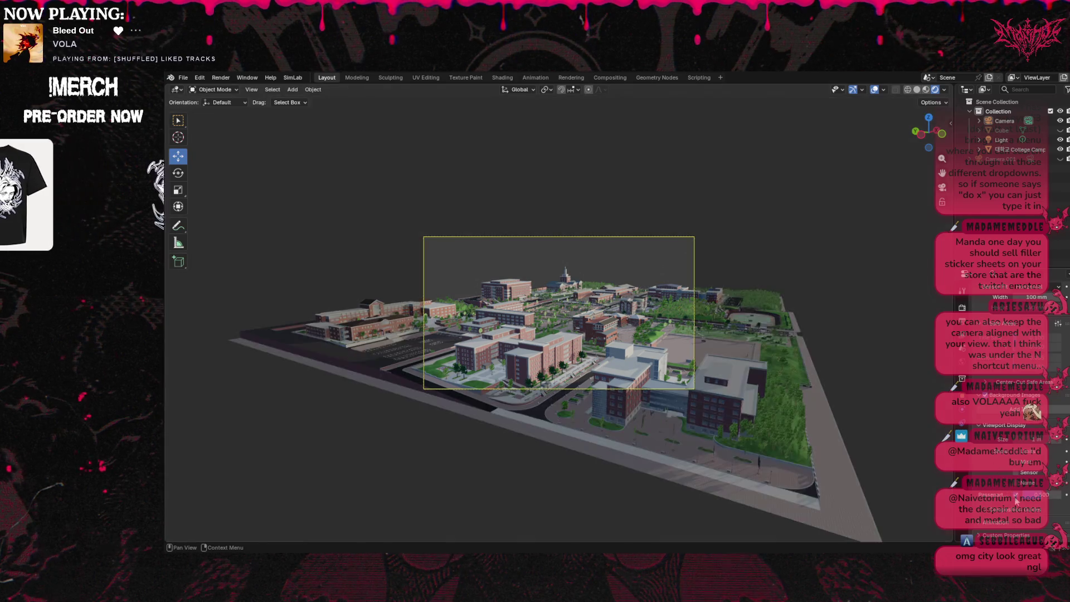
click(1016, 498)
click(1016, 498)
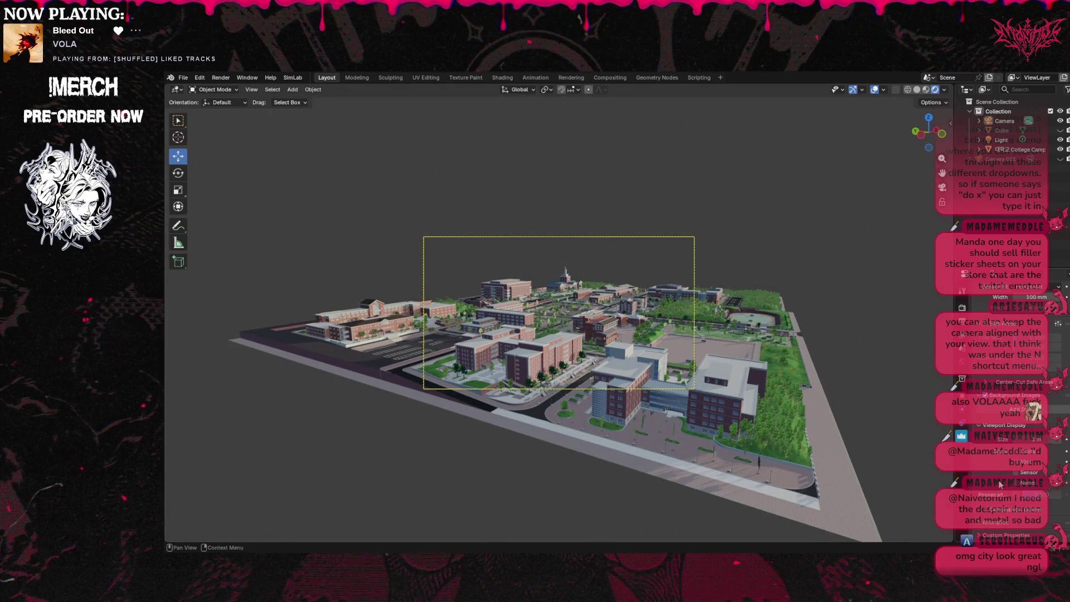
click(1017, 495)
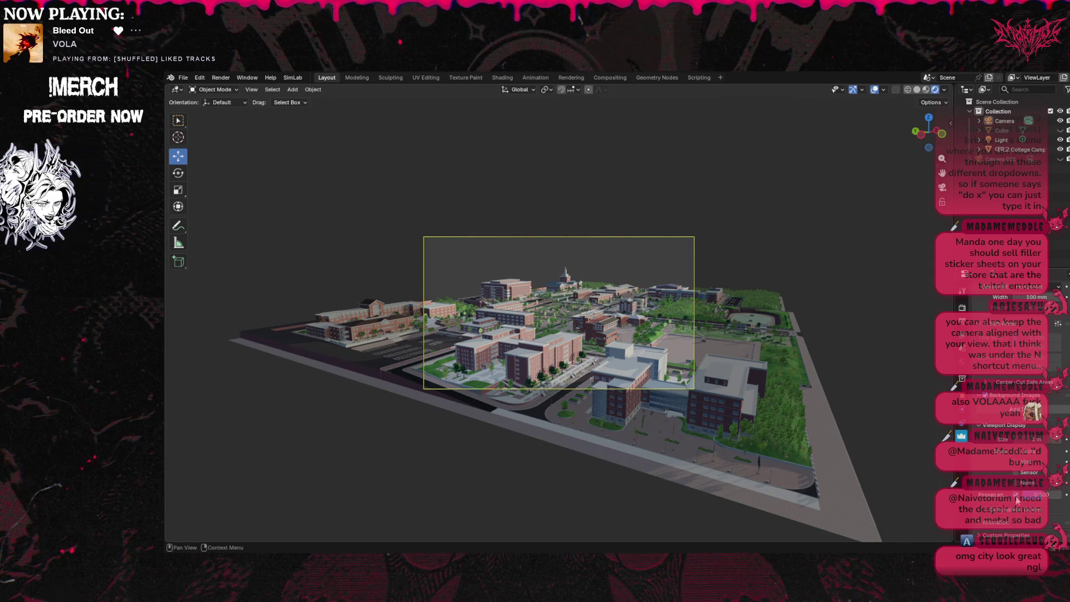
click(1015, 494)
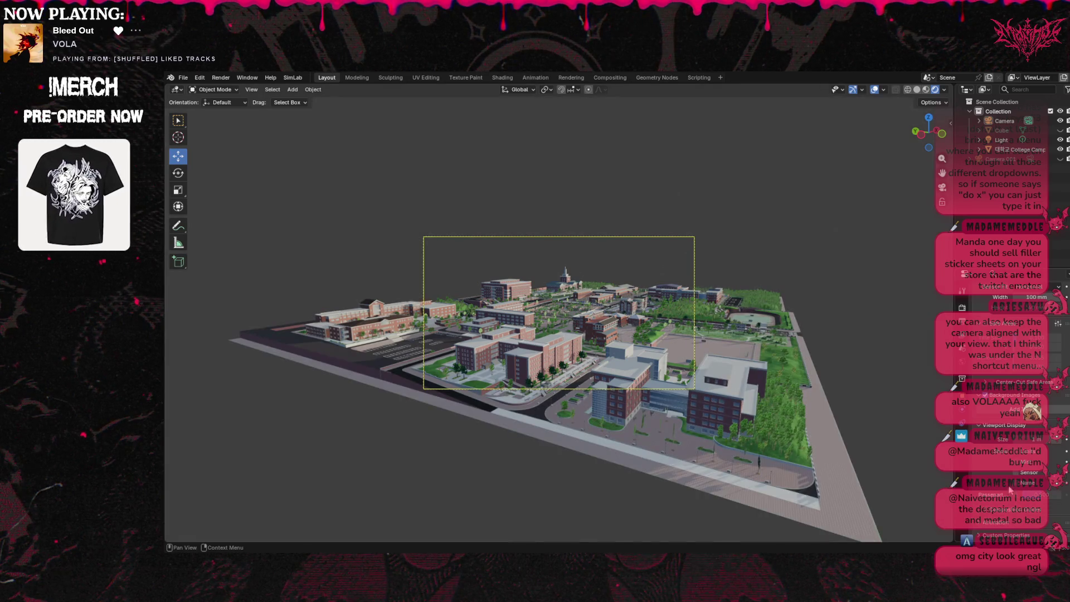
click(988, 509)
scroll(991, 453, down, 5)
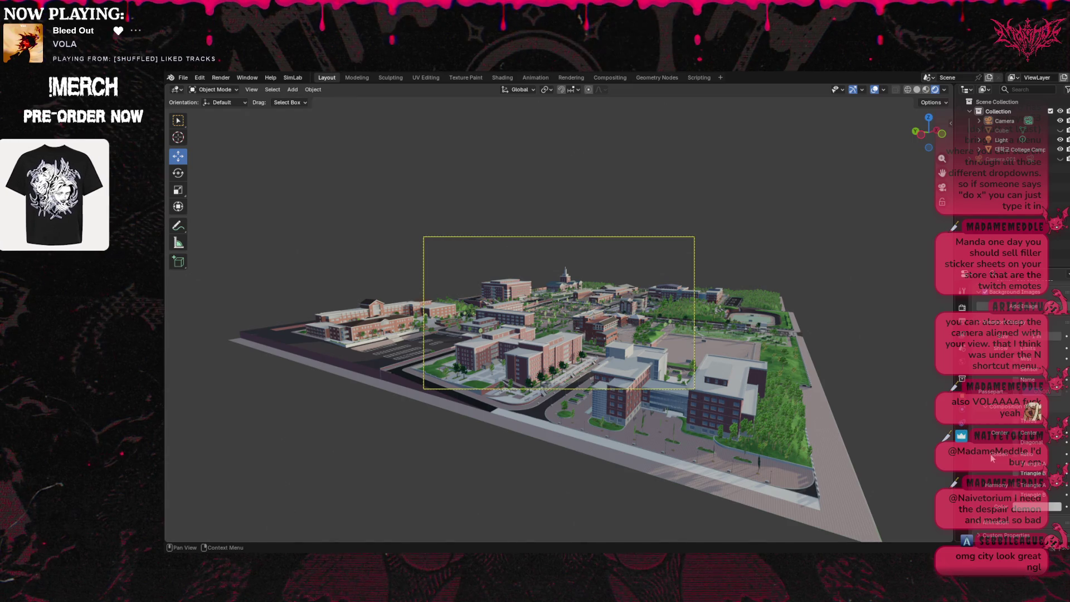
scroll(991, 497, down, 1)
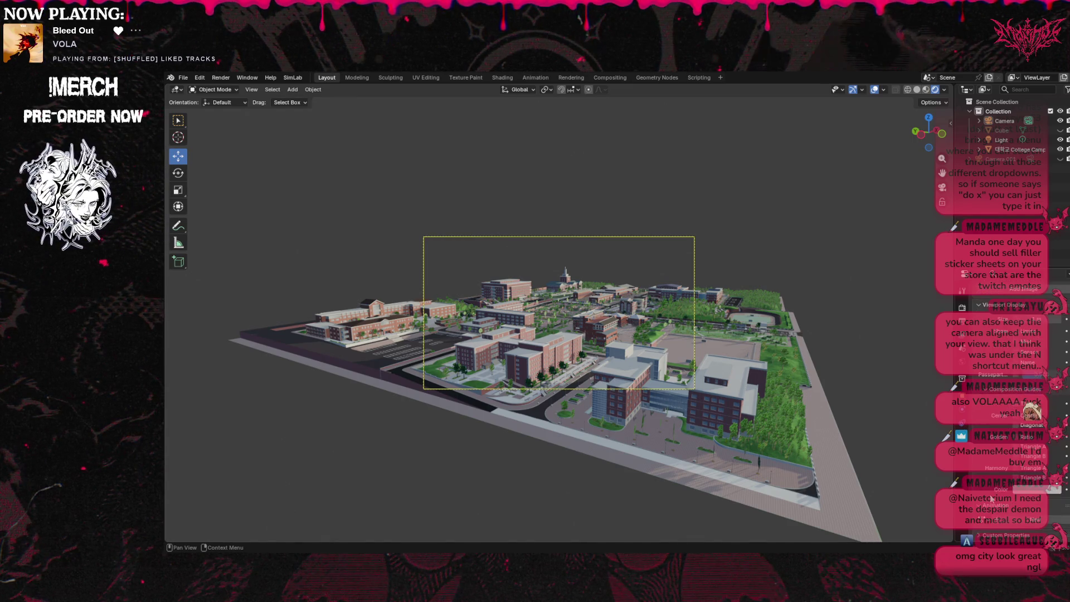
scroll(982, 519, up, 8)
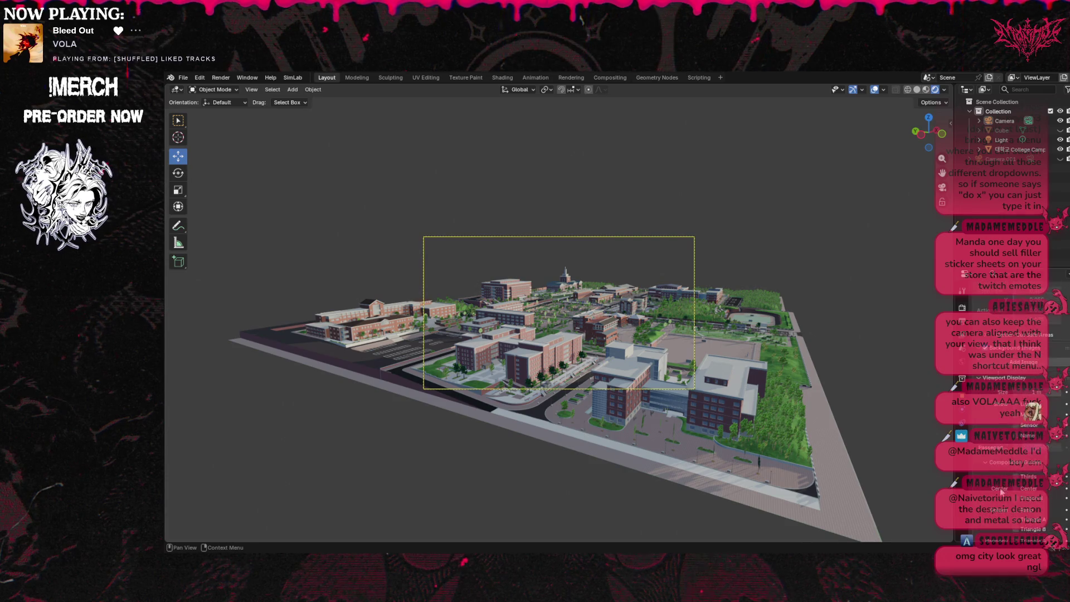
scroll(1005, 483, up, 6)
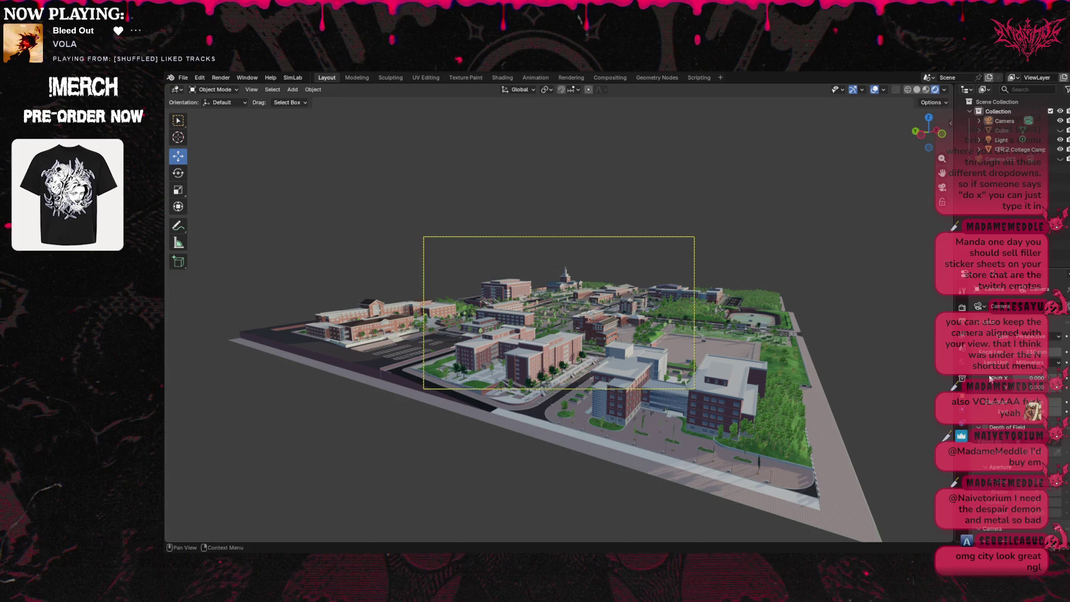
Try Orthographic and Panoramic camera types, settling on Custom.
click(1036, 336)
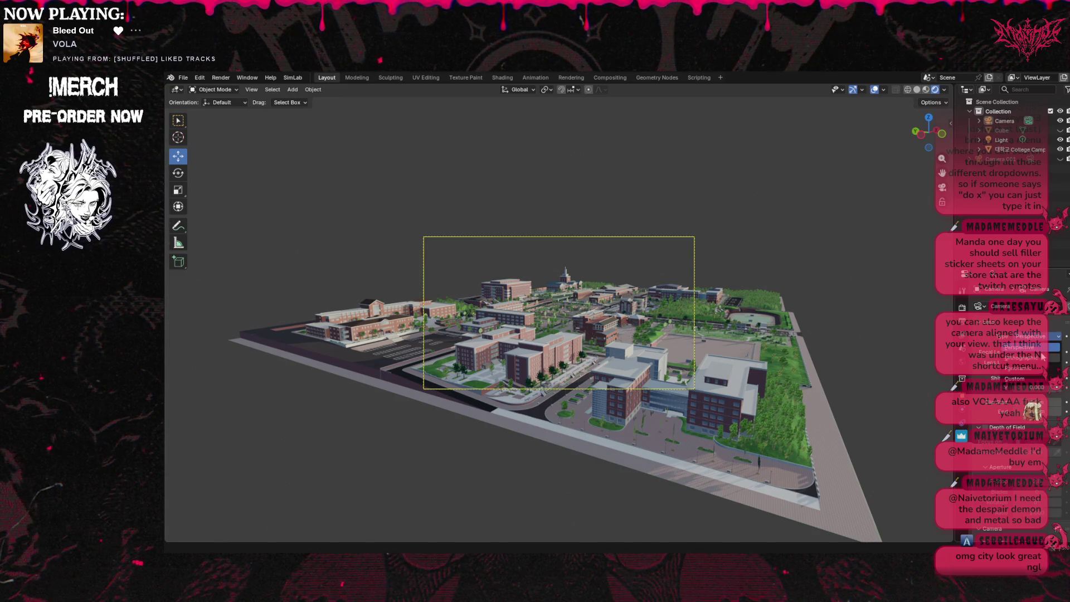
click(1044, 358)
click(1035, 337)
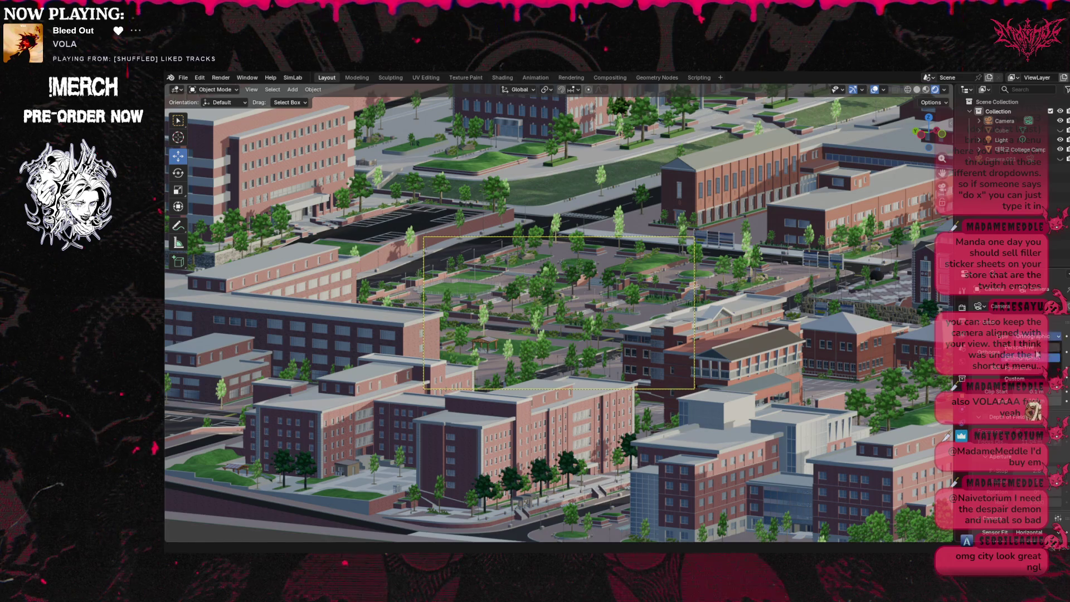
click(1035, 369)
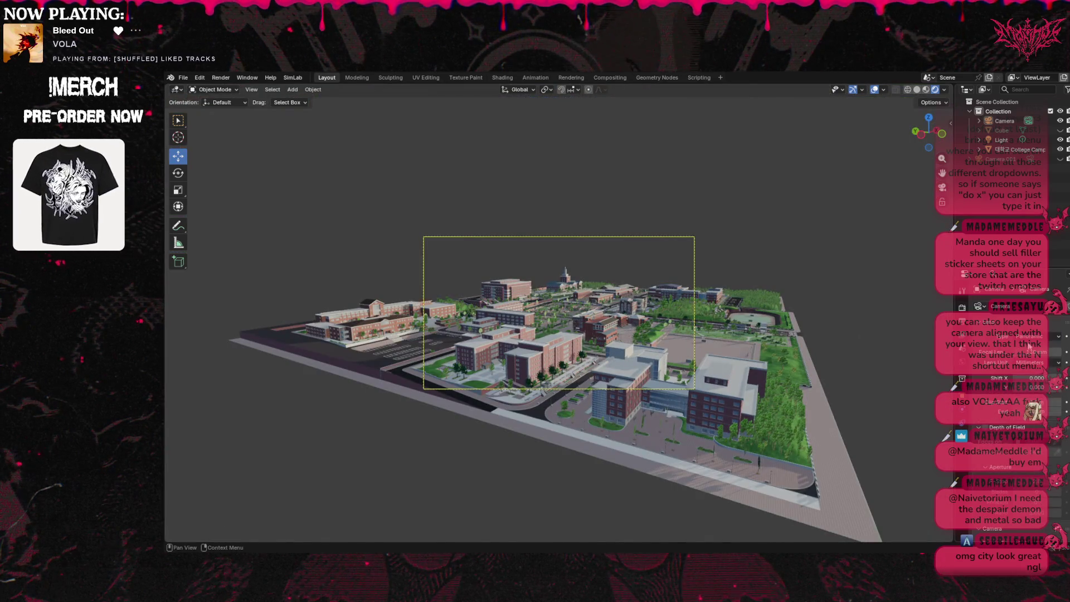
click(1038, 338)
click(1028, 379)
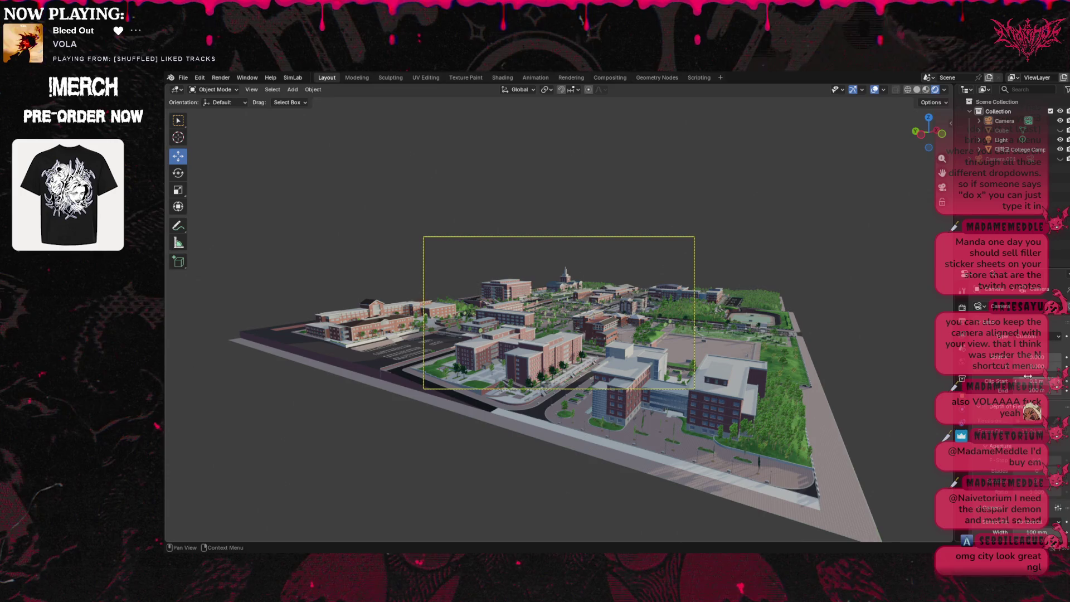
Cancel a camera move and select the Camera in the outliner.
key(g)
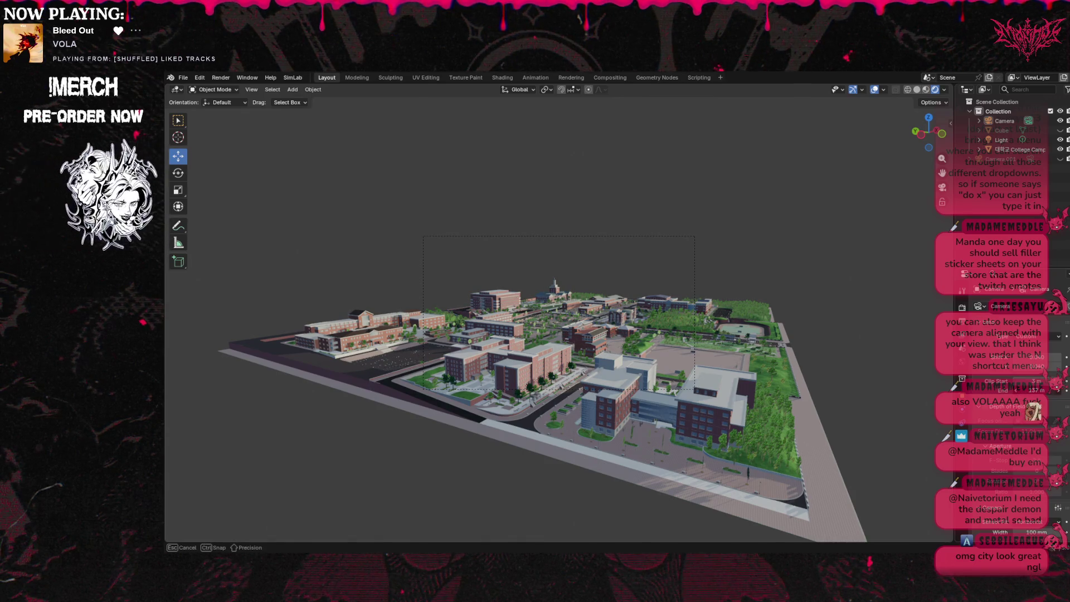
key(Escape)
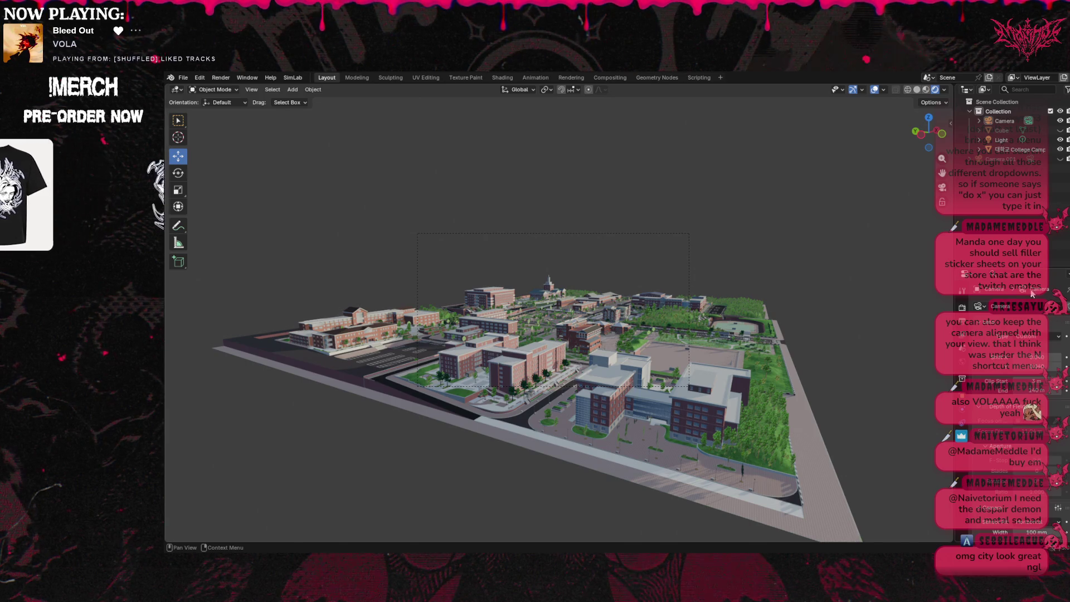
click(1015, 121)
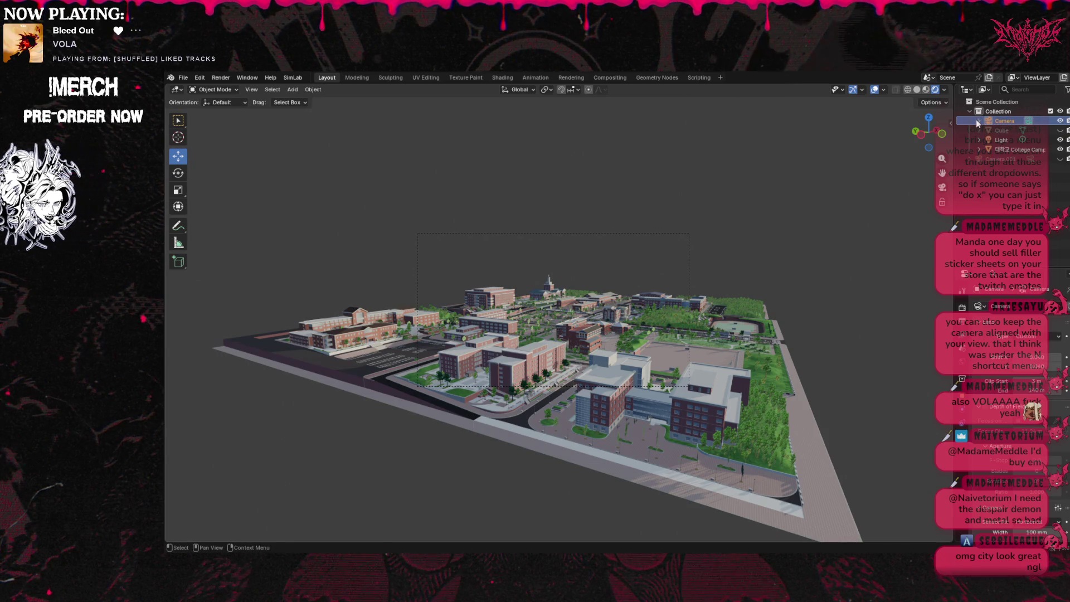
scroll(684, 361, up, 10)
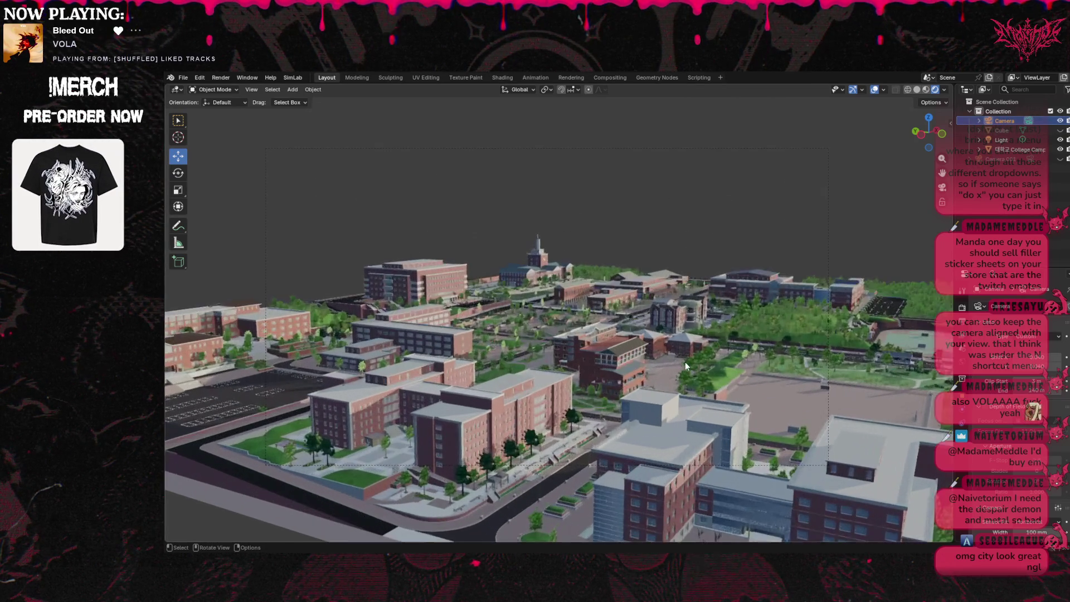
scroll(686, 361, down, 10)
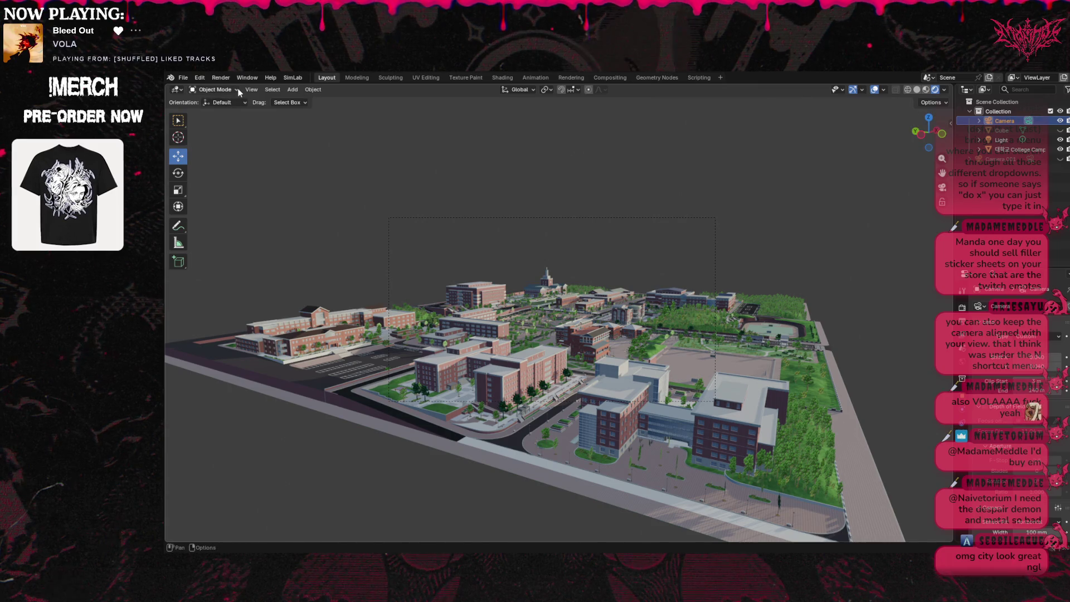
Toggle camera view with Numpad 0 and orbit the free view to a new angle.
click(943, 188)
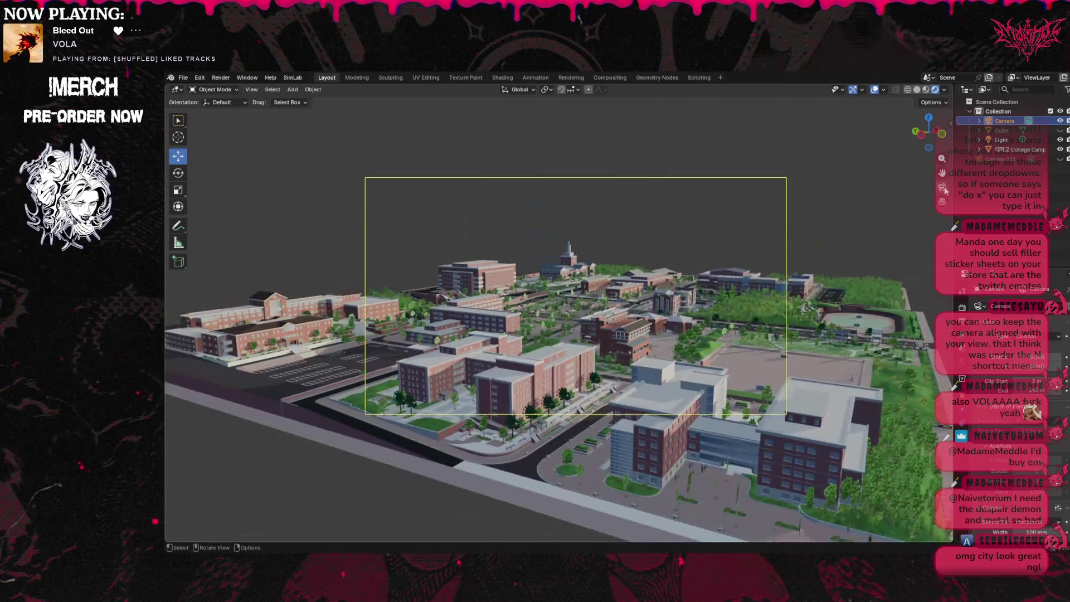
click(942, 187)
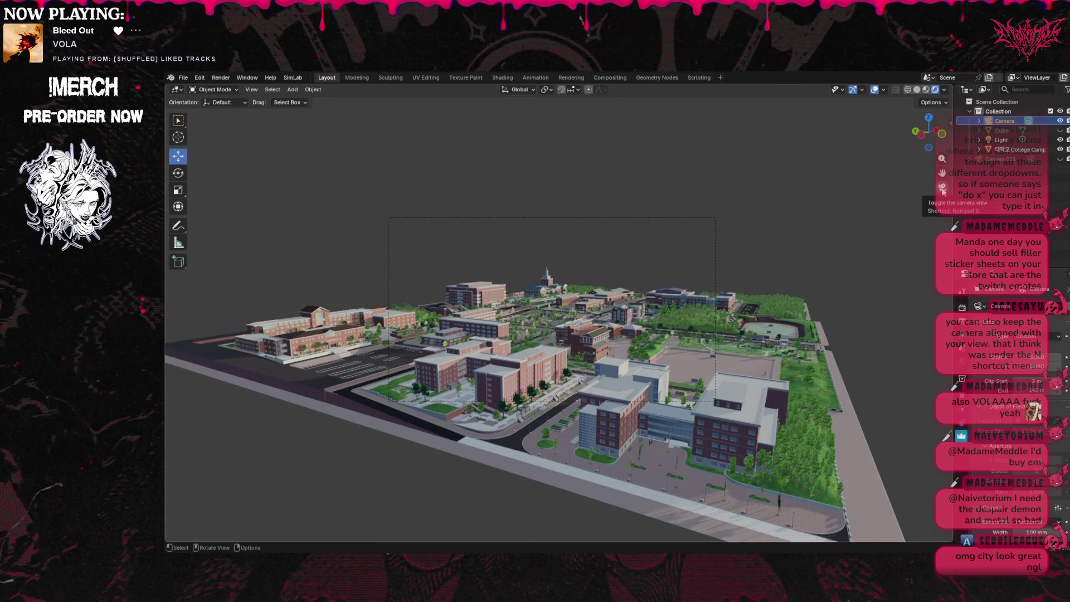
click(943, 190)
click(943, 190)
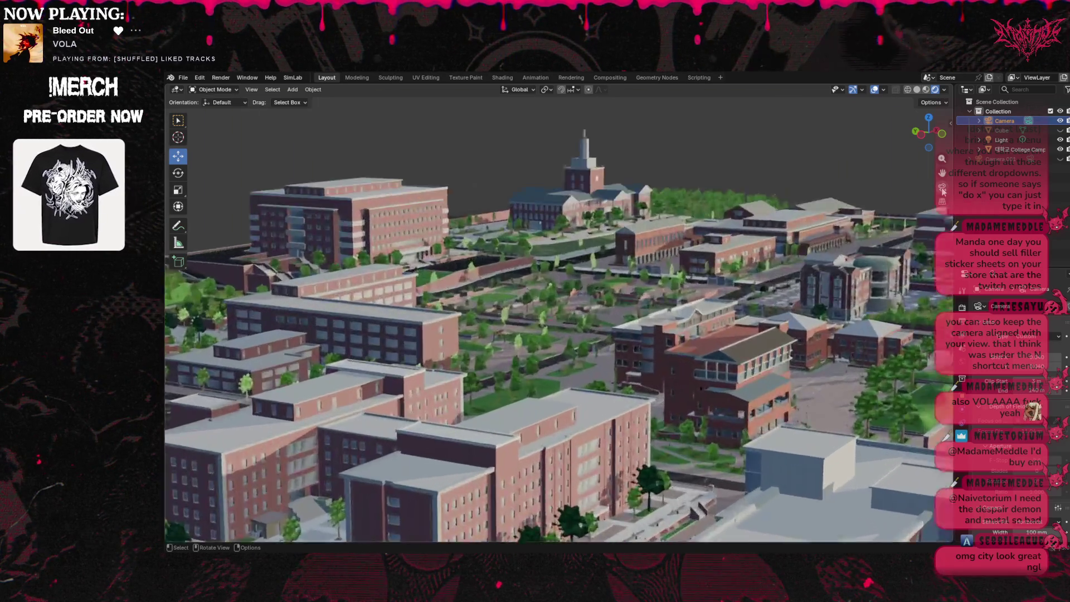
click(944, 190)
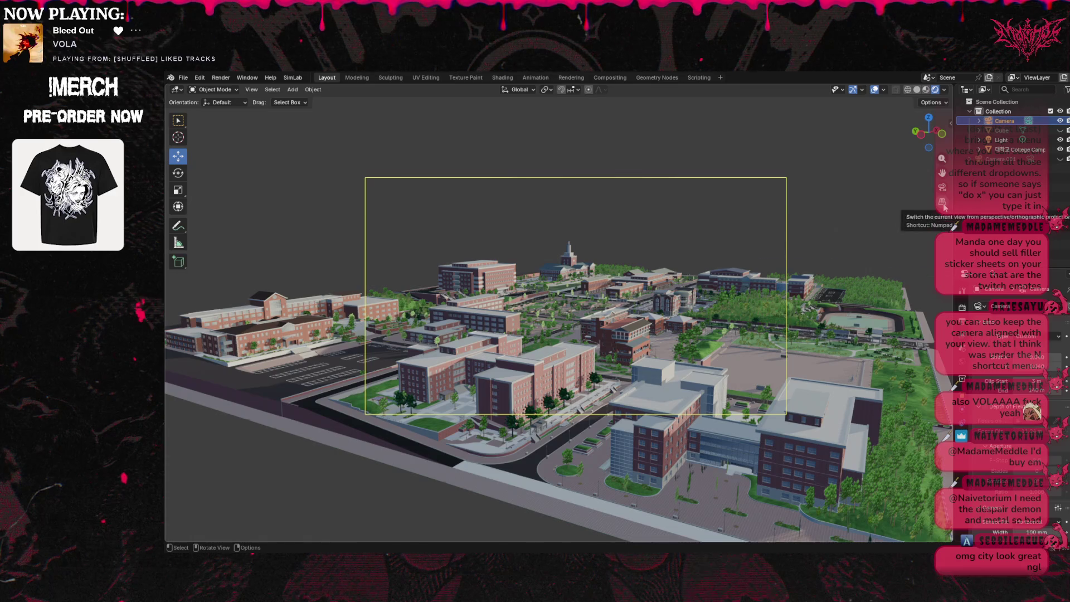
click(943, 187)
scroll(588, 273, up, 5)
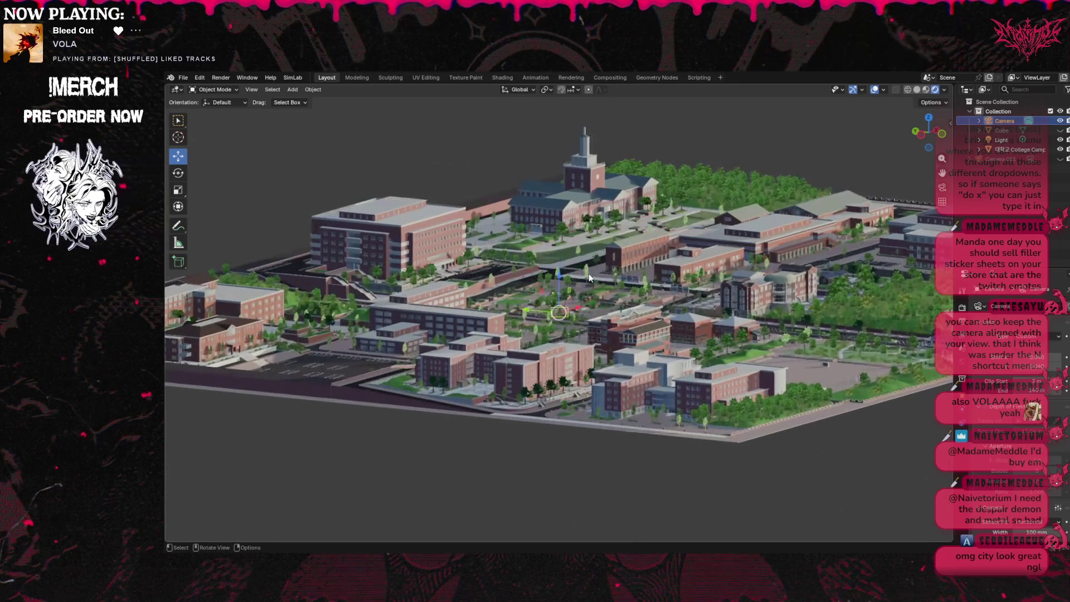
mouse_move(922, 152)
mouse_down()
mouse_move(940, 144)
mouse_move(931, 138)
mouse_up()
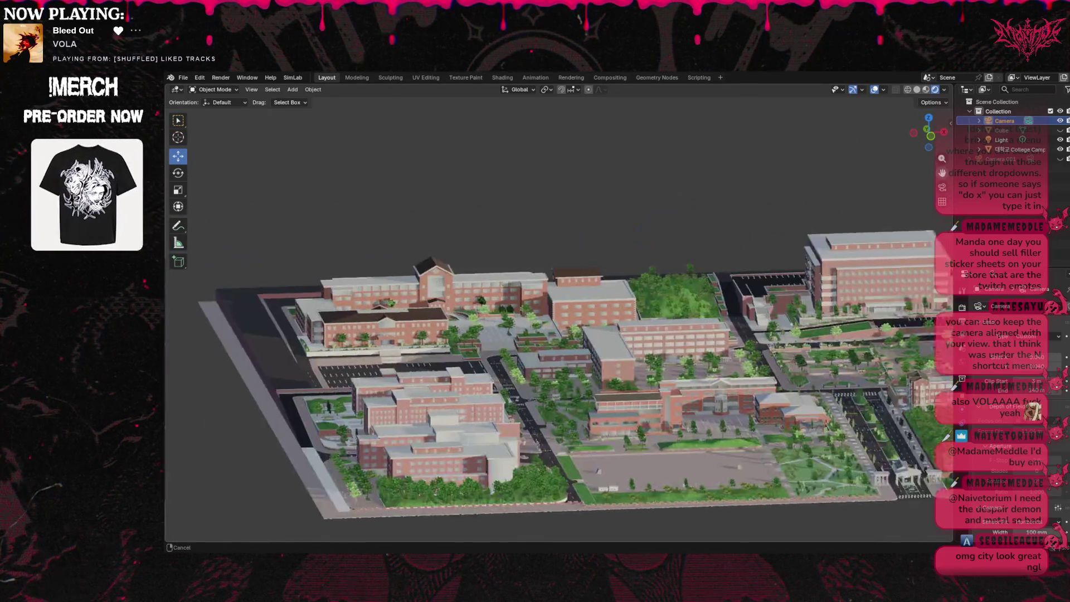
click(494, 327)
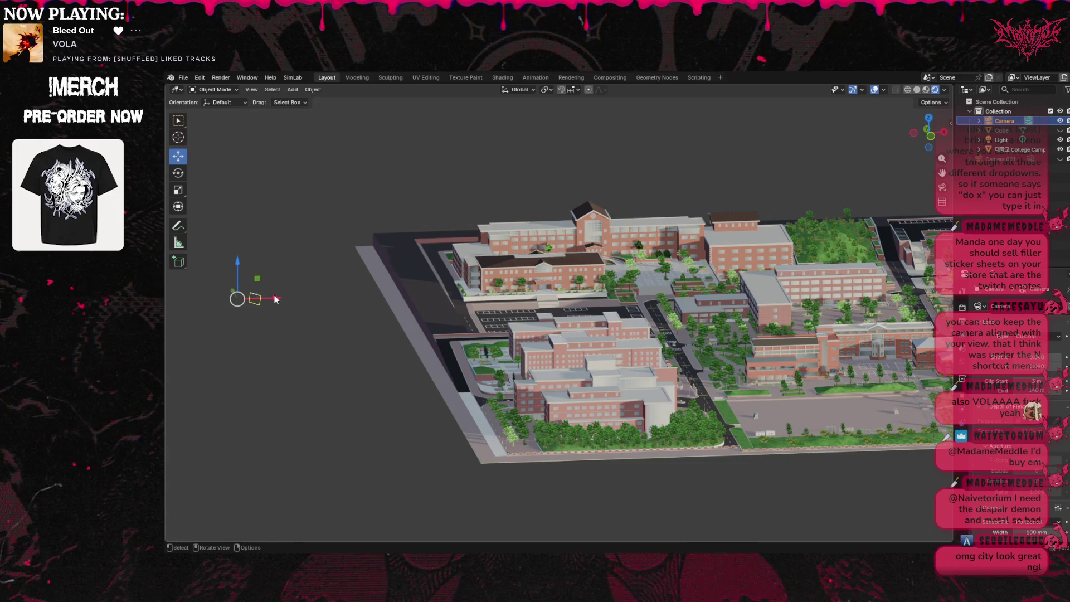
Slide the camera along X, recentre the campus in camera view, and hide the camera.
mouse_move(275, 299)
mouse_down()
mouse_move(179, 300)
mouse_move(920, 308)
mouse_move(899, 310)
mouse_up()
click(942, 188)
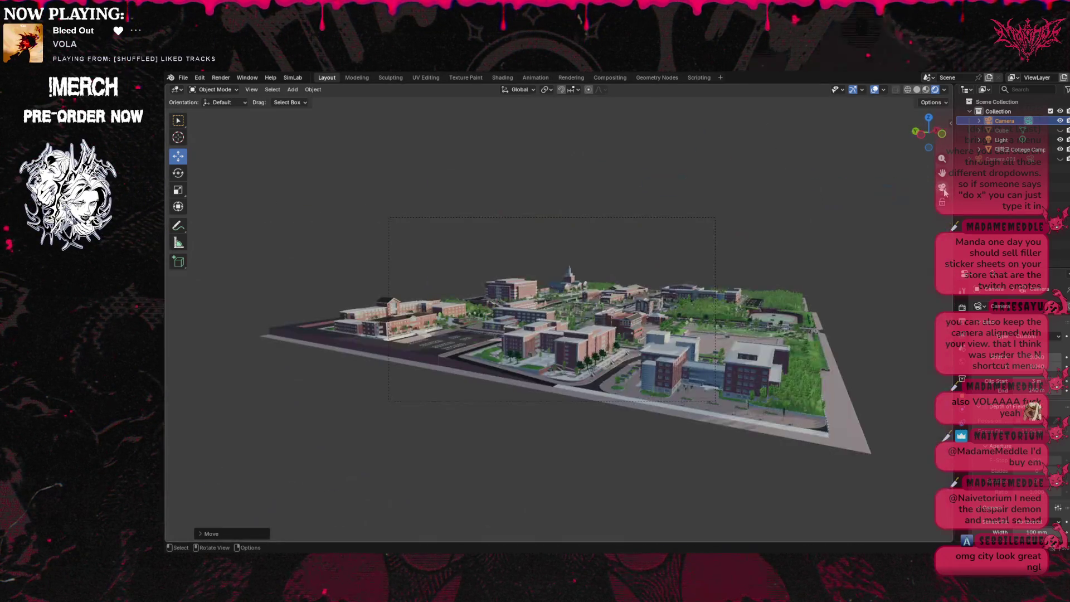
scroll(719, 343, up, 3)
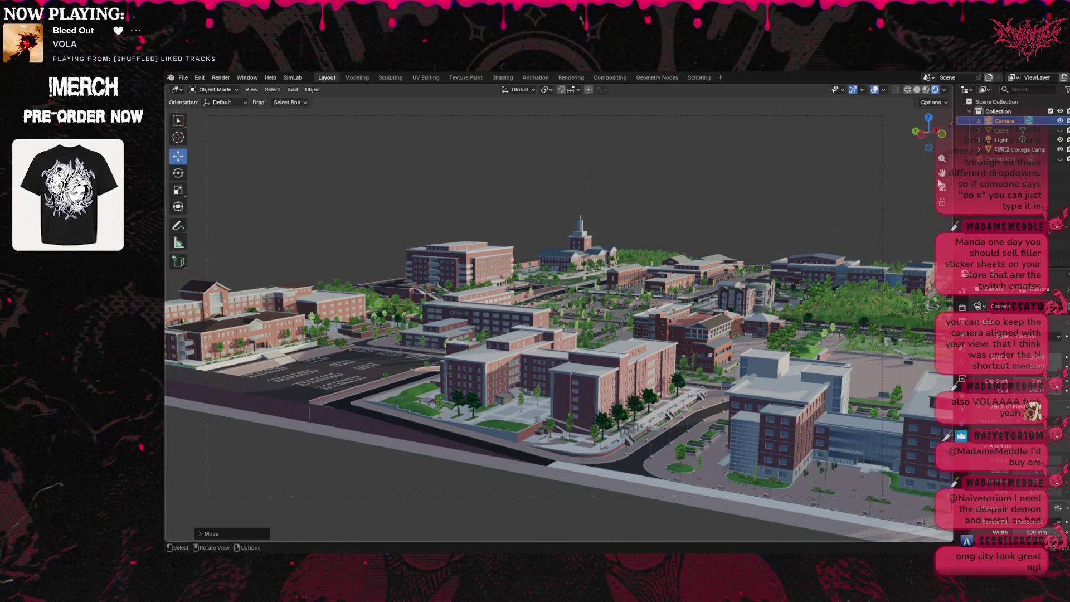
shift+middle_drag(941, 185, 847, 193)
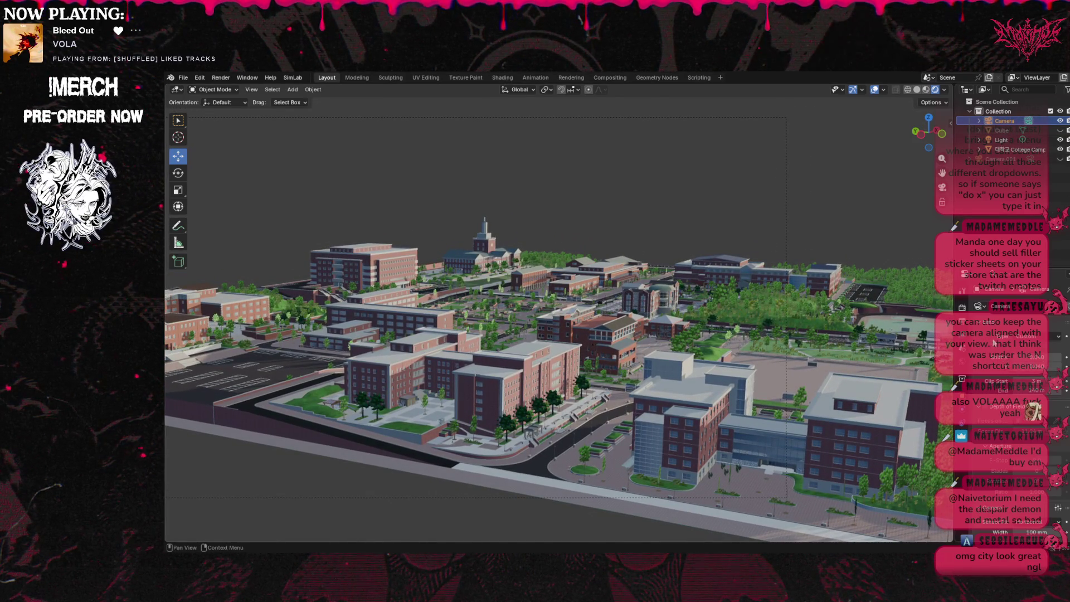
scroll(992, 342, down, 2)
scroll(1009, 369, down, 6)
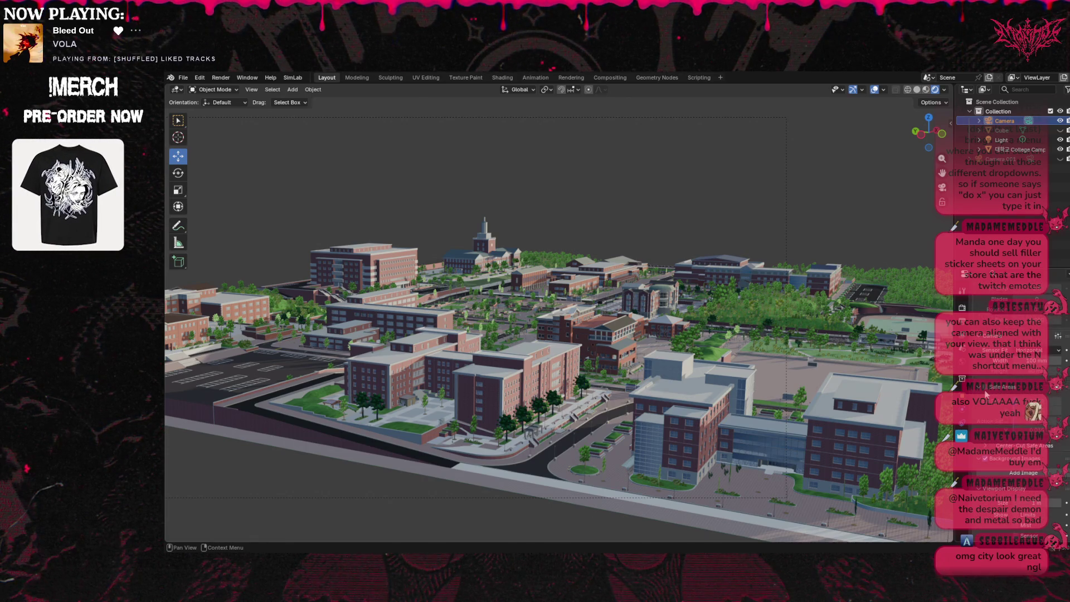
scroll(985, 390, down, 4)
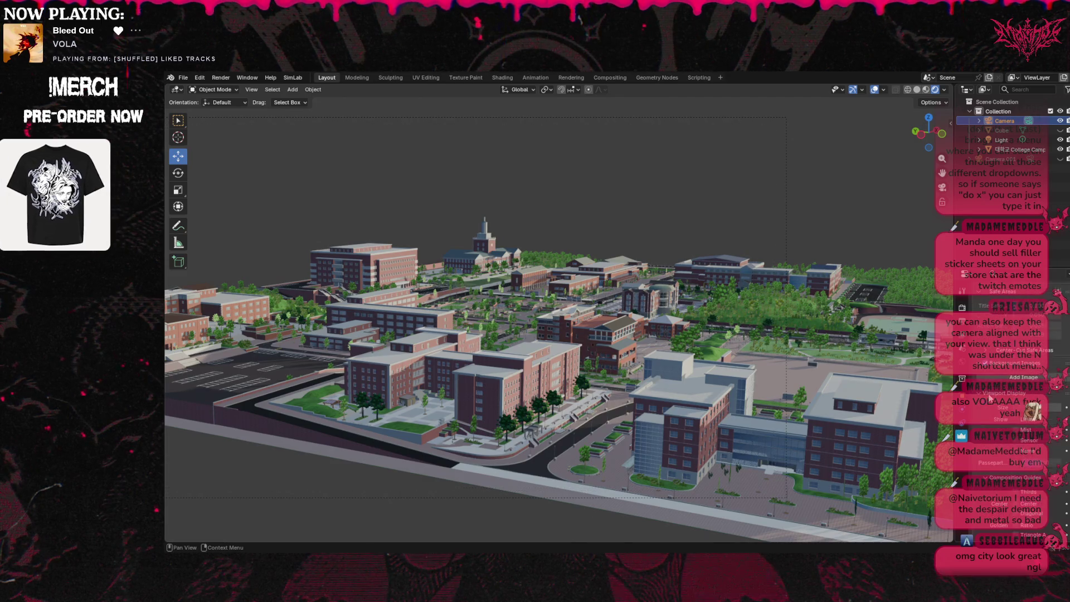
scroll(993, 442, up, 1)
scroll(994, 442, up, 8)
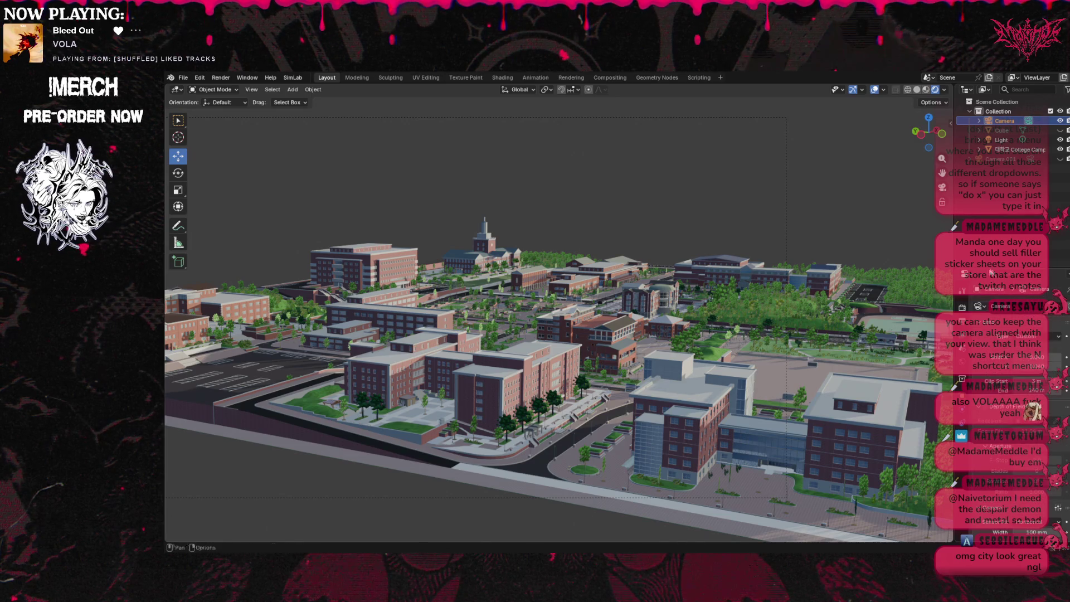
click(1060, 120)
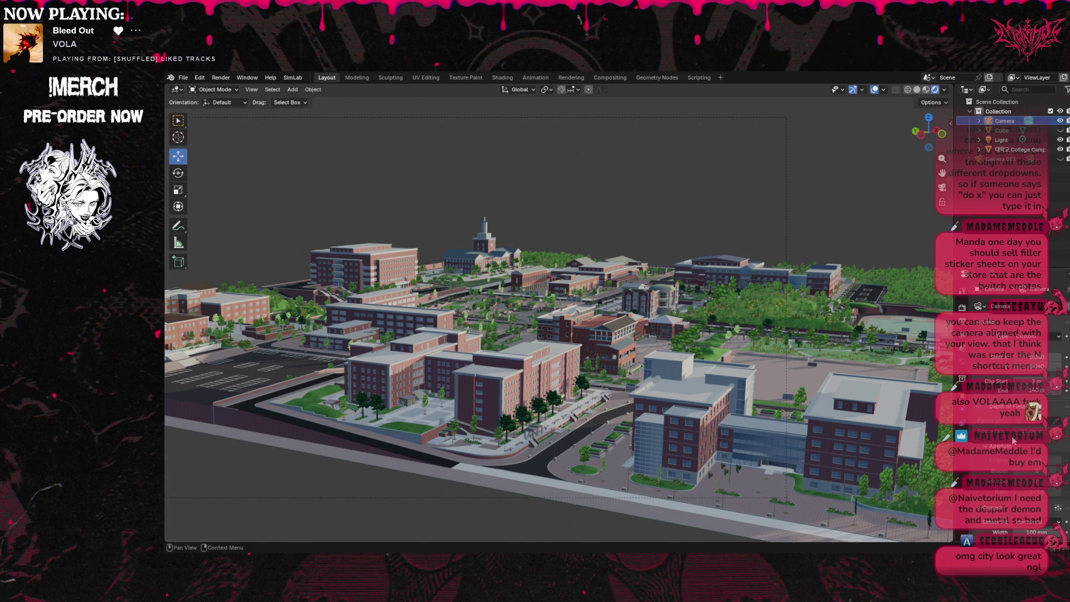
Scroll the Camera properties to the Sensor section and list its presets.
scroll(999, 473, down, 6)
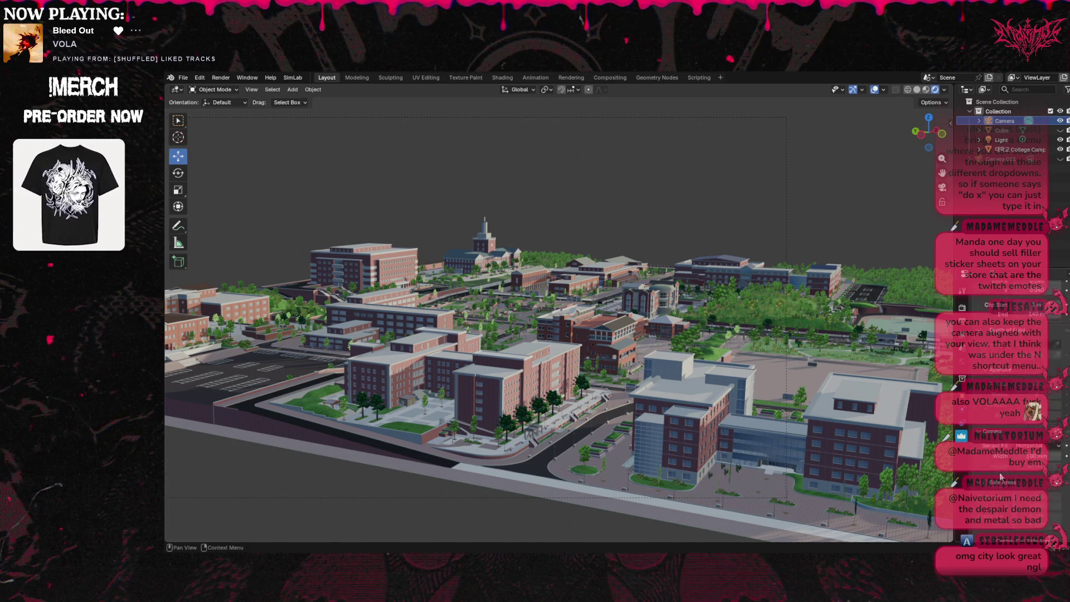
scroll(1000, 466, down, 8)
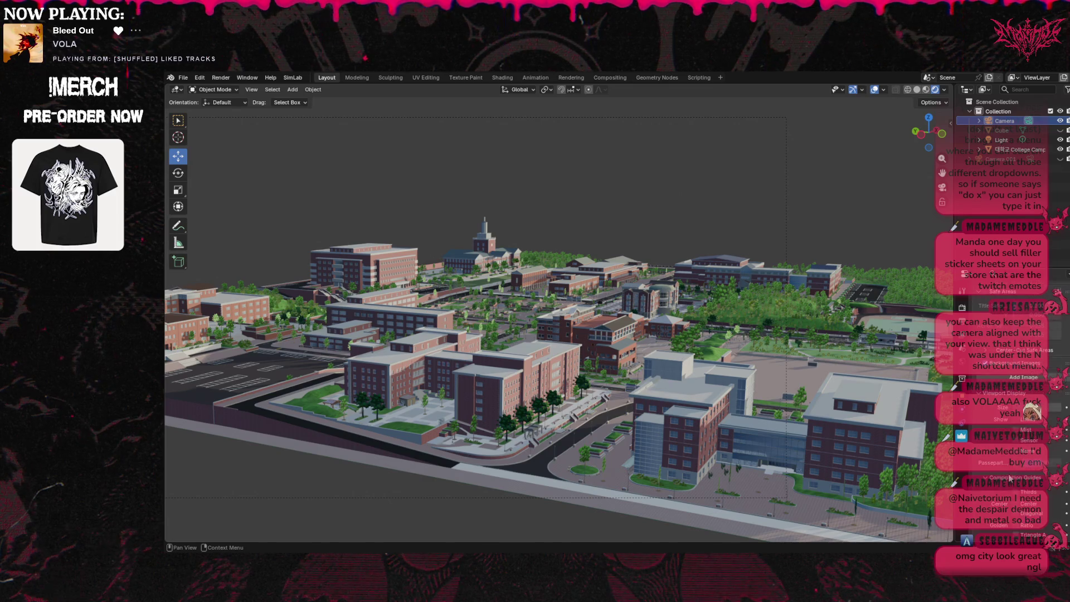
scroll(994, 447, up, 7)
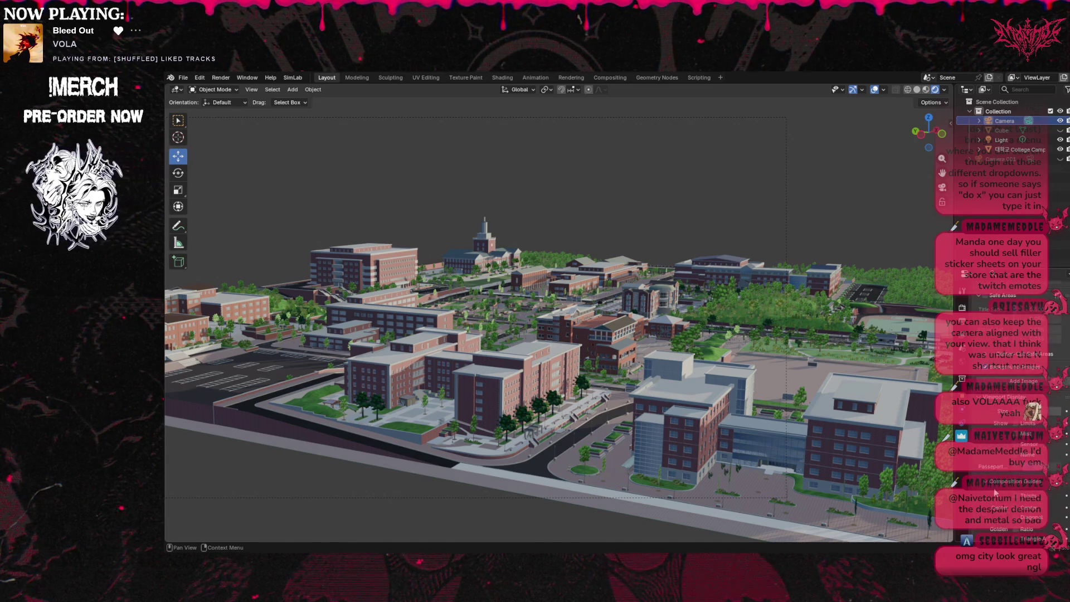
scroll(992, 446, up, 5)
scroll(996, 469, up, 5)
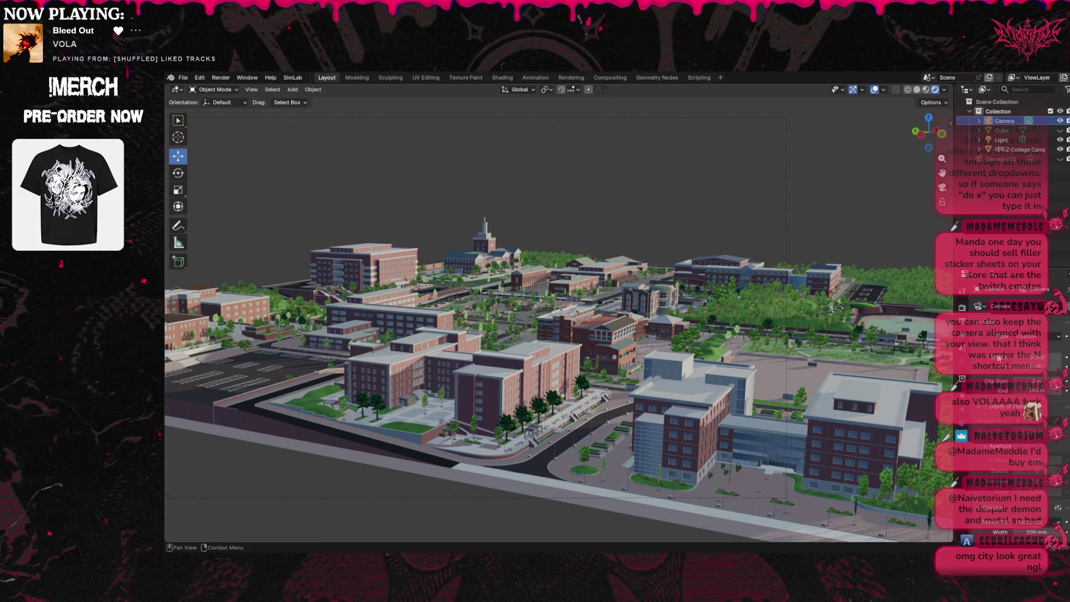
scroll(993, 367, down, 5)
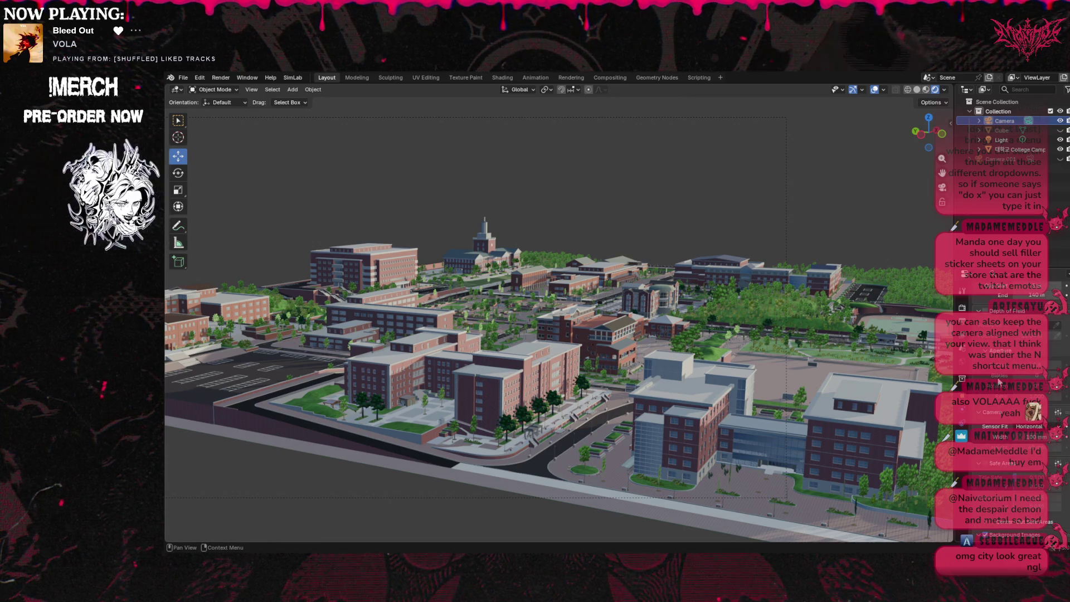
click(1058, 413)
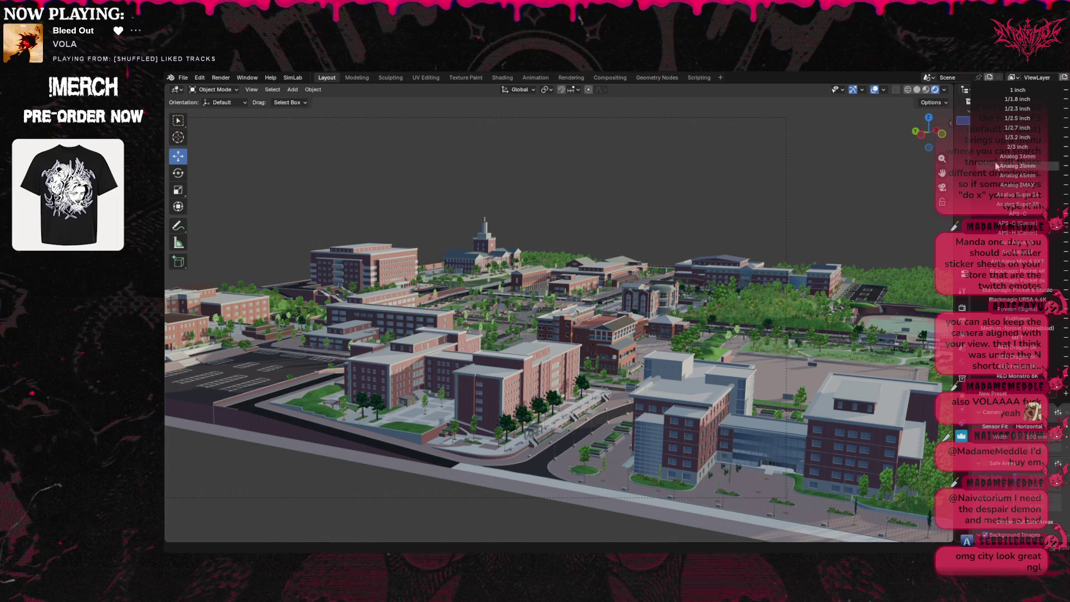
Try sensor presets from APS-C through MFT, settling on Arri Alexa Mini & SXT (29.9 mm).
click(1029, 225)
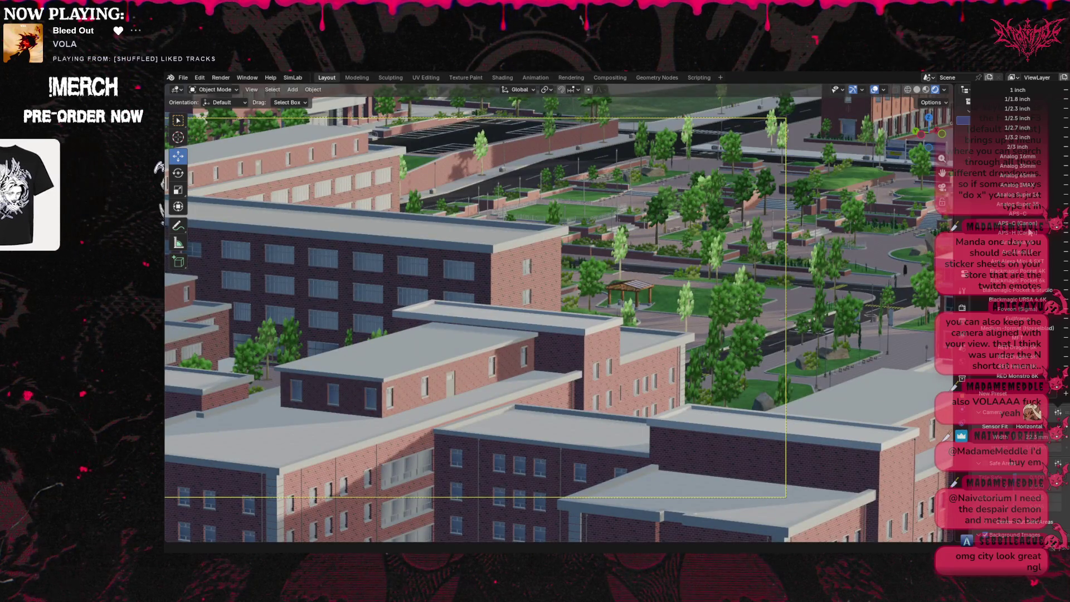
click(1028, 232)
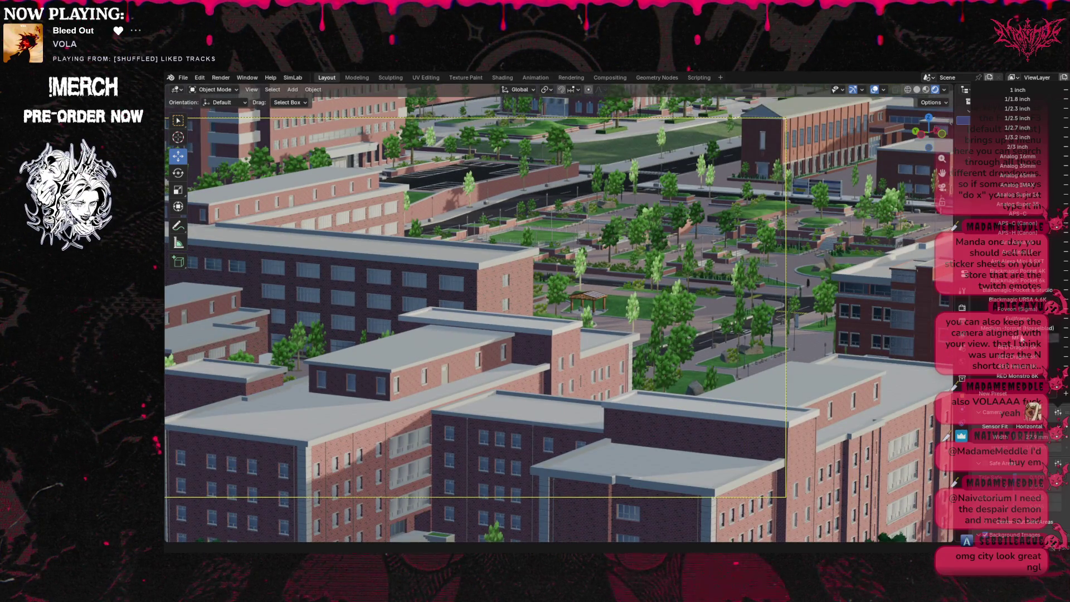
click(1019, 329)
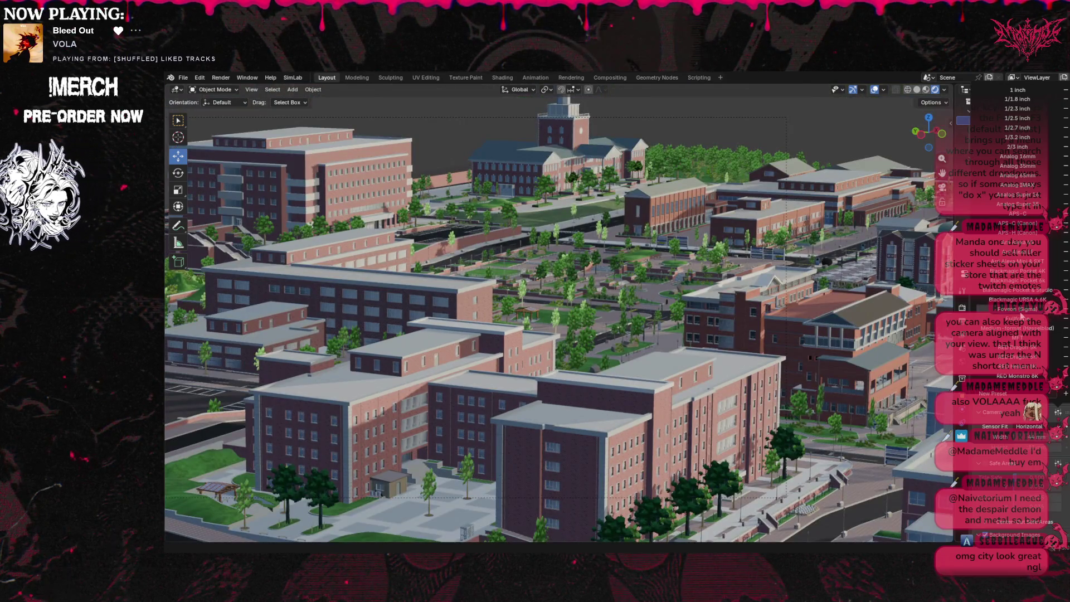
click(1018, 309)
click(1015, 184)
click(1014, 157)
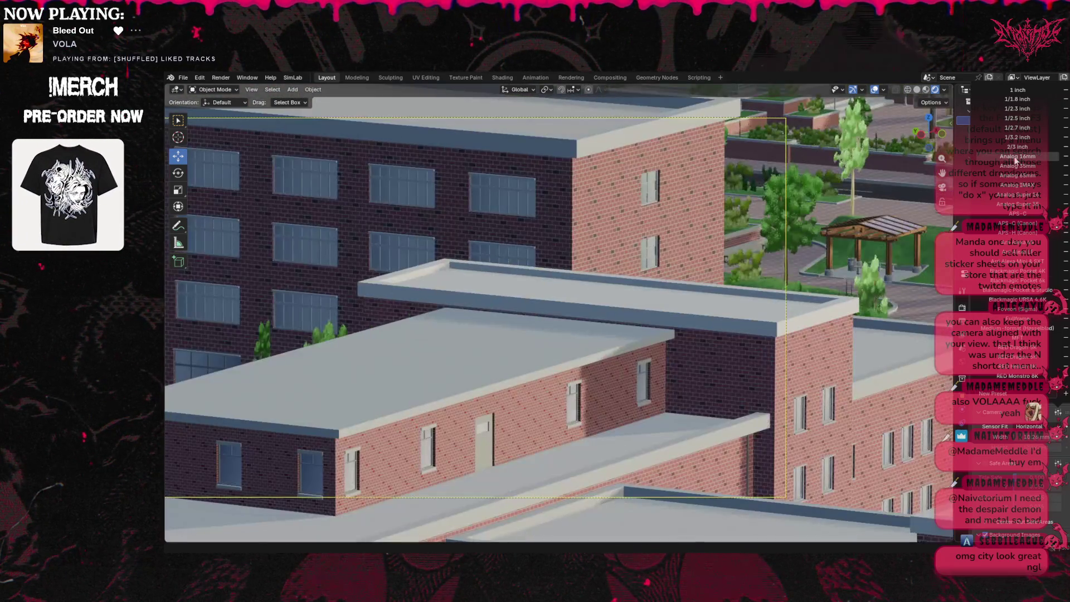
click(1021, 101)
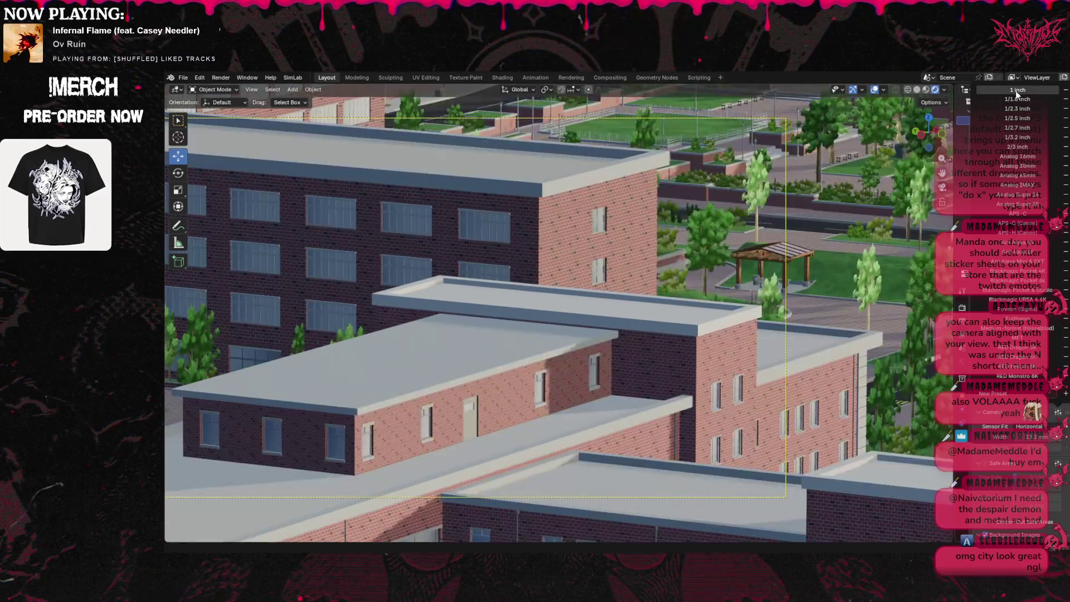
click(1018, 90)
click(1025, 376)
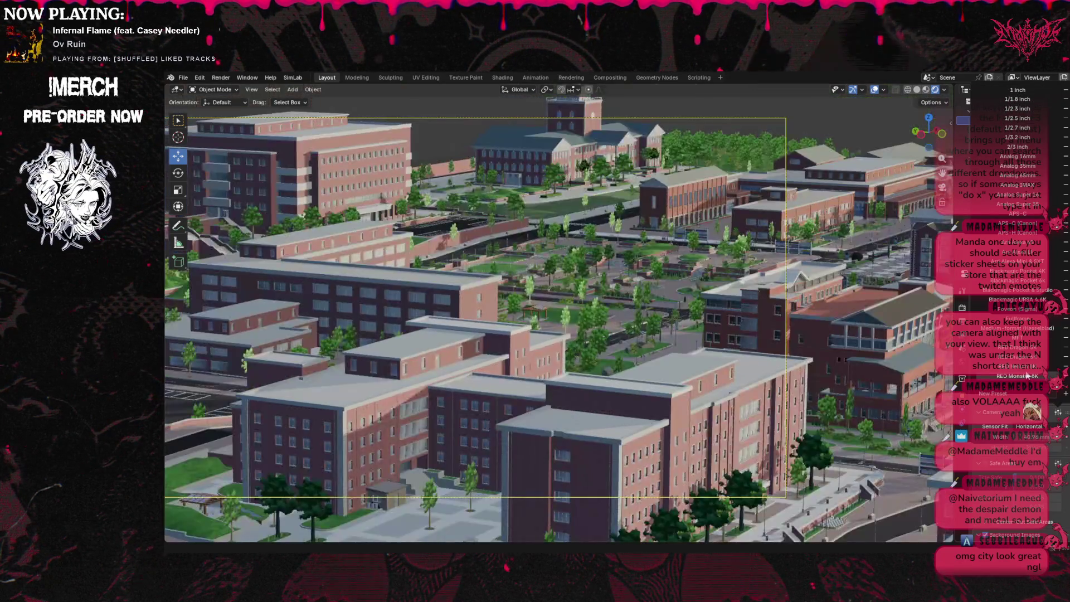
click(1021, 337)
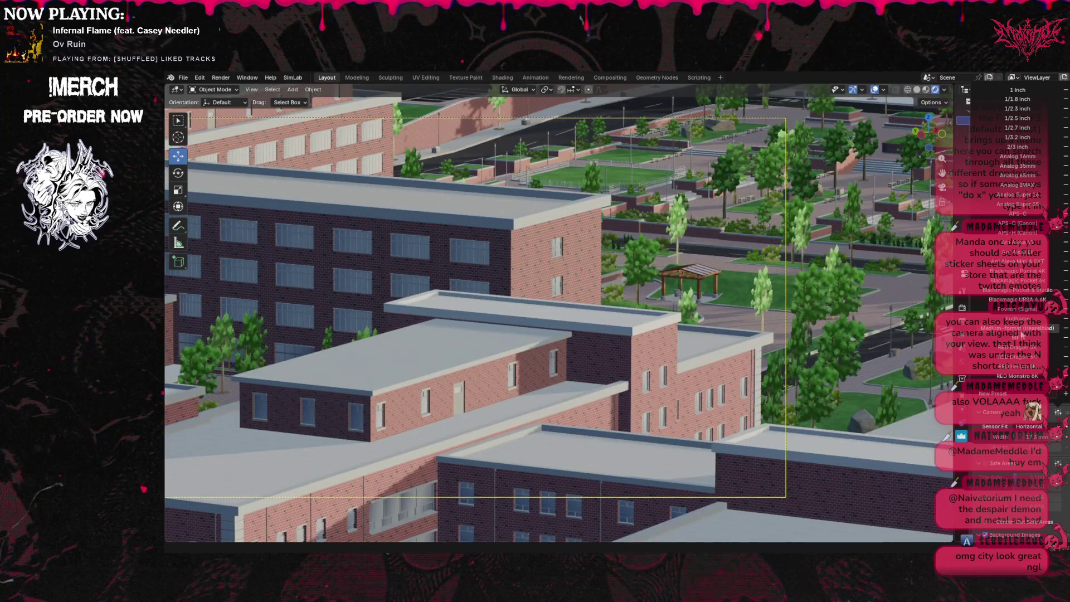
click(1018, 262)
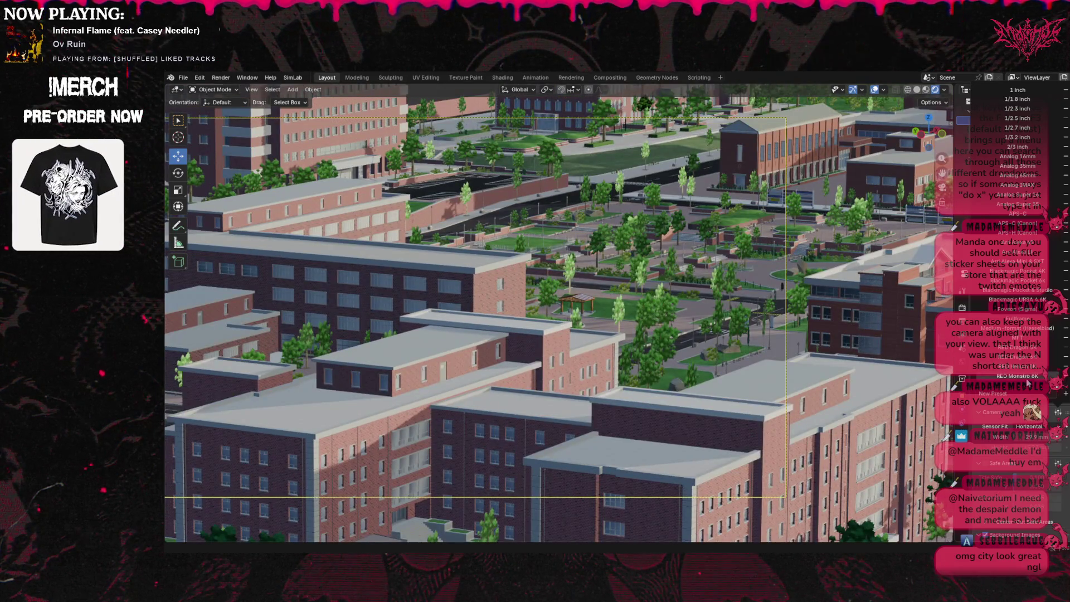
key(Escape)
Raise the sensor width to 96.9 mm, orbit the campus, and return to camera view.
mouse_move(1030, 440)
mouse_down()
mouse_move(1068, 441)
mouse_move(1003, 437)
mouse_move(1034, 438)
mouse_up()
middle_drag(889, 197, 937, 220)
mouse_move(805, 247)
middle_down()
mouse_move(753, 195)
mouse_move(714, 212)
mouse_move(851, 229)
middle_up()
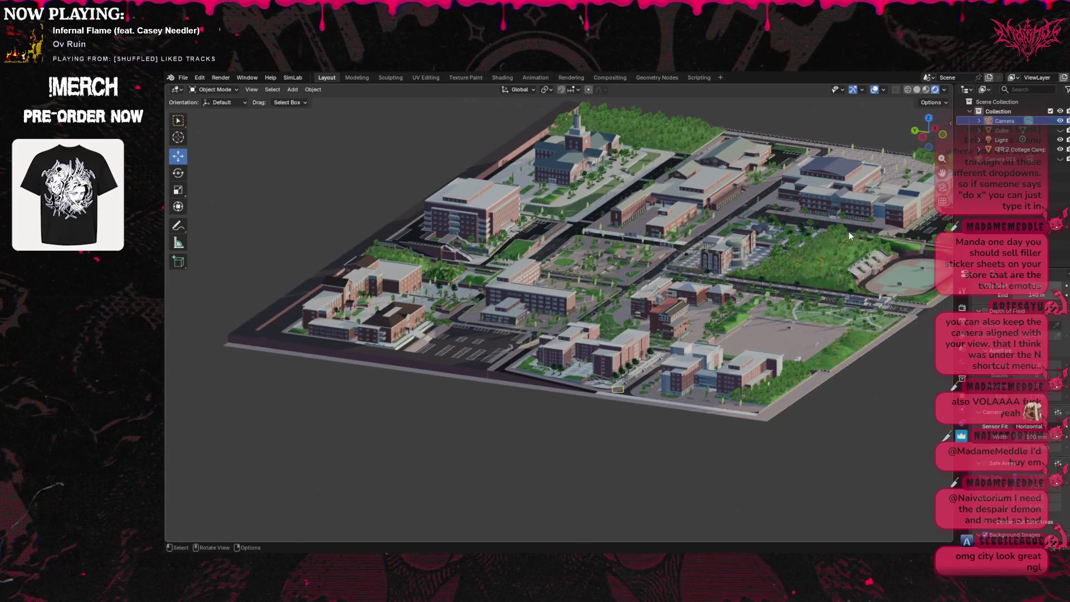
scroll(854, 246, up, 6)
scroll(934, 254, down, 10)
mouse_move(934, 253)
middle_down()
mouse_move(892, 246)
mouse_move(942, 200)
middle_up()
click(942, 188)
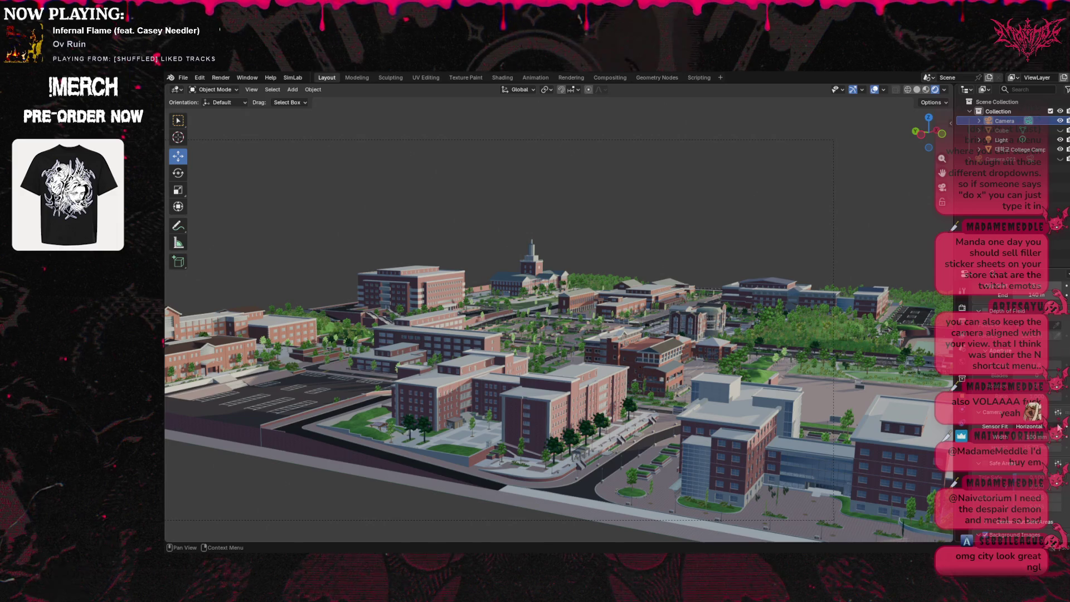
scroll(1054, 337, up, 5)
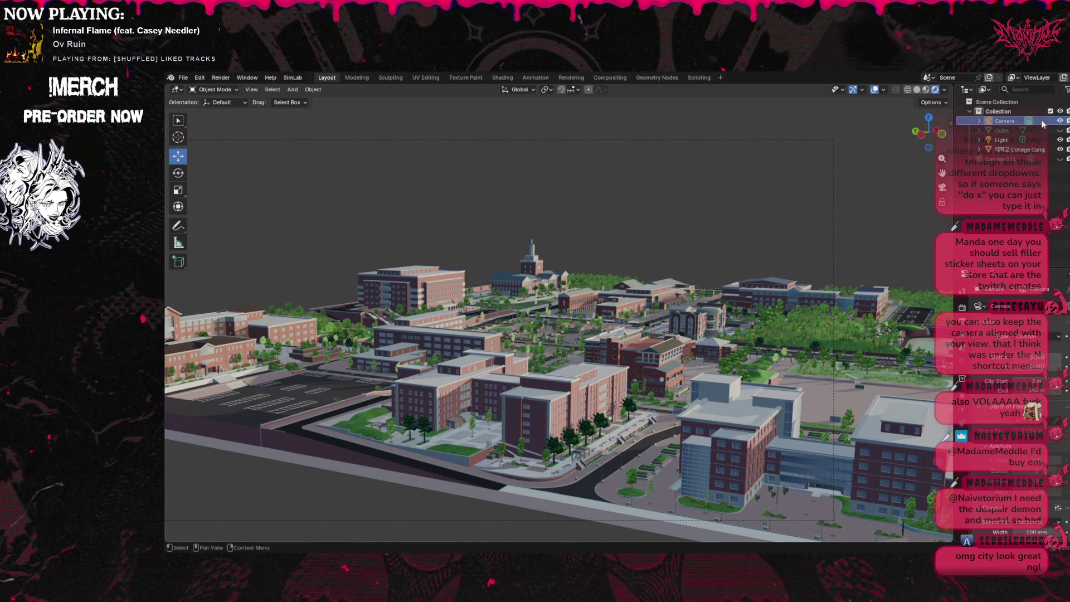
Delete the camera and orbit the free perspective view around the campus.
key(Delete)
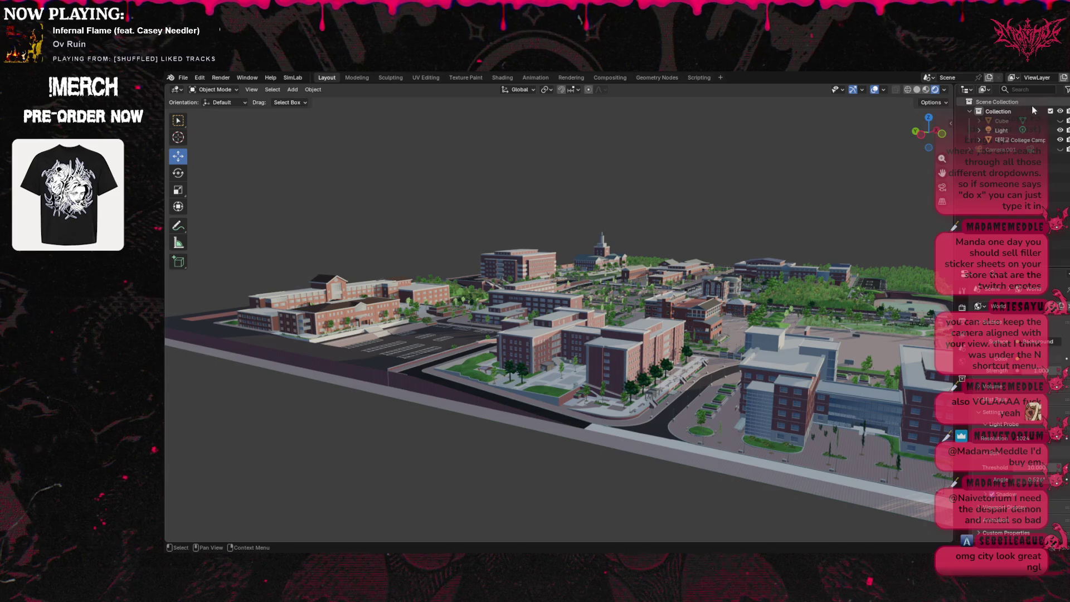
drag(936, 132, 864, 133)
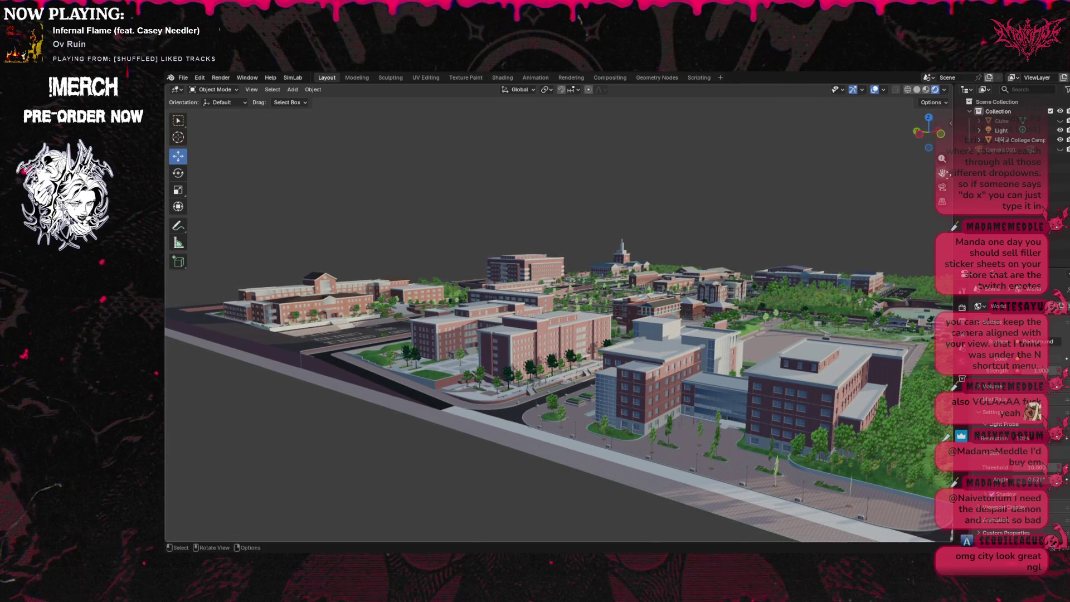
mouse_move(942, 158)
mouse_down()
mouse_move(942, 215)
mouse_move(942, 200)
mouse_up()
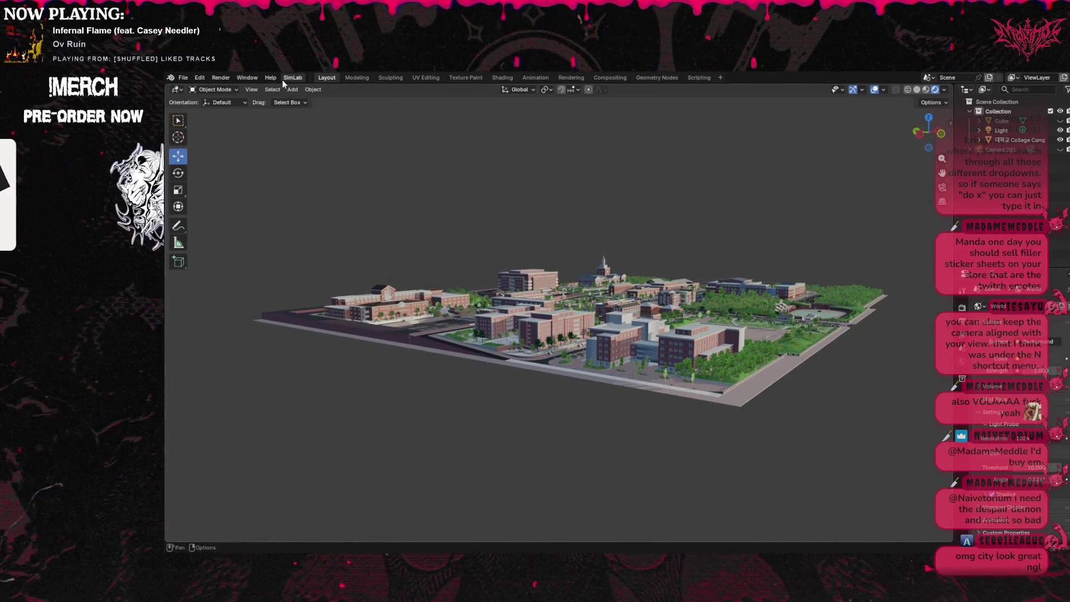
Browse the View menu's Align View, Cameras and Navigation submenus.
click(250, 90)
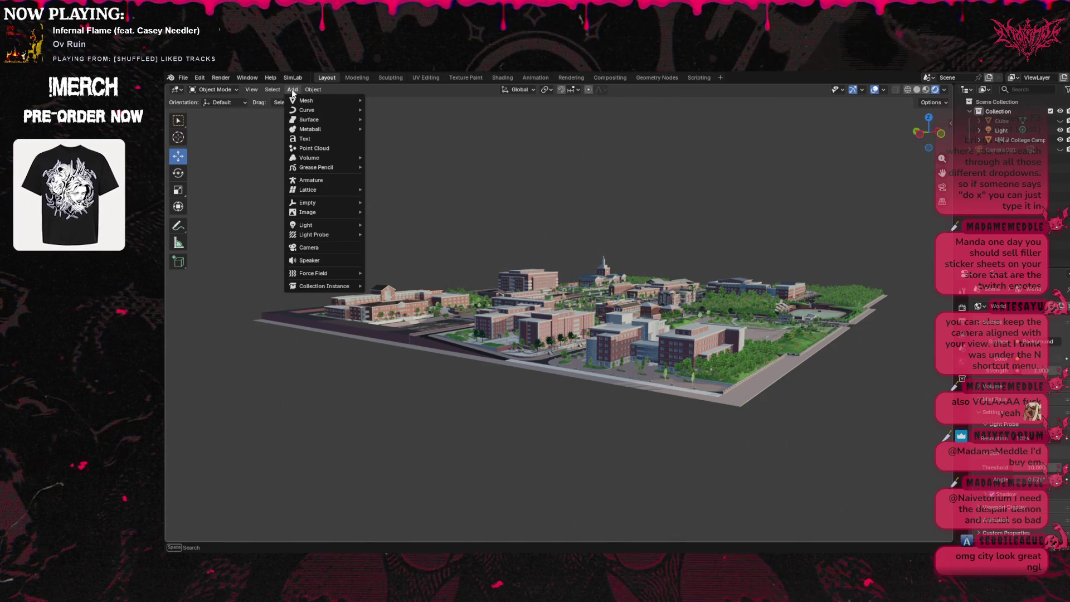
mouse_move(262, 91)
mouse_move(299, 235)
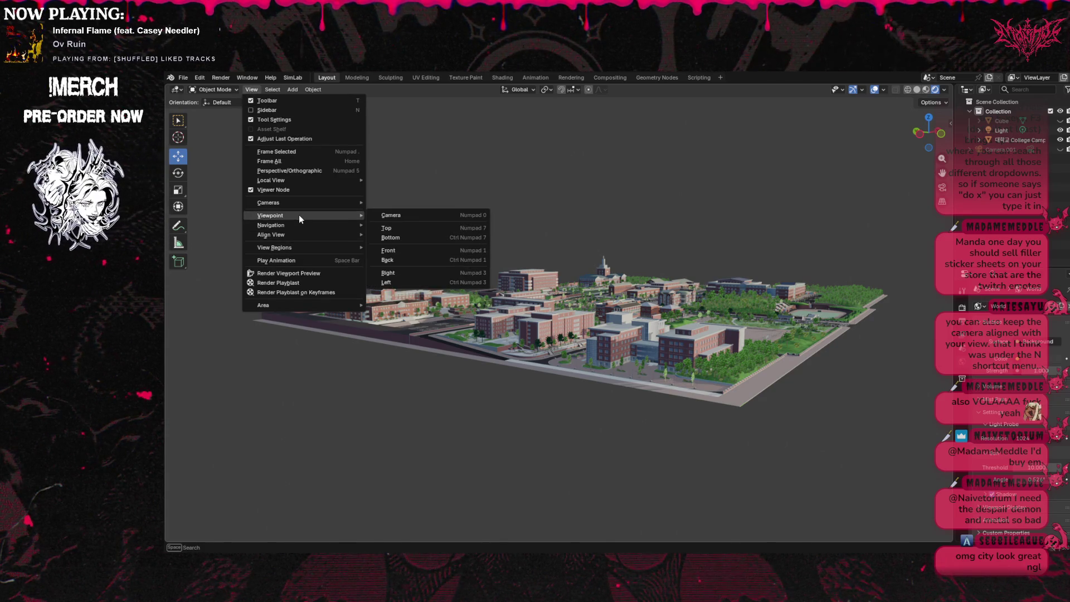
key(Escape)
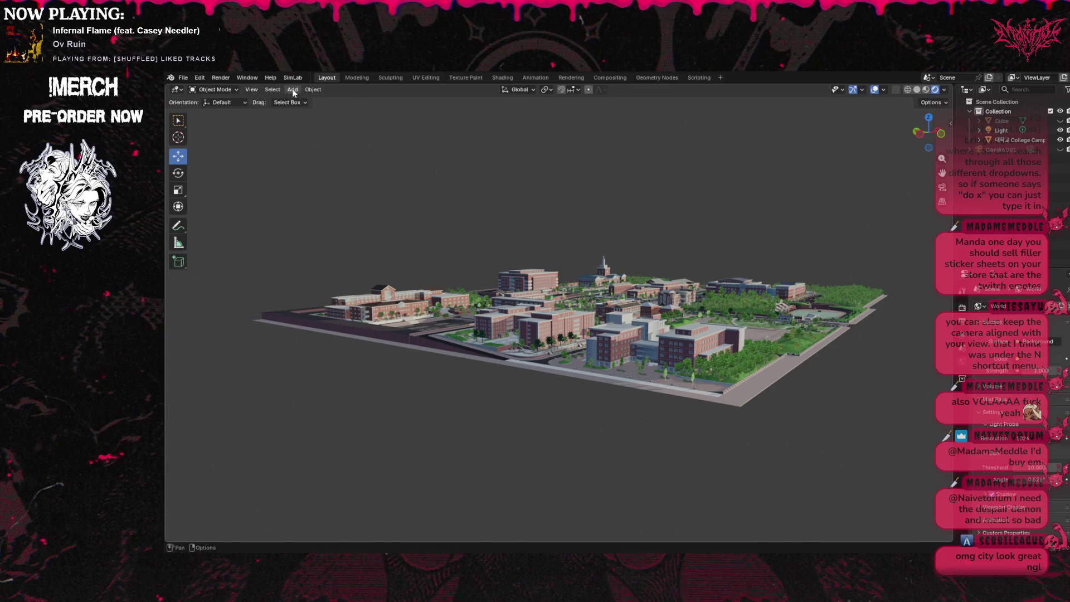
click(243, 92)
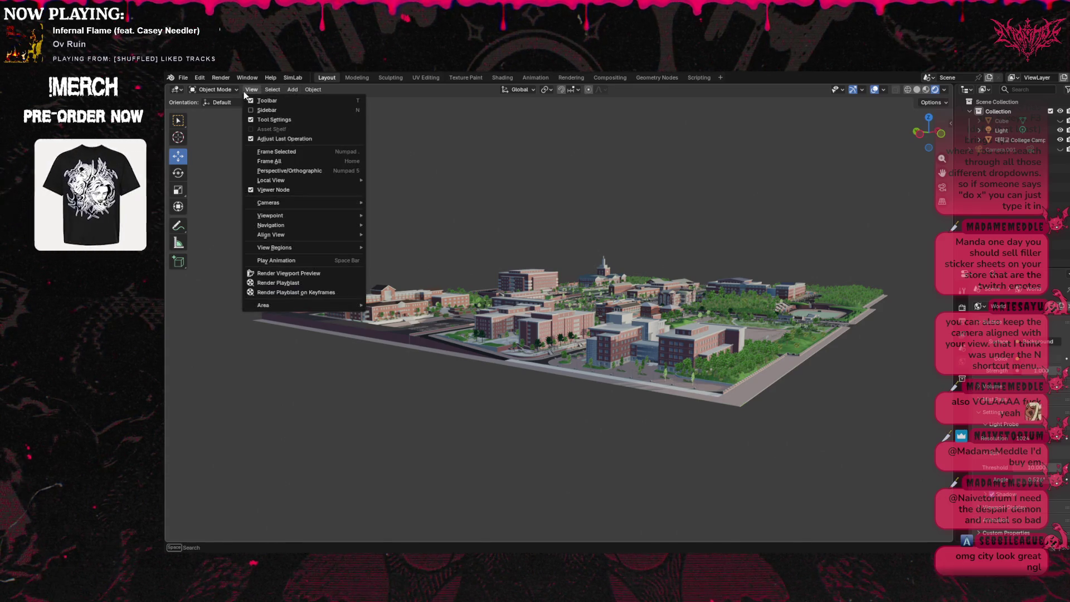
mouse_move(319, 201)
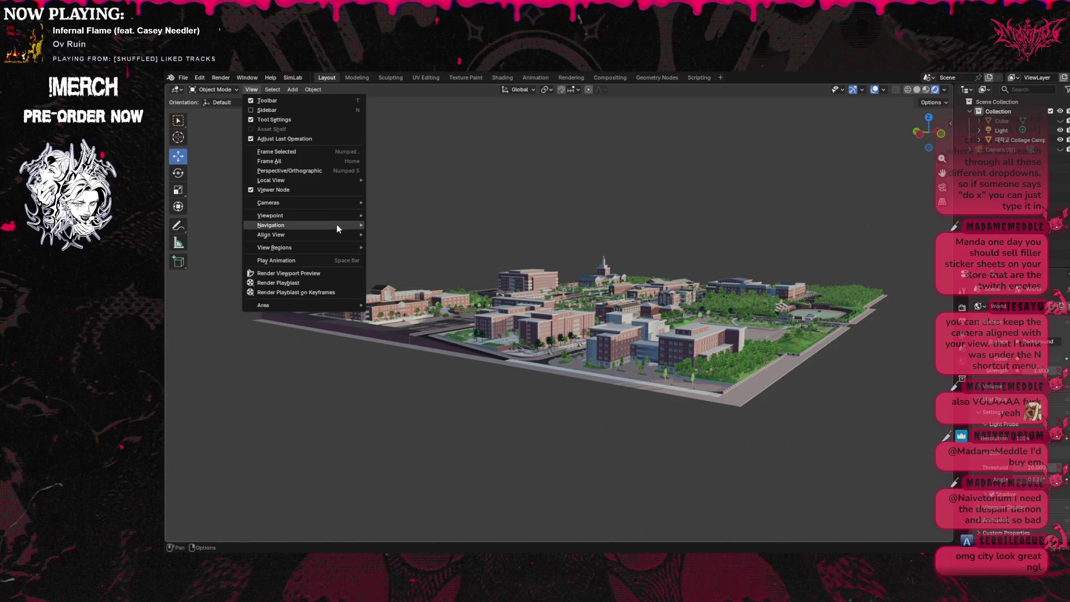
mouse_move(337, 226)
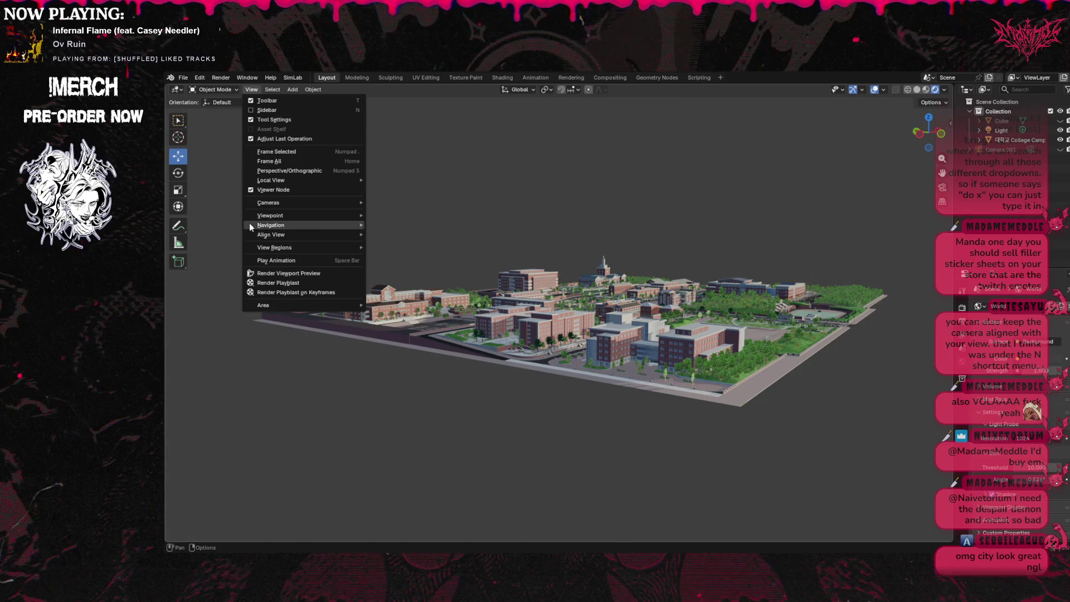
mouse_move(279, 229)
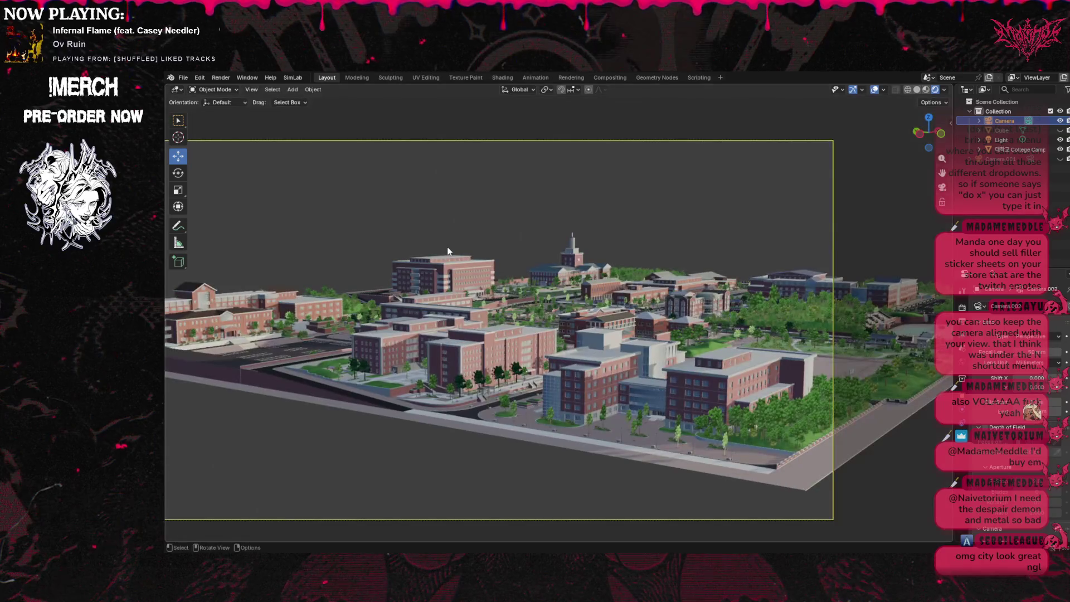
Orbit and pan around the campus, then return to the camera view.
click(943, 188)
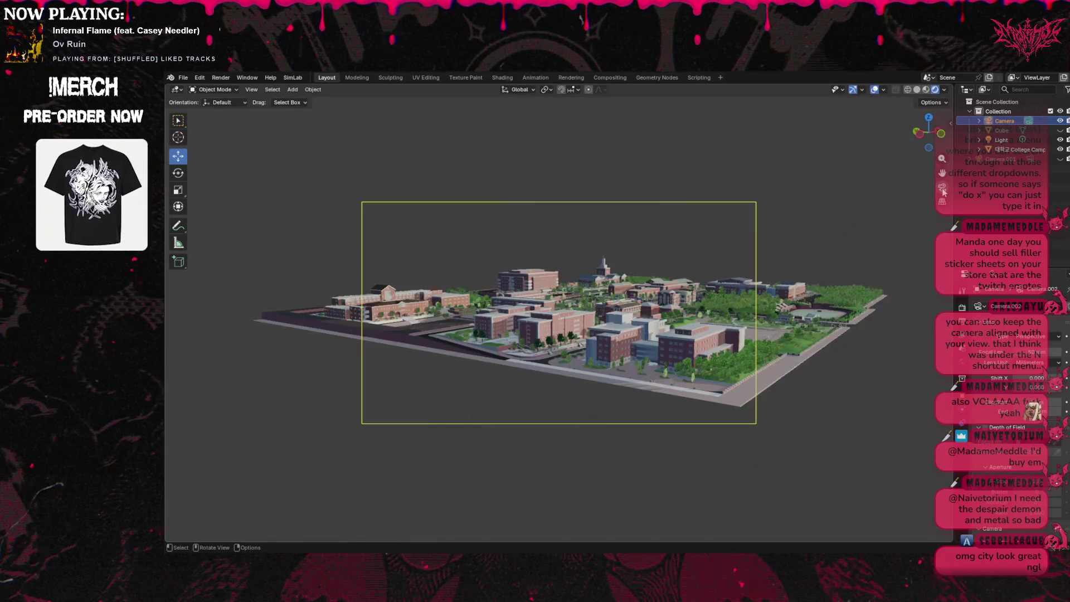
click(943, 188)
click(930, 141)
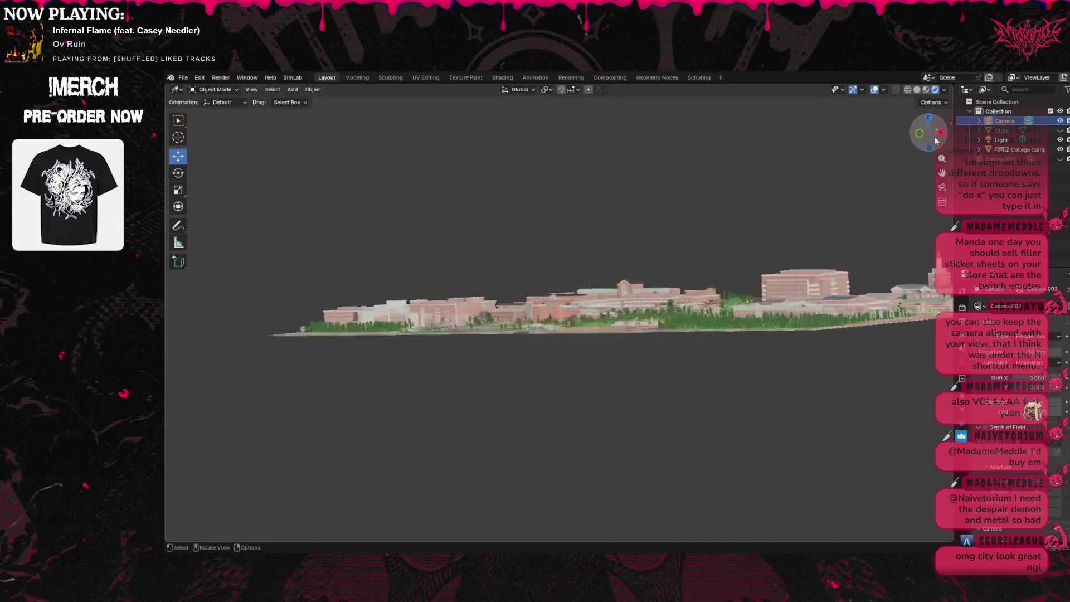
drag(914, 135, 878, 109)
mouse_move(942, 172)
mouse_down()
mouse_move(903, 167)
mouse_move(942, 173)
mouse_up()
drag(937, 135, 919, 133)
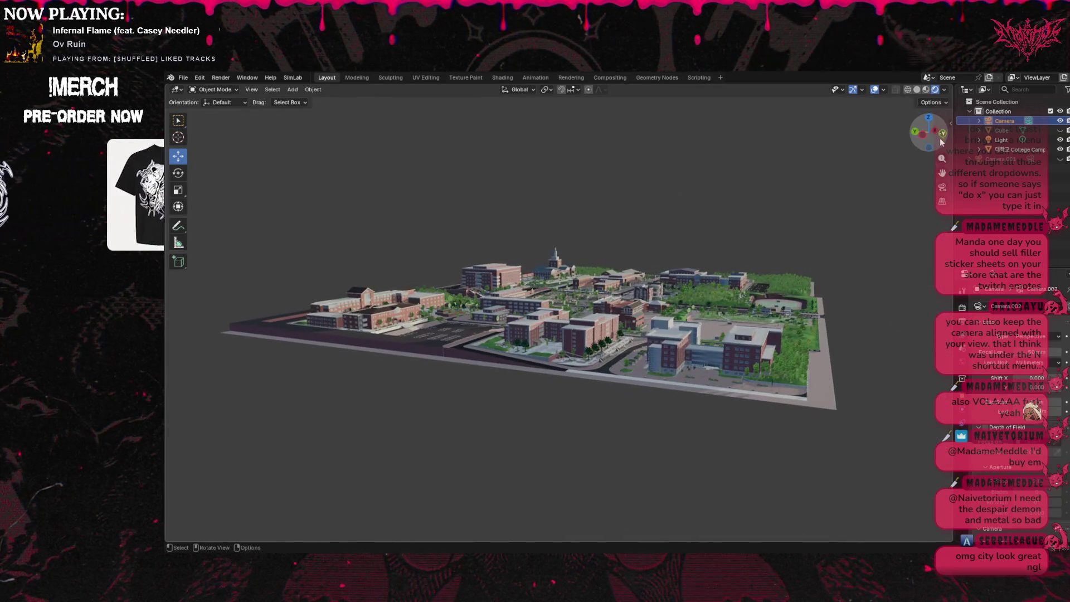
click(942, 187)
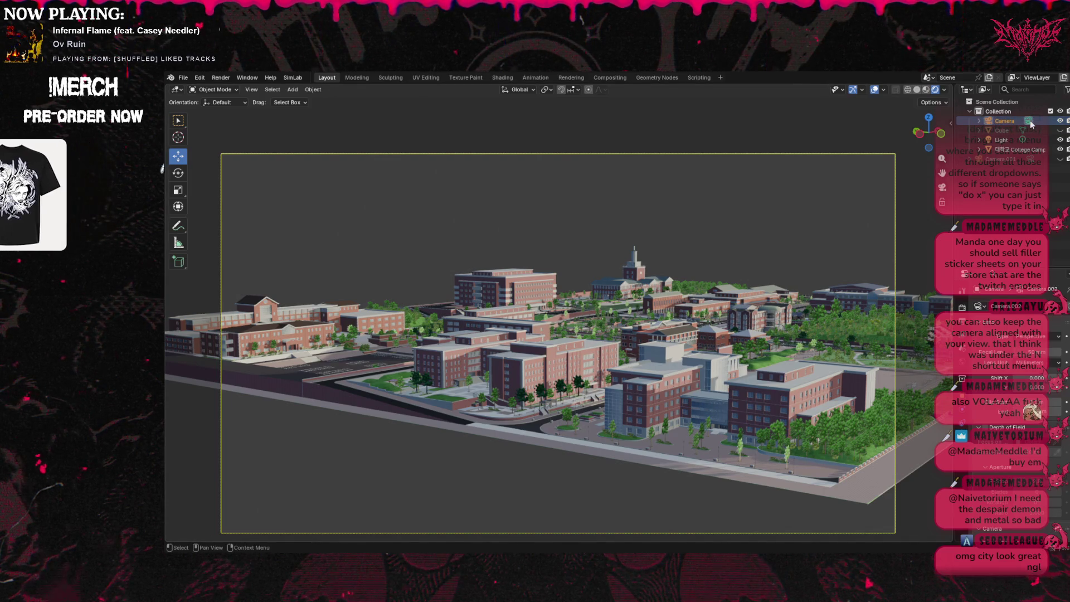
Set the camera's Shift X to 0.100 and test a longer focal length.
mouse_move(1025, 378)
mouse_down()
mouse_move(1048, 378)
mouse_move(1025, 391)
mouse_move(1017, 378)
mouse_up()
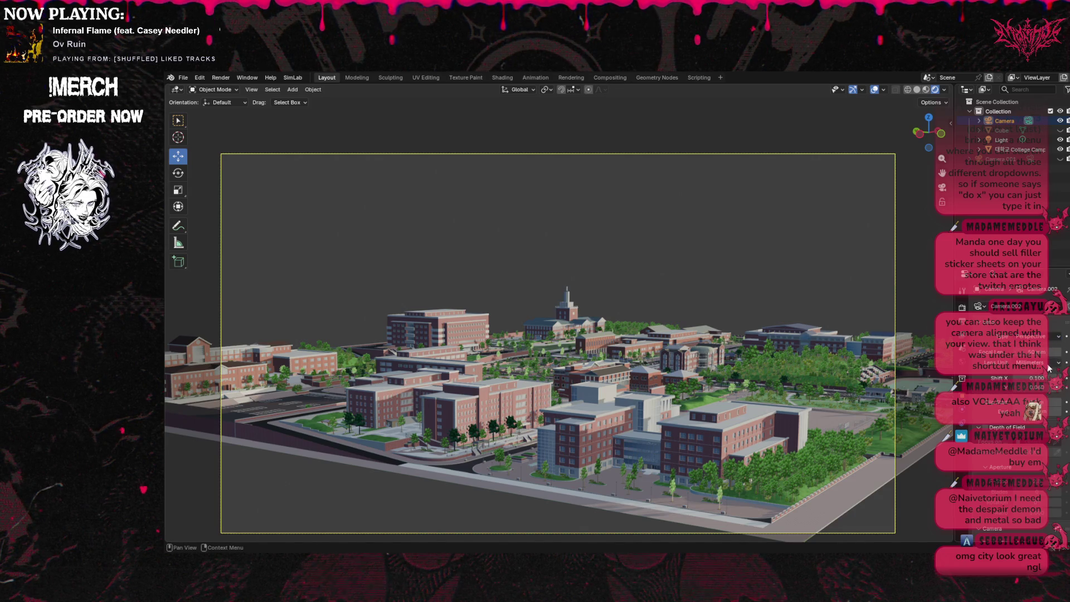
mouse_move(1029, 352)
mouse_down()
mouse_move(1044, 353)
mouse_move(1026, 352)
mouse_up()
scroll(1001, 384, down, 1)
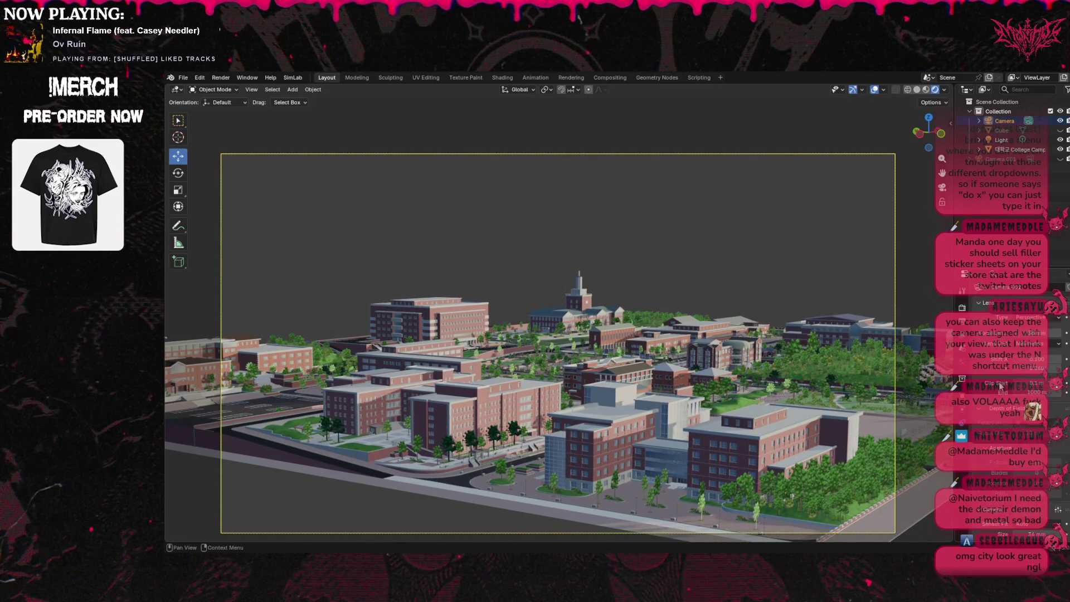
scroll(1001, 385, down, 2)
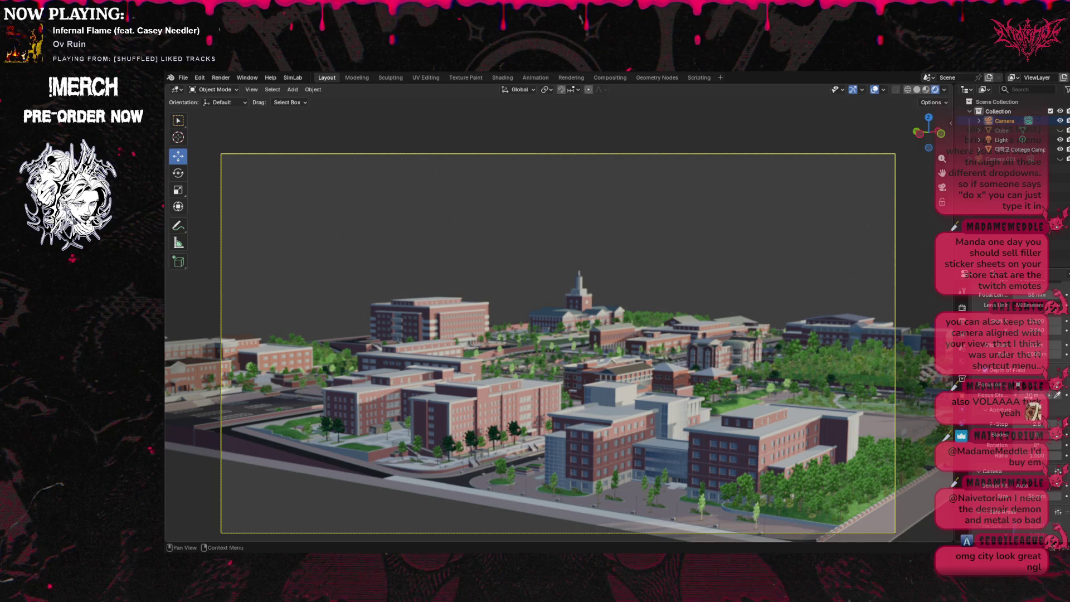
scroll(991, 380, down, 1)
scroll(991, 381, down, 3)
Nudge the framing, enable Thirds composition guides, and exit camera view.
mouse_move(557, 334)
ctrl+middle_down()
mouse_move(558, 390)
mouse_move(568, 329)
ctrl+middle_up()
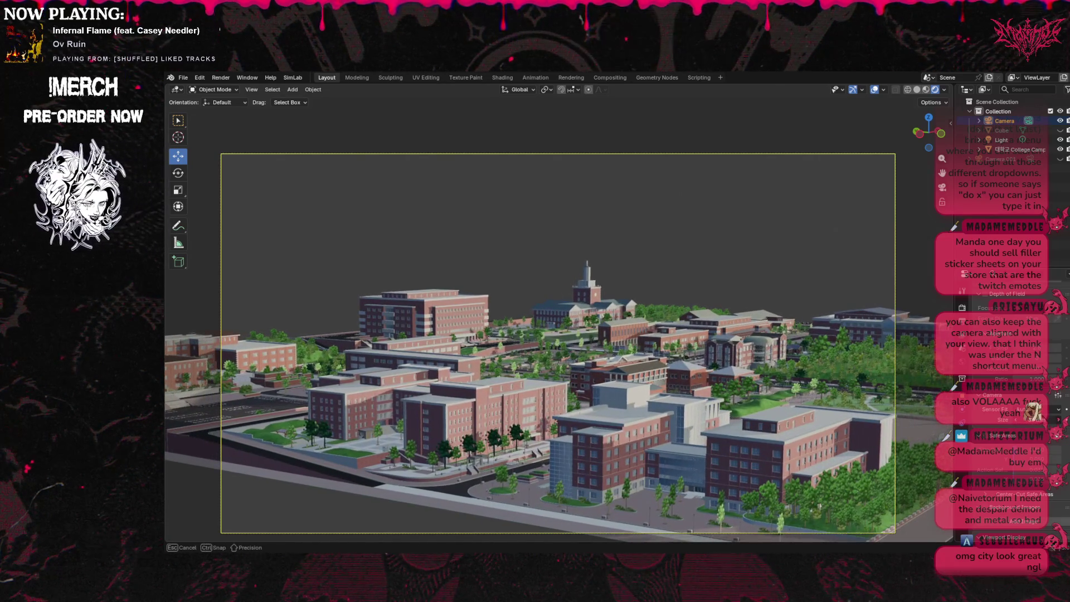
scroll(1008, 455, down, 5)
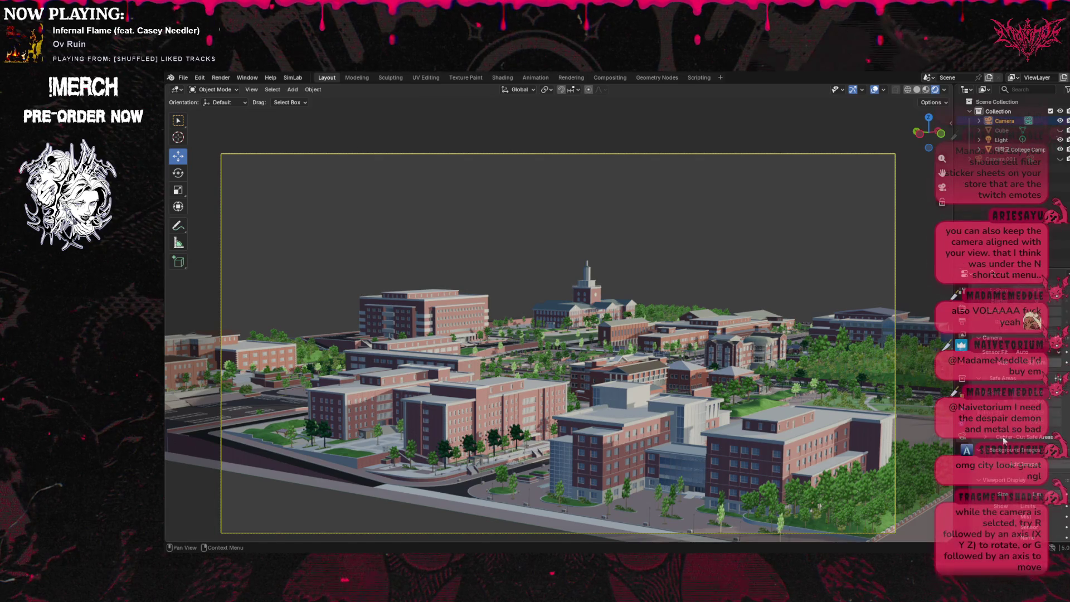
scroll(1010, 403, down, 3)
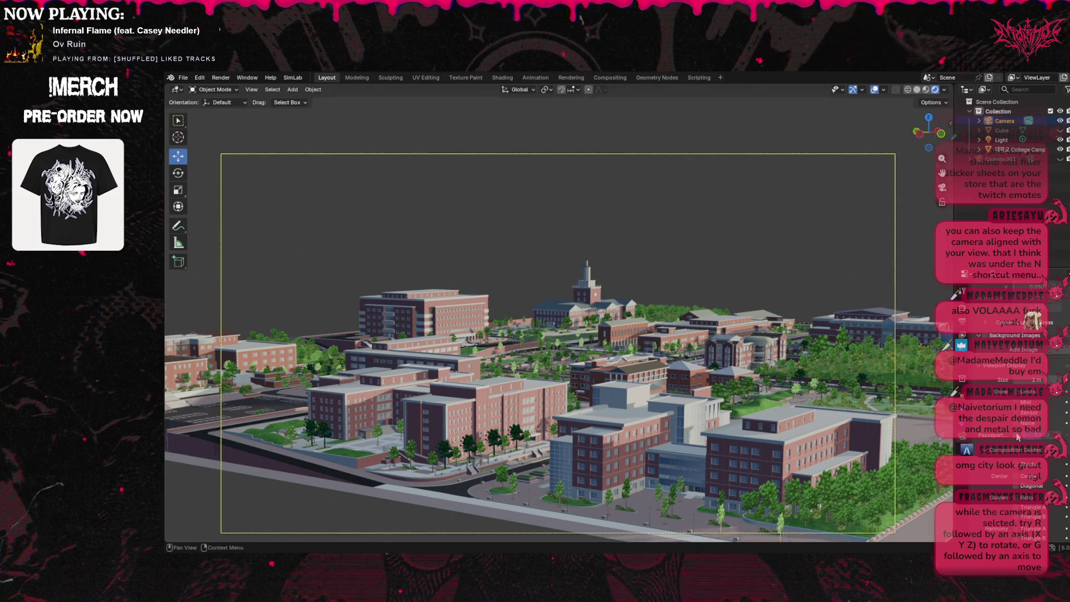
scroll(990, 408, down, 1)
scroll(990, 409, down, 1)
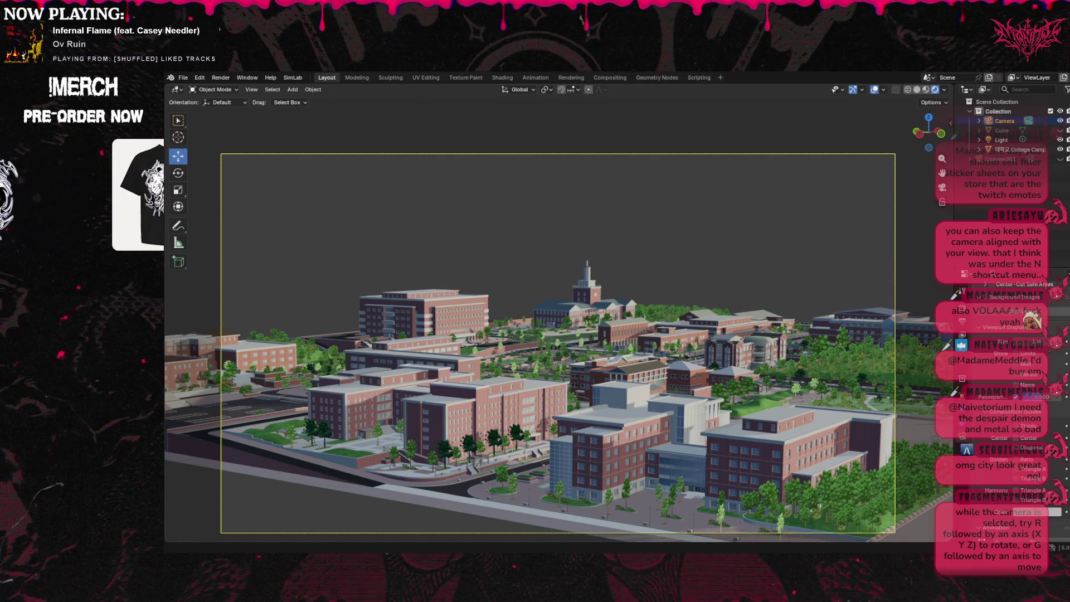
scroll(990, 409, down, 2)
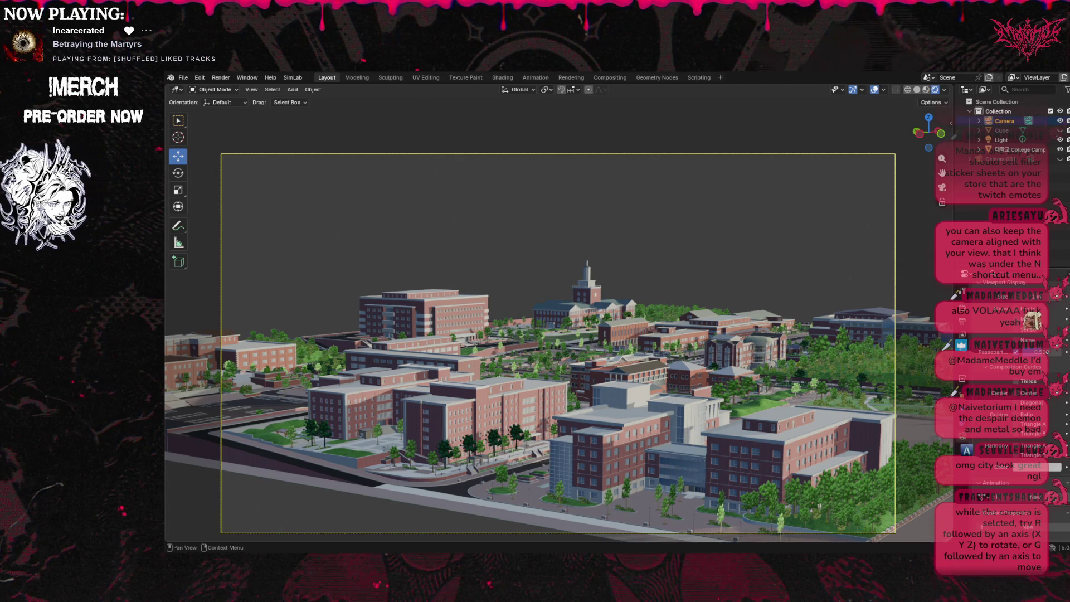
click(1016, 381)
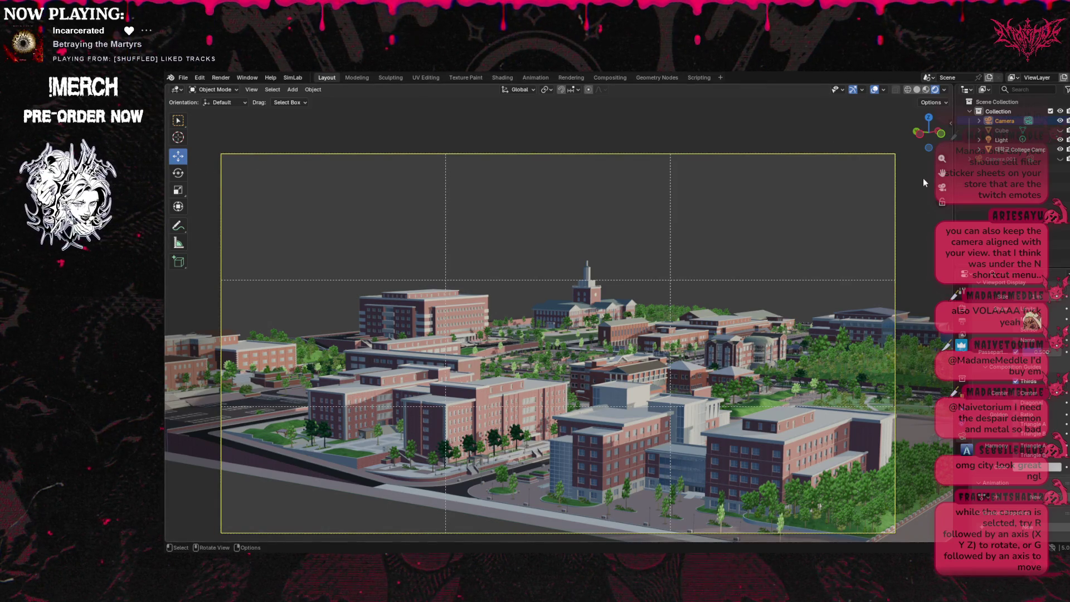
click(1009, 122)
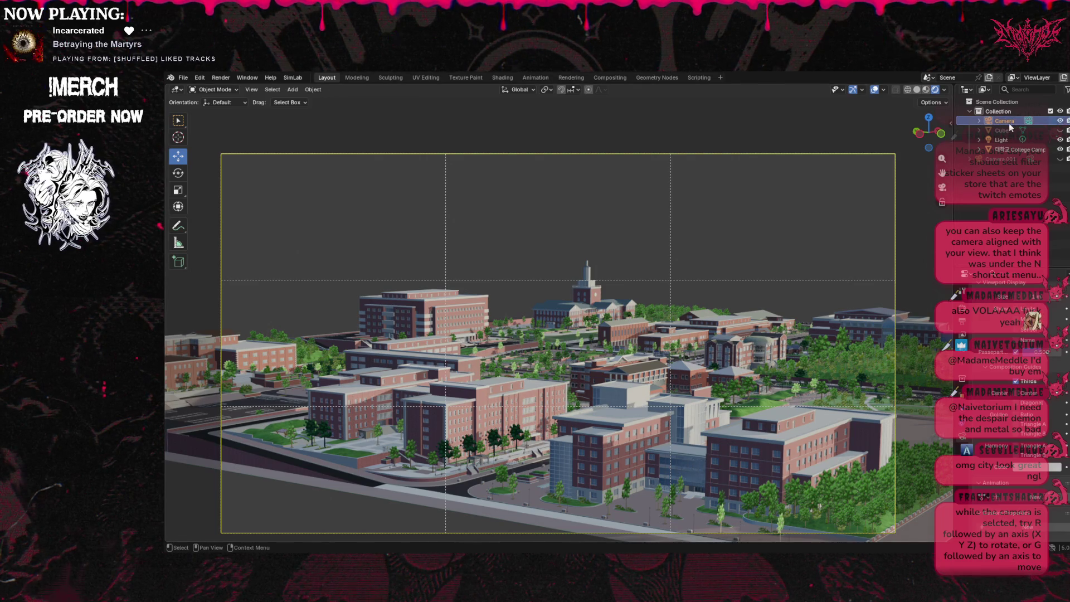
click(942, 188)
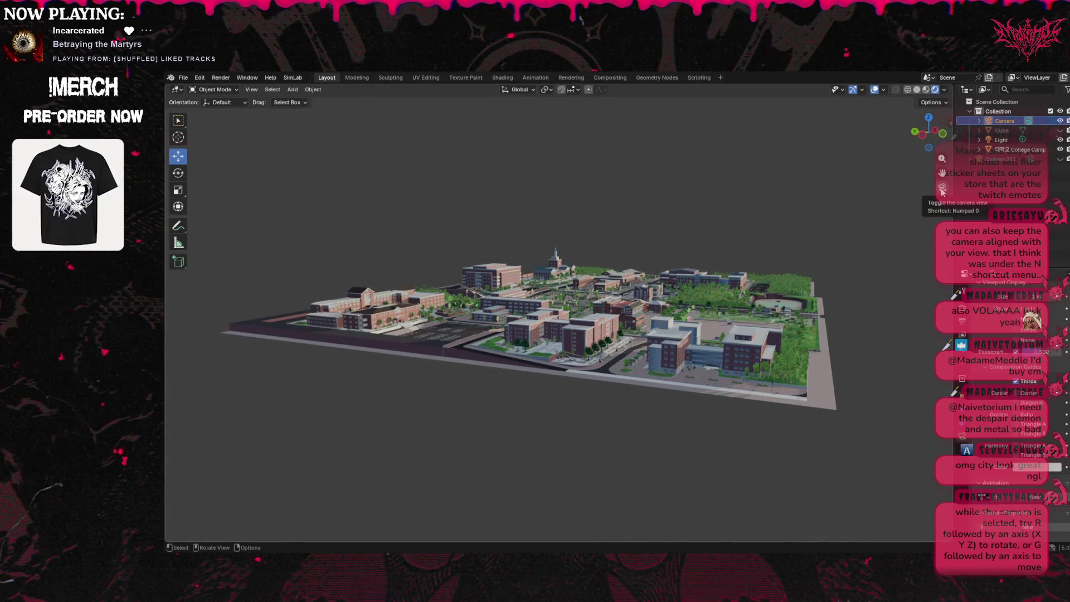
Enable Extras, axes, Text Info, Floor, Viewer Node and all-object Origins overlays.
click(884, 89)
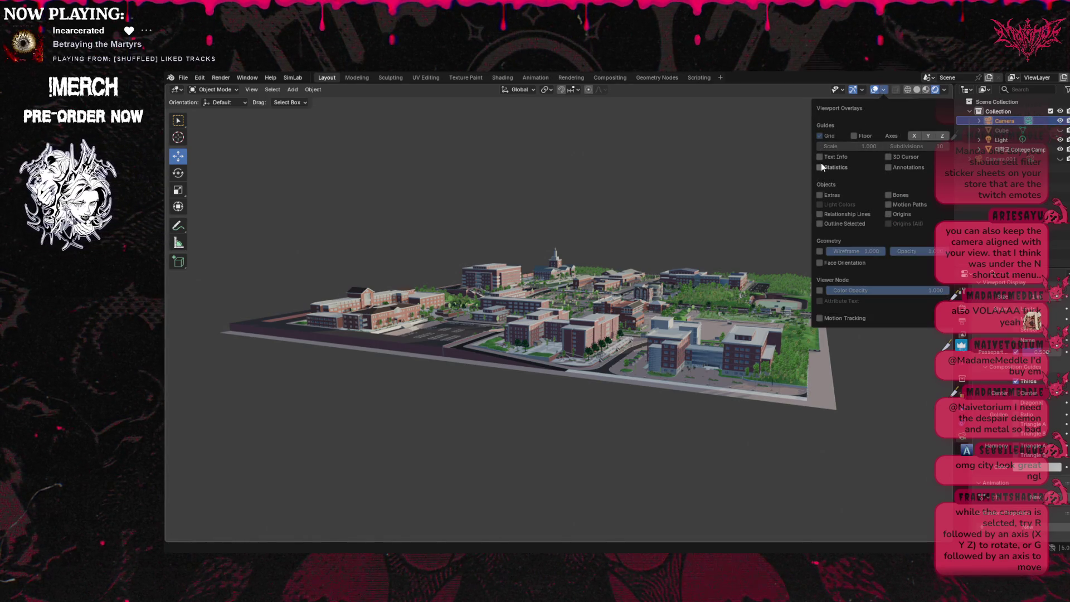
click(828, 195)
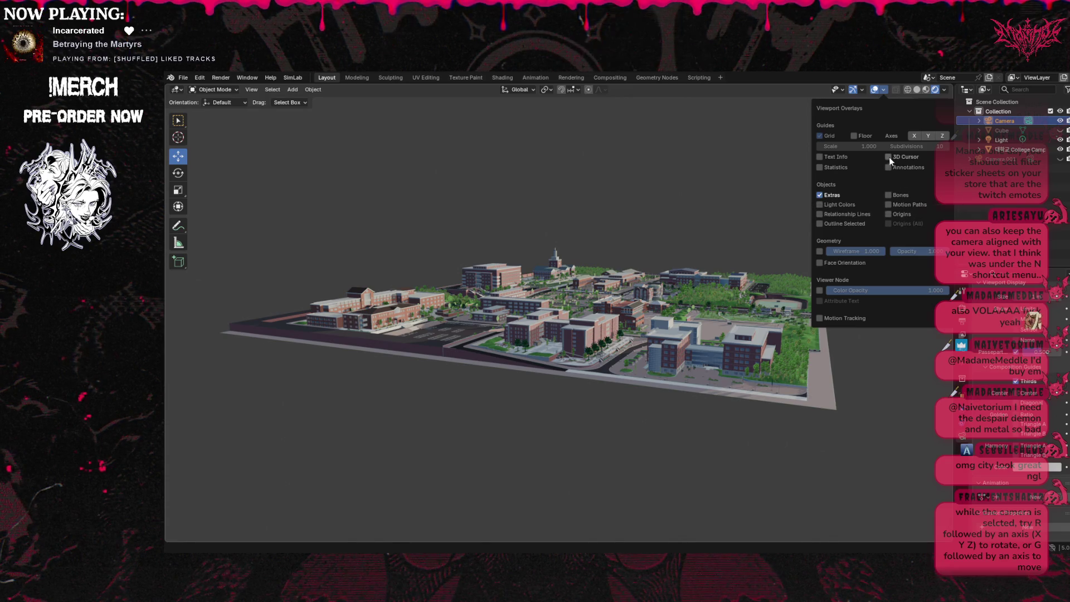
drag(914, 135, 942, 135)
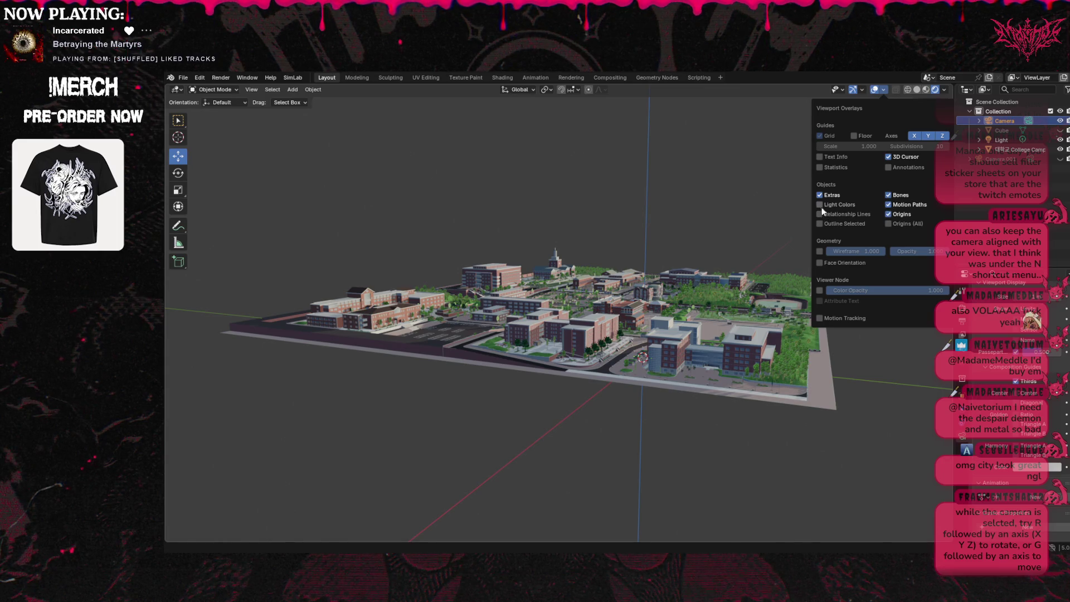
click(820, 157)
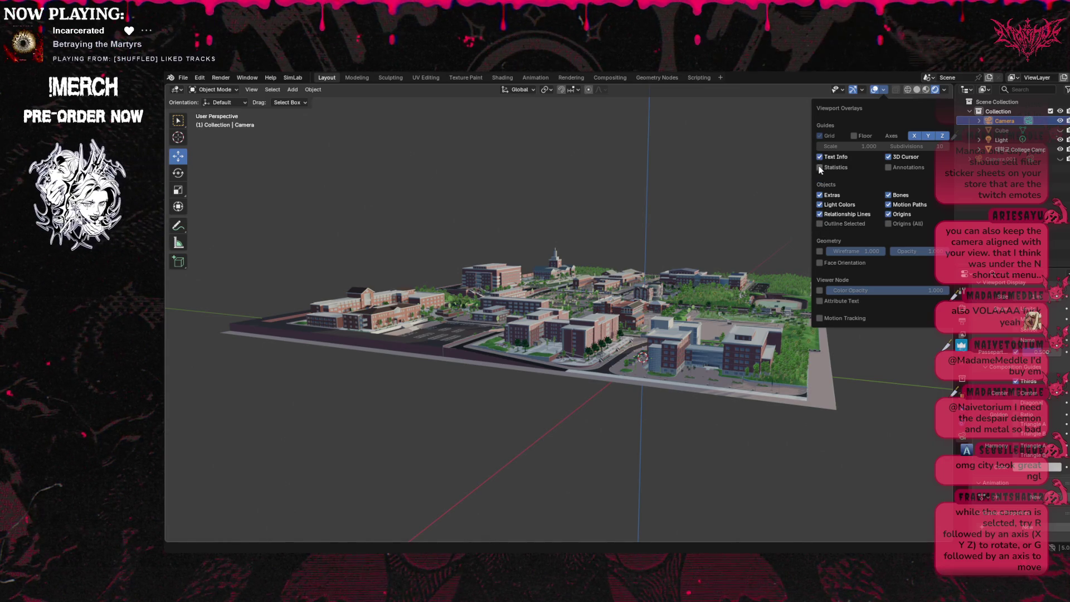
click(855, 136)
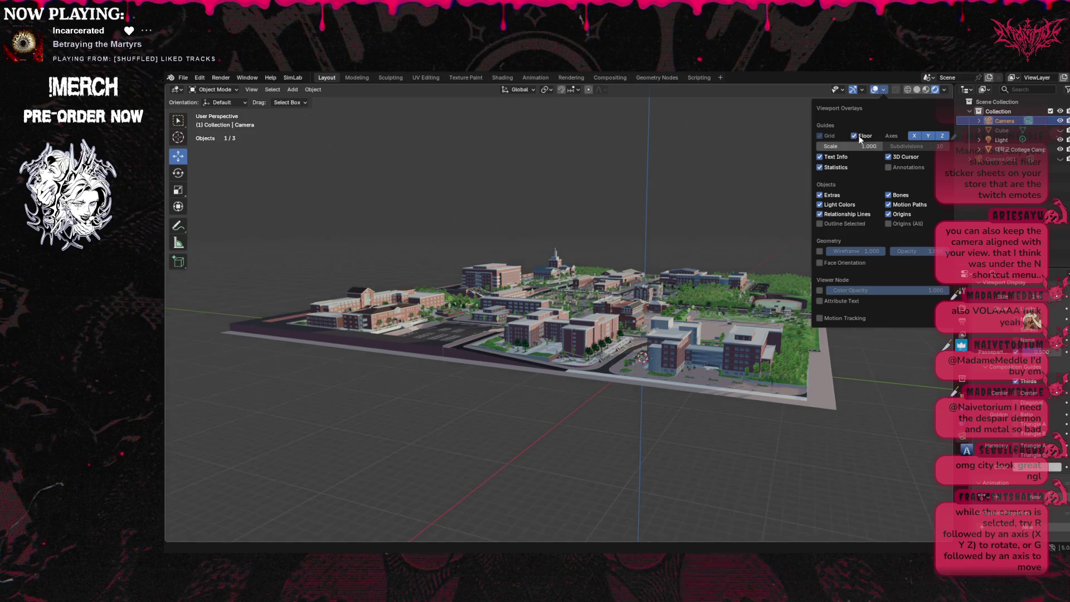
click(820, 290)
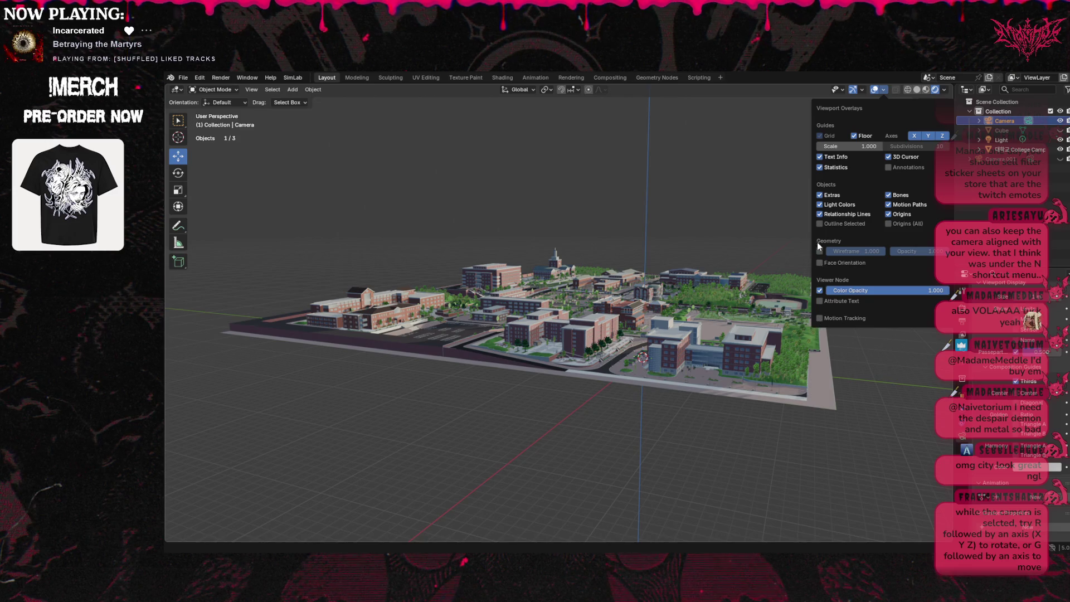
click(890, 224)
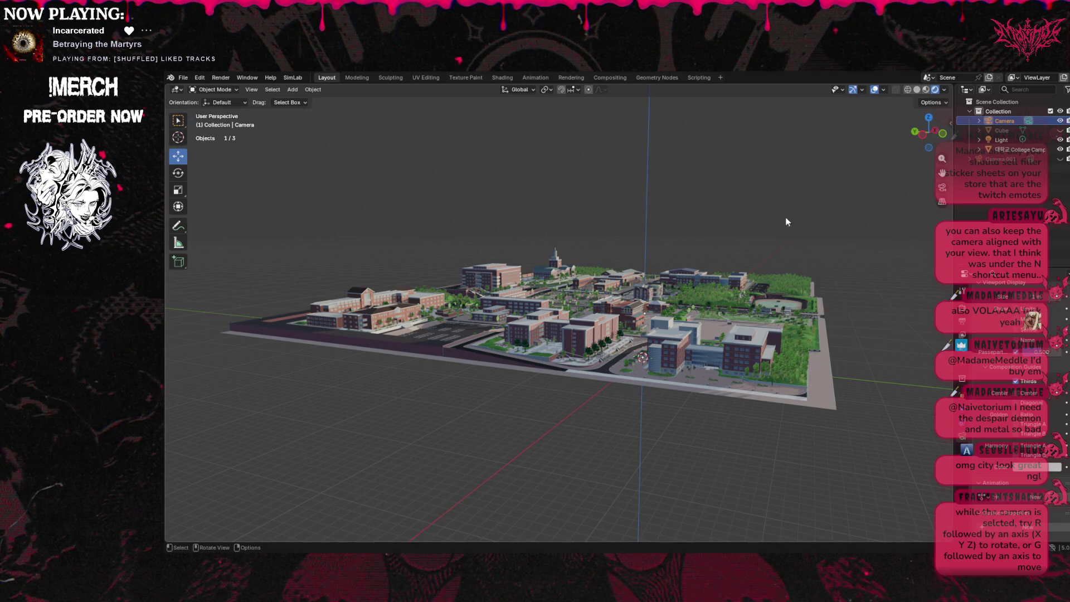
Activate the Rotate tool, orbit around the campus, and toggle Camera.001's visibility on then off.
click(178, 173)
click(178, 172)
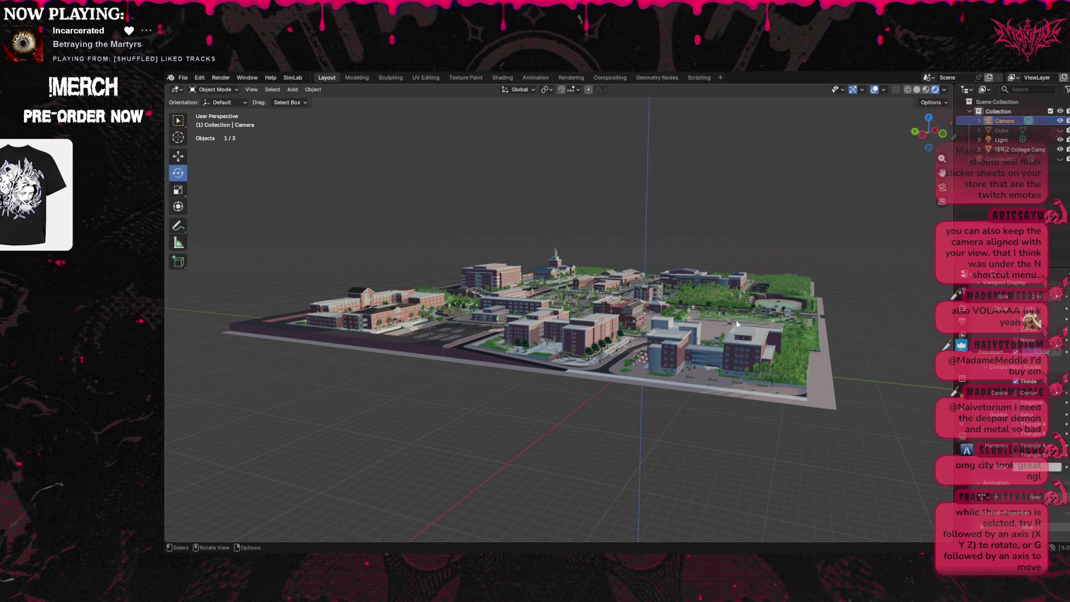
drag(929, 133, 856, 137)
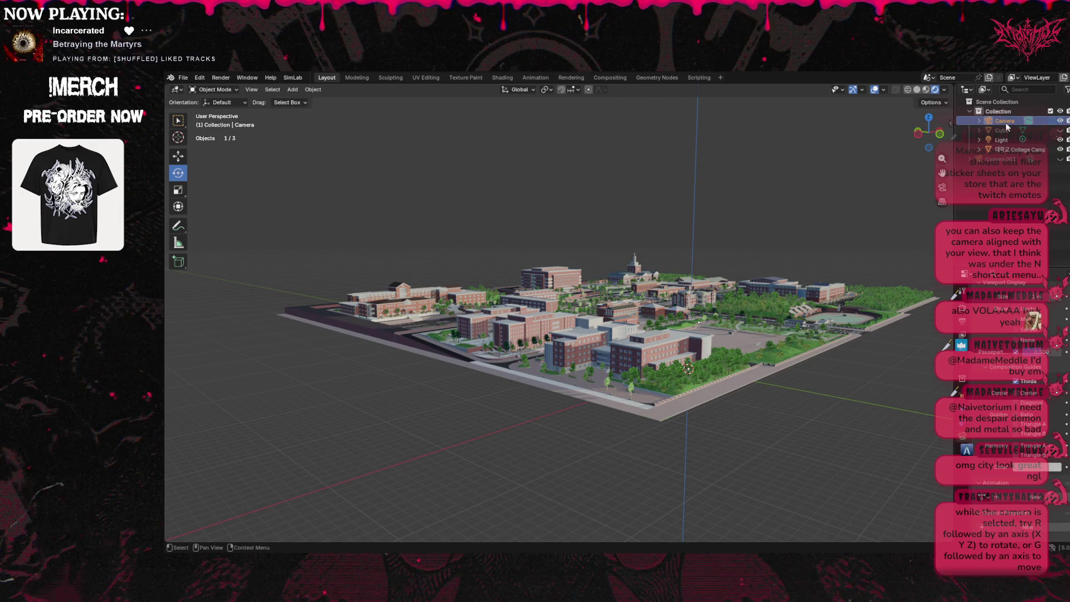
click(1013, 159)
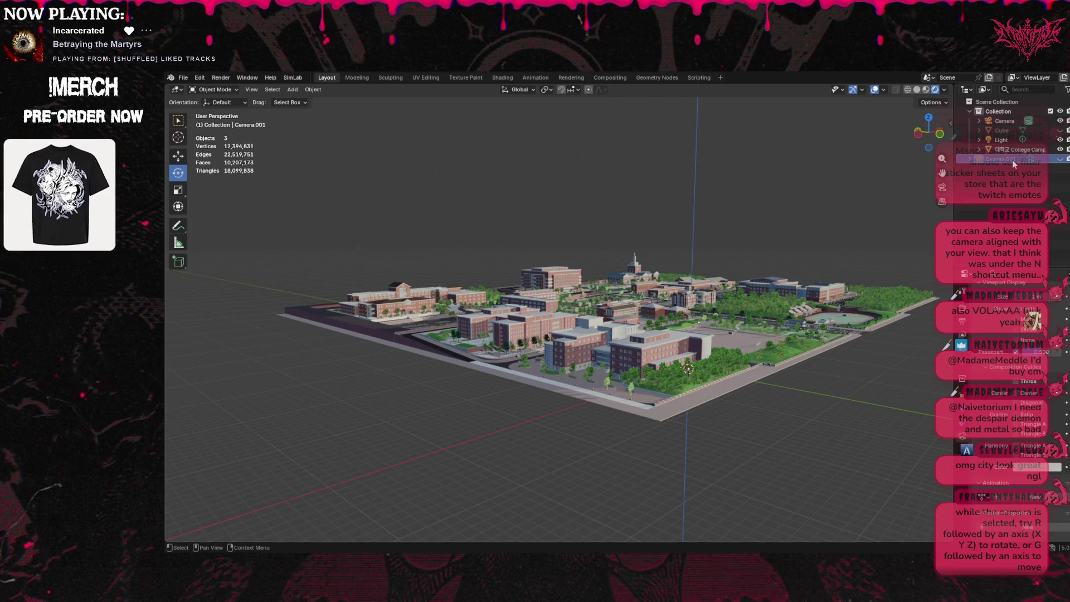
click(1060, 159)
click(1060, 160)
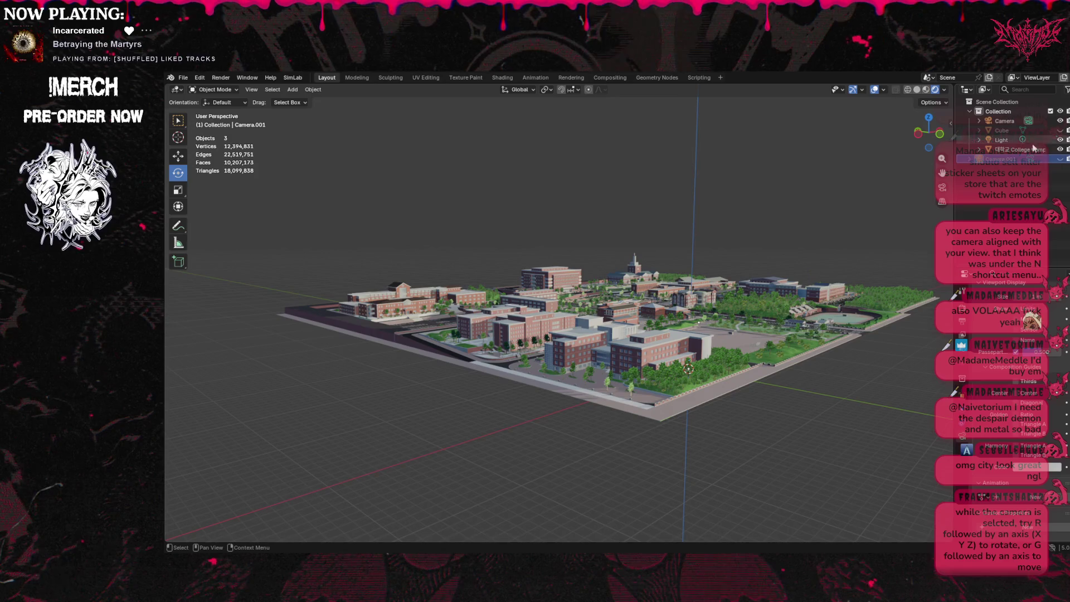
Select the main Camera and rotate it with R to face the campus front.
click(1037, 121)
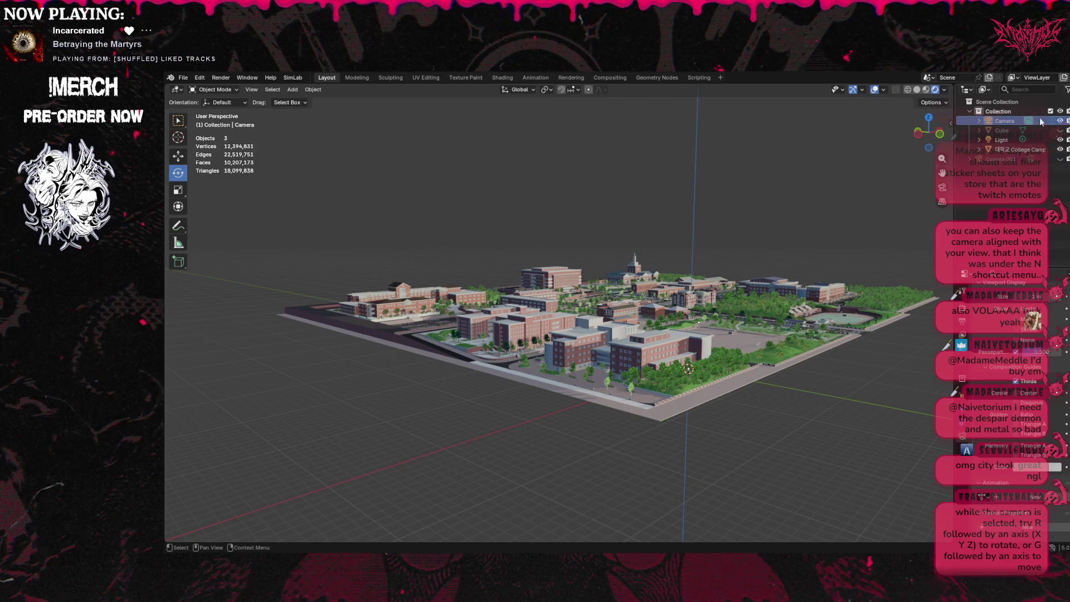
scroll(786, 239, down, 4)
scroll(785, 239, up, 3)
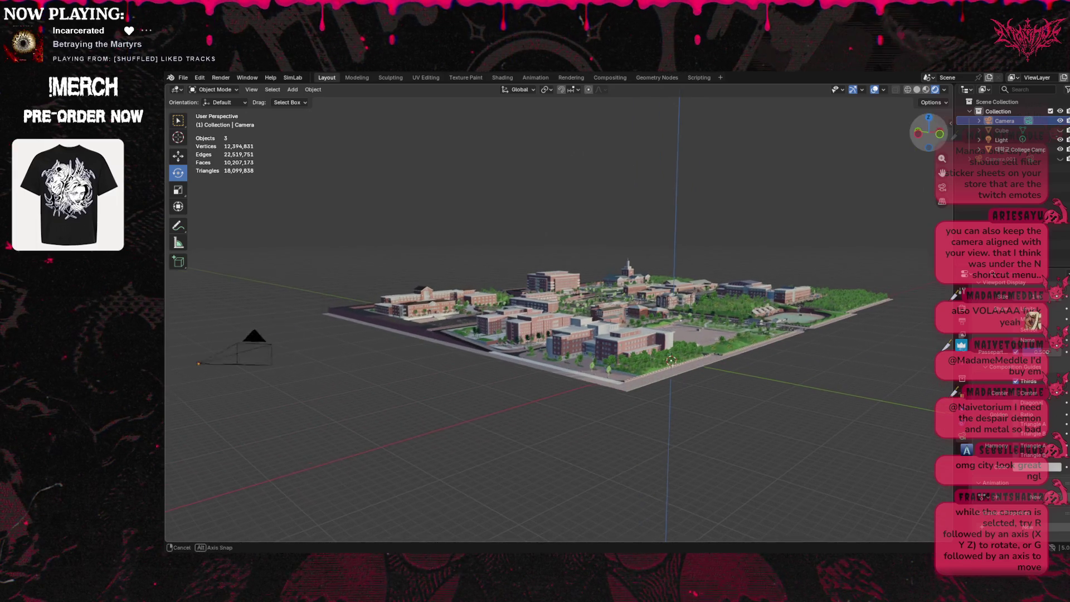
key(r)
click(592, 430)
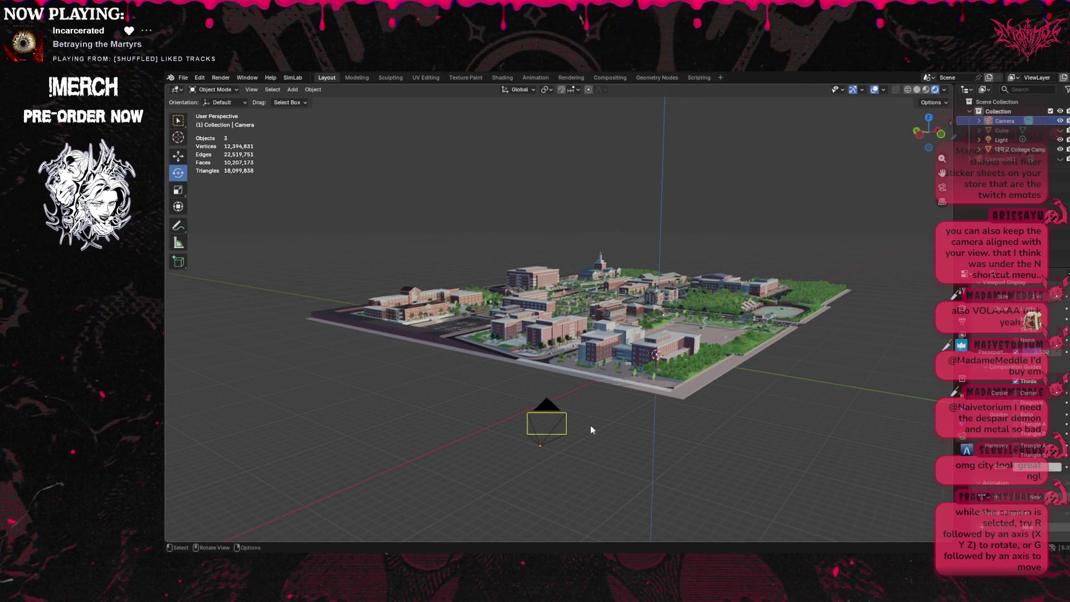
click(540, 445)
click(546, 460)
right_click(955, 230)
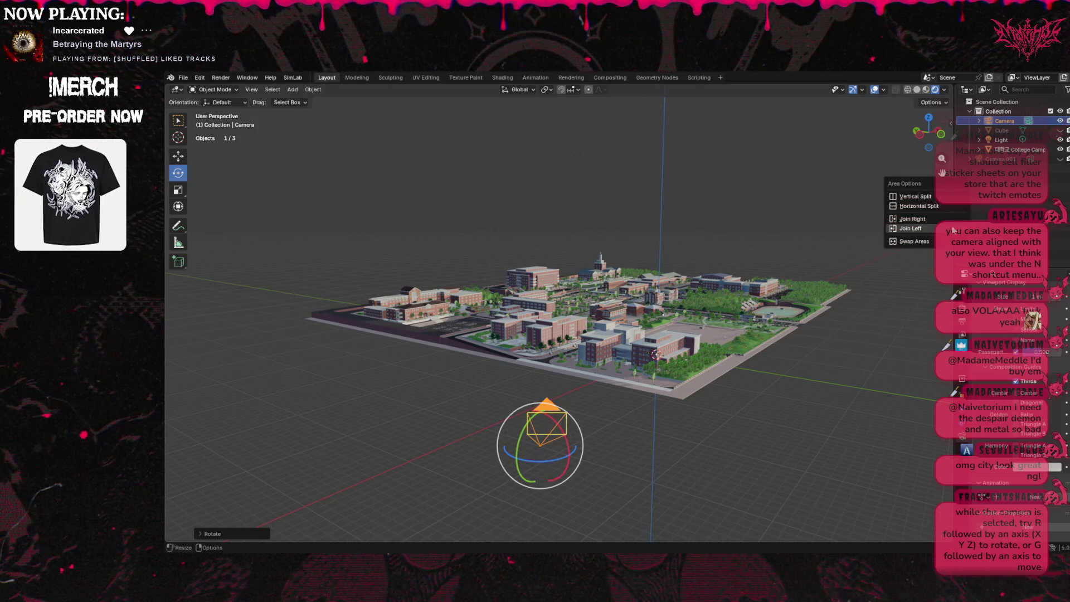
Split the viewport vertically, look through the camera in the right view, and resize the halves.
click(914, 196)
click(928, 198)
click(942, 187)
drag(816, 299, 563, 300)
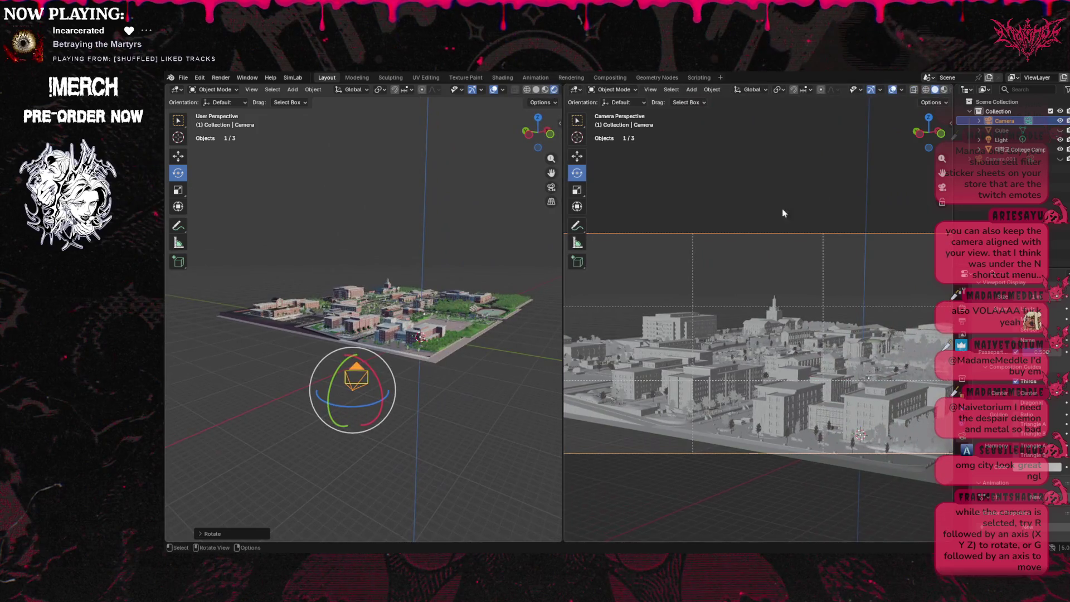
Show the camera view in Material Preview, tilt the camera slightly, and widen that view.
click(944, 91)
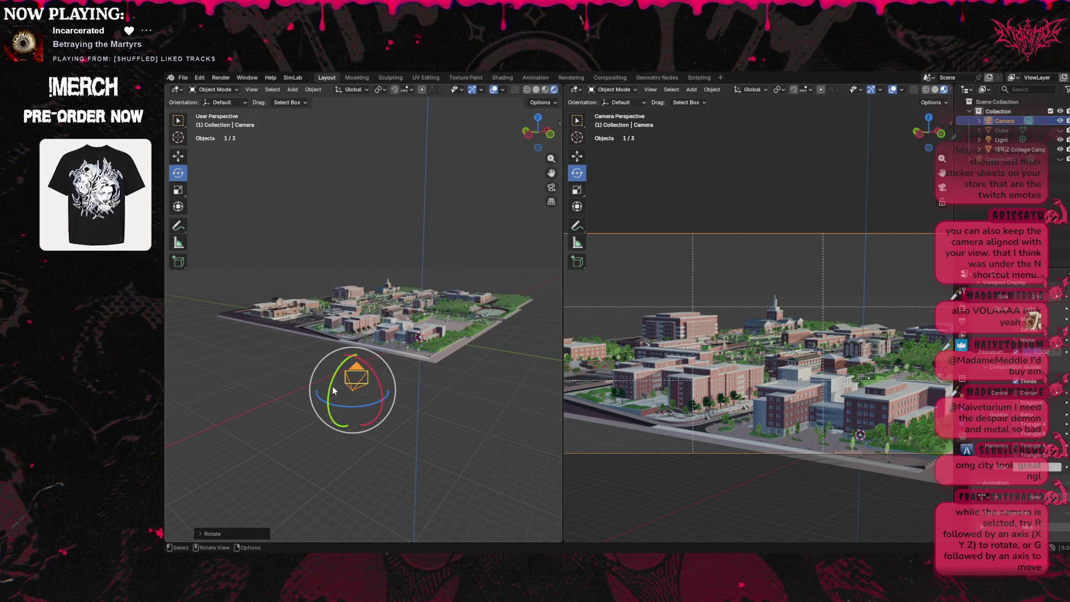
mouse_move(332, 381)
mouse_down()
mouse_move(376, 403)
mouse_move(366, 407)
mouse_up()
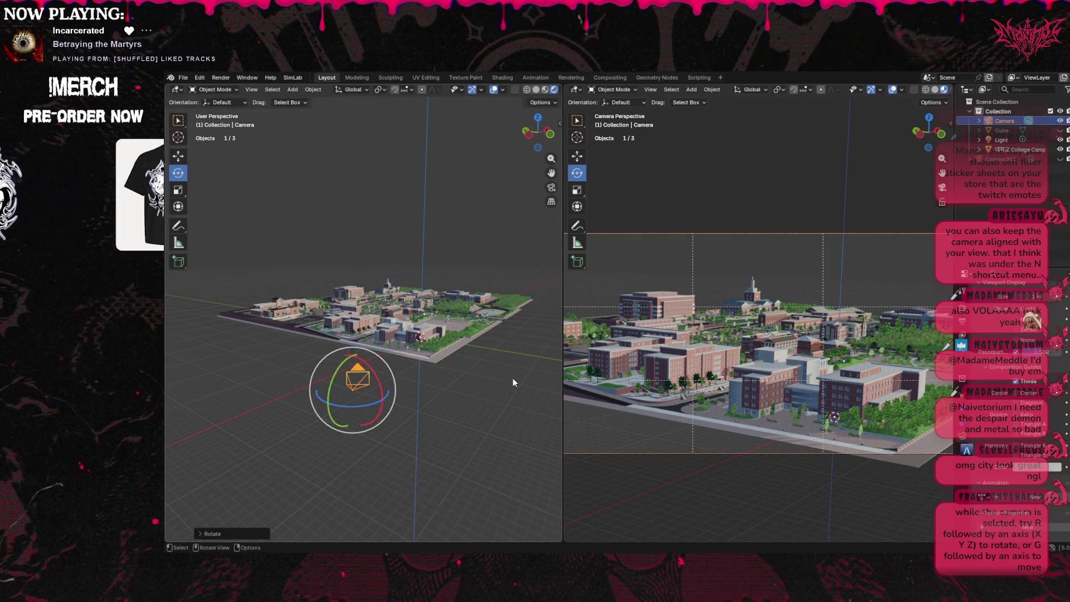
mouse_move(563, 362)
mouse_down()
mouse_move(338, 379)
mouse_move(377, 388)
mouse_up()
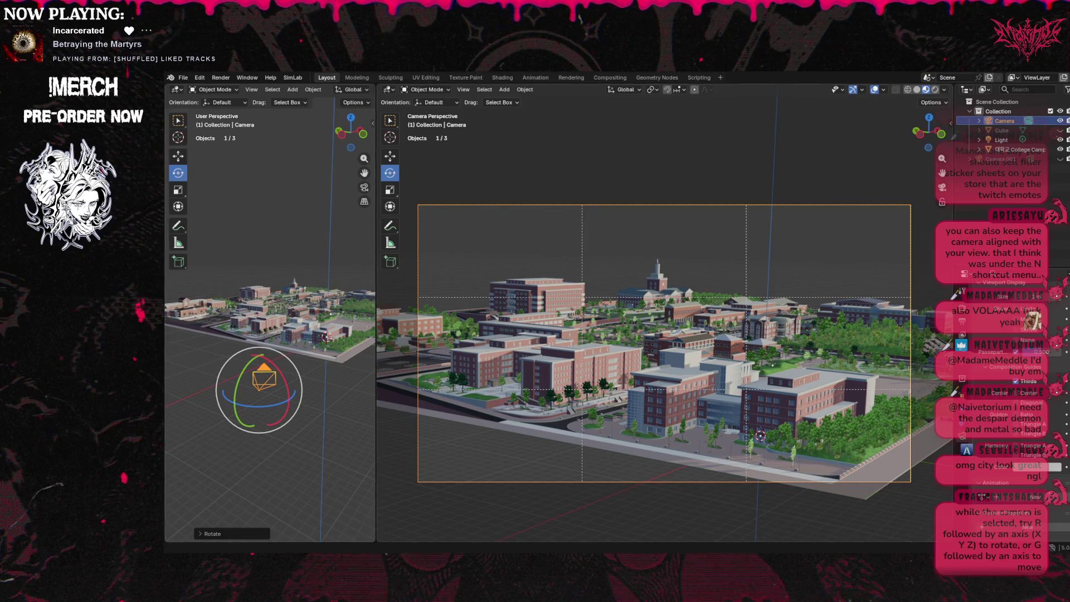
With the Move gizmo, slide the camera along X and raise it along Z.
click(179, 156)
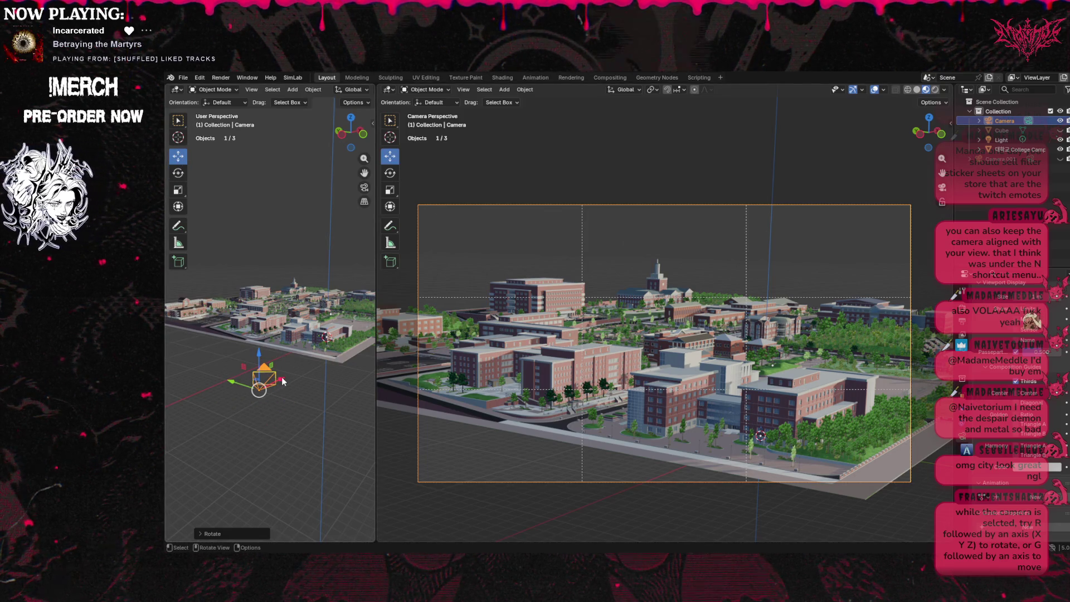
mouse_move(283, 381)
mouse_down()
mouse_move(302, 364)
mouse_move(220, 373)
mouse_up()
mouse_move(252, 336)
mouse_down()
mouse_move(229, 348)
mouse_move(255, 369)
mouse_up()
key(shift+space)
Rotate the camera with R, then free-move it with G to frame the campus closer.
key(r)
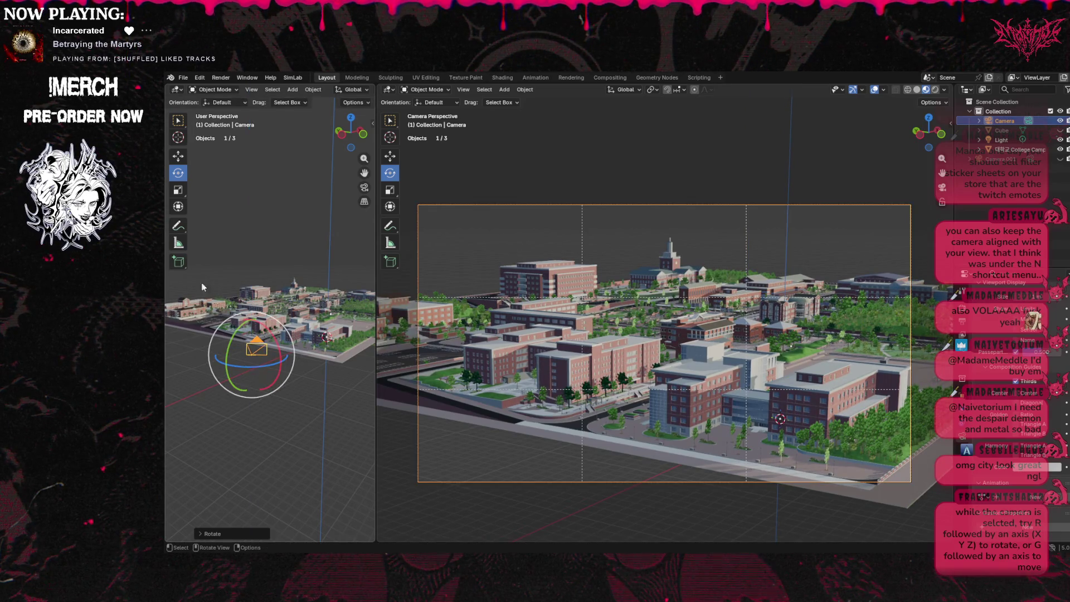
key(shift+space)
key(g)
mouse_move(252, 353)
mouse_down()
mouse_move(292, 346)
mouse_move(252, 366)
mouse_move(254, 322)
mouse_move(223, 351)
mouse_move(202, 351)
mouse_up()
scroll(998, 422, up, 10)
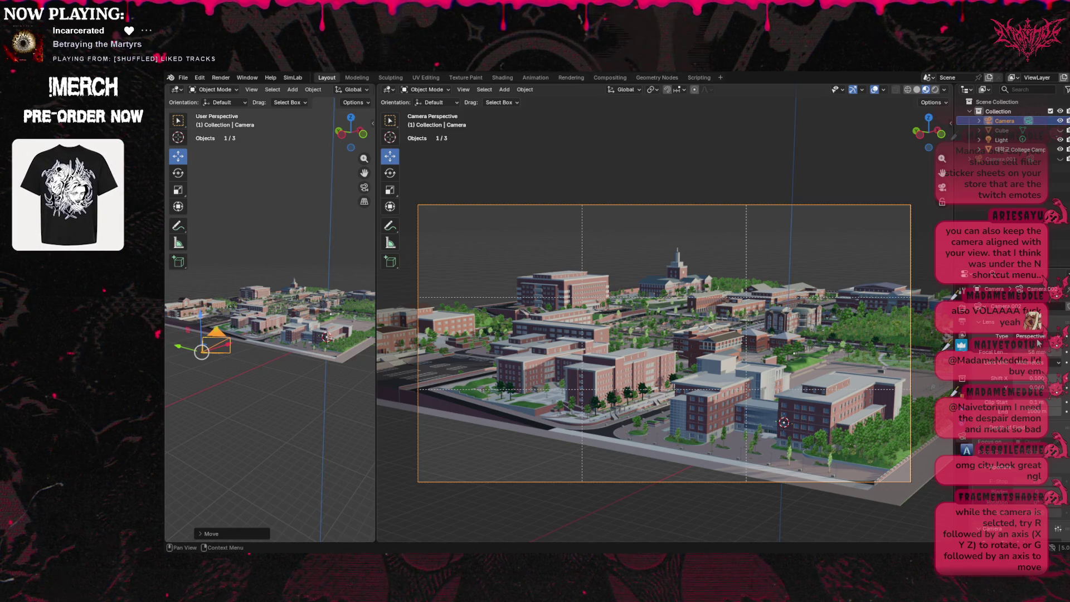
scroll(772, 351, down, 2)
scroll(775, 357, up, 3)
scroll(778, 362, down, 2)
scroll(781, 368, up, 2)
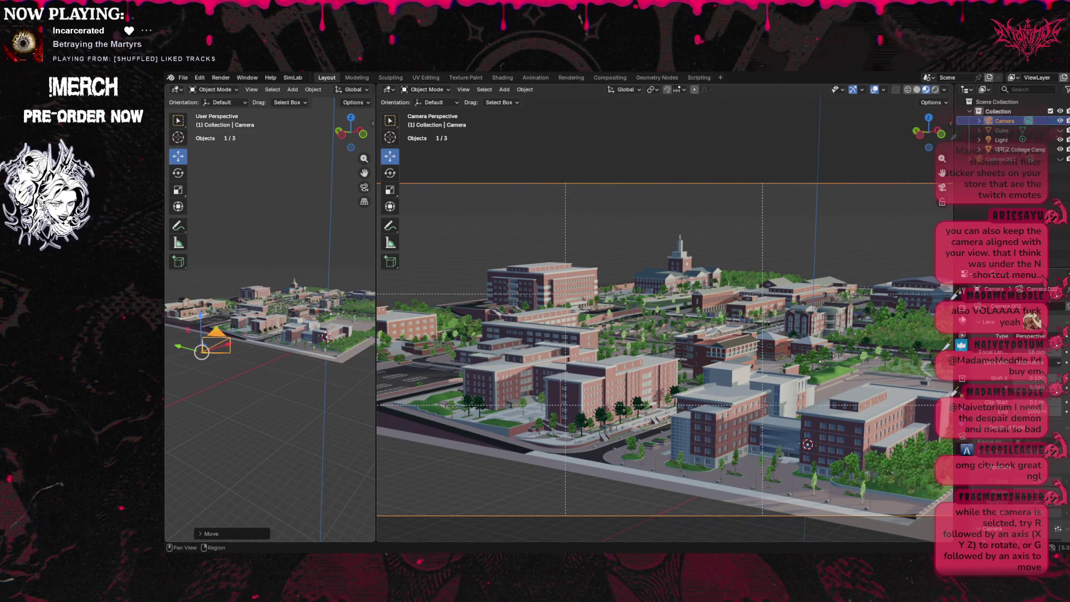
Look through the Tool and Render properties, then collapse Passes in the View Layer properties.
click(961, 287)
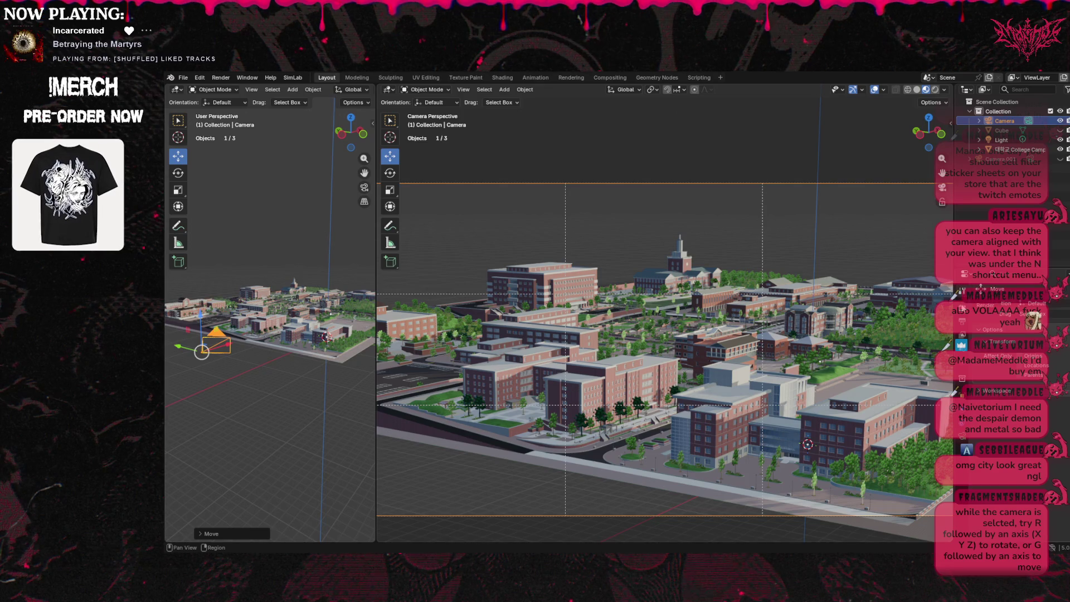
click(963, 310)
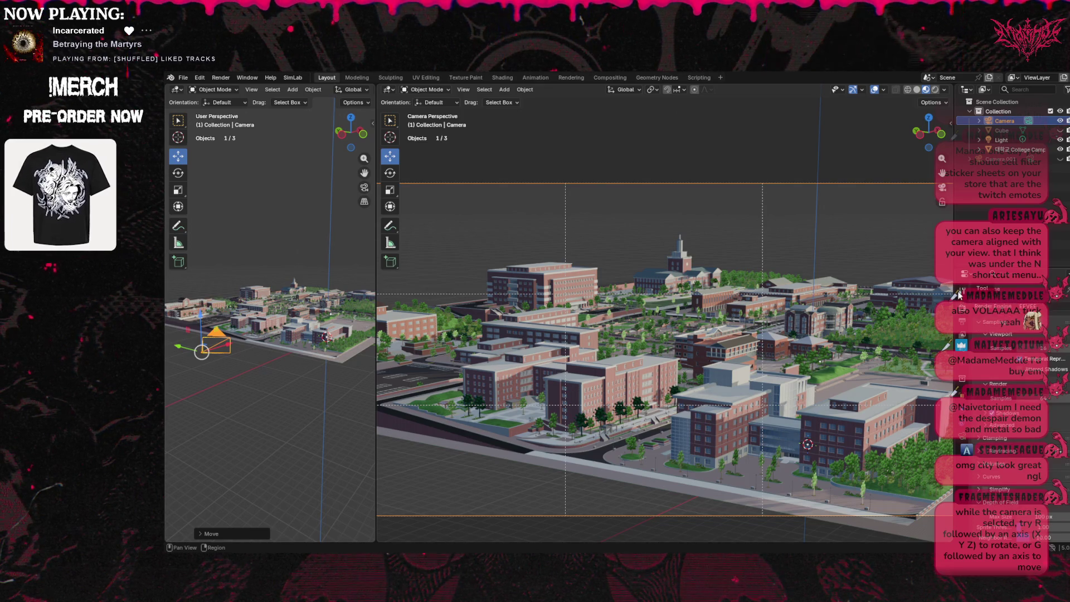
scroll(1003, 471, down, 1)
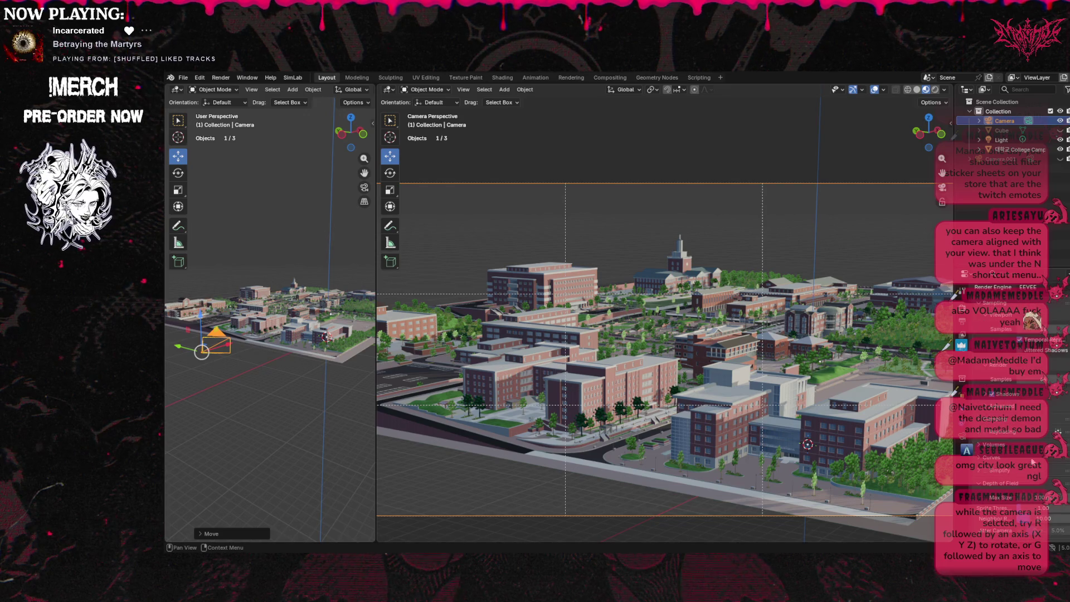
scroll(1033, 464, down, 3)
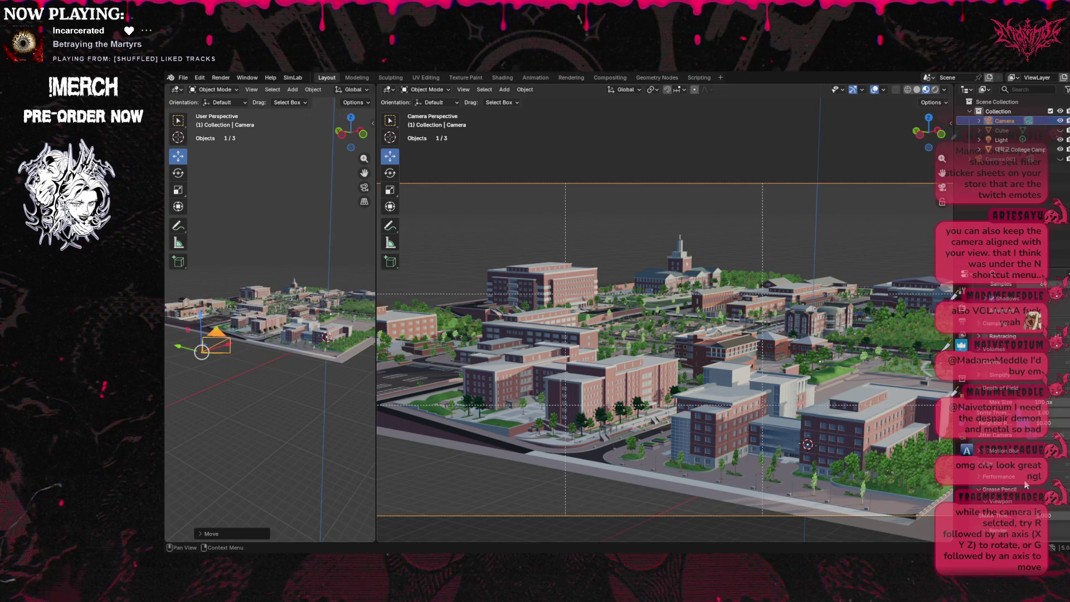
scroll(1022, 480, up, 1)
scroll(1013, 491, up, 3)
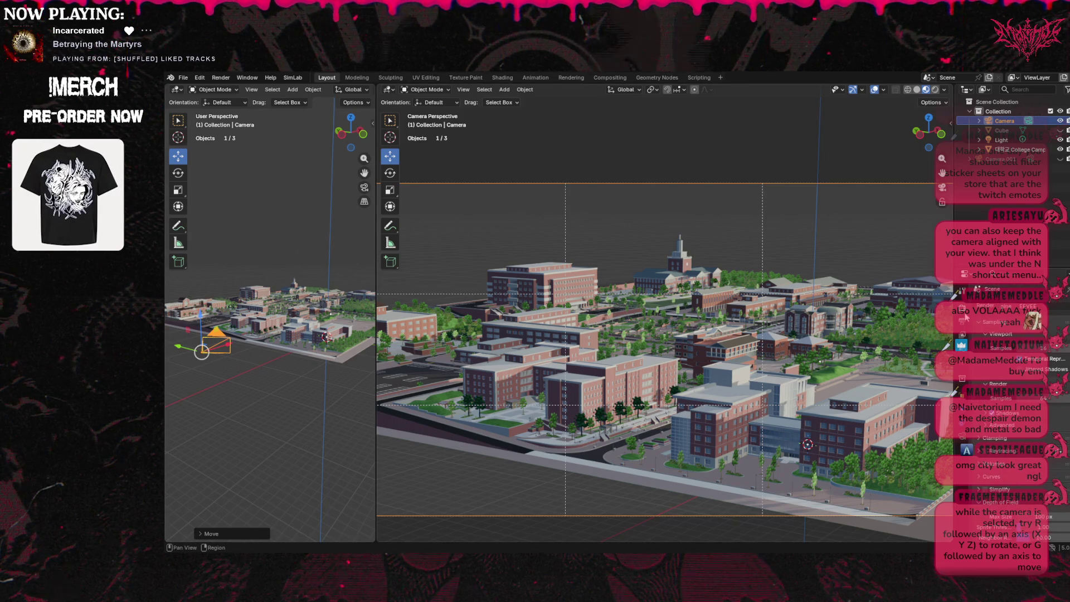
click(963, 298)
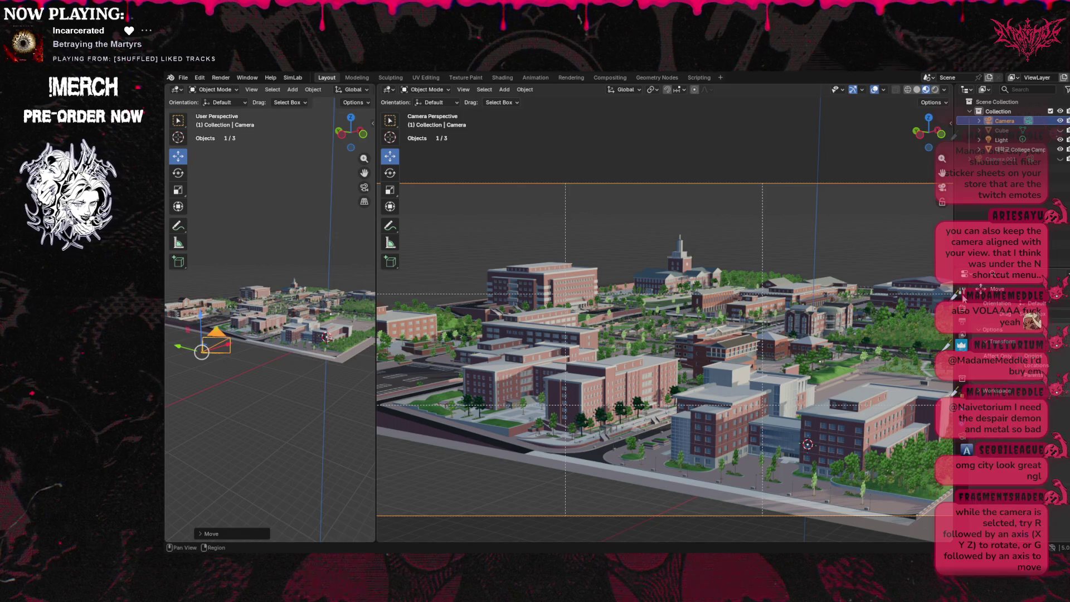
click(963, 336)
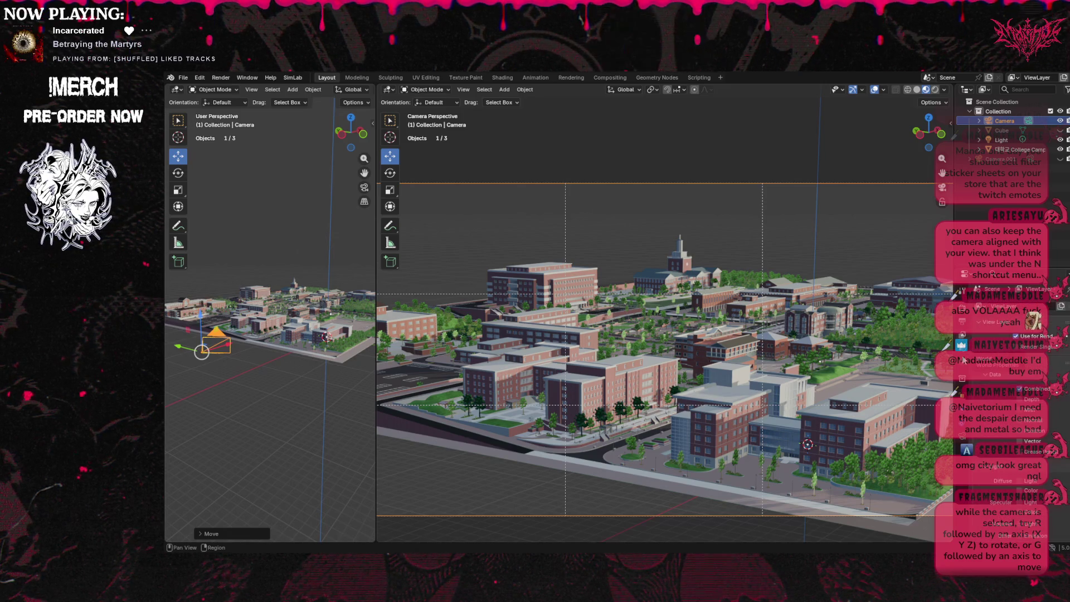
click(984, 365)
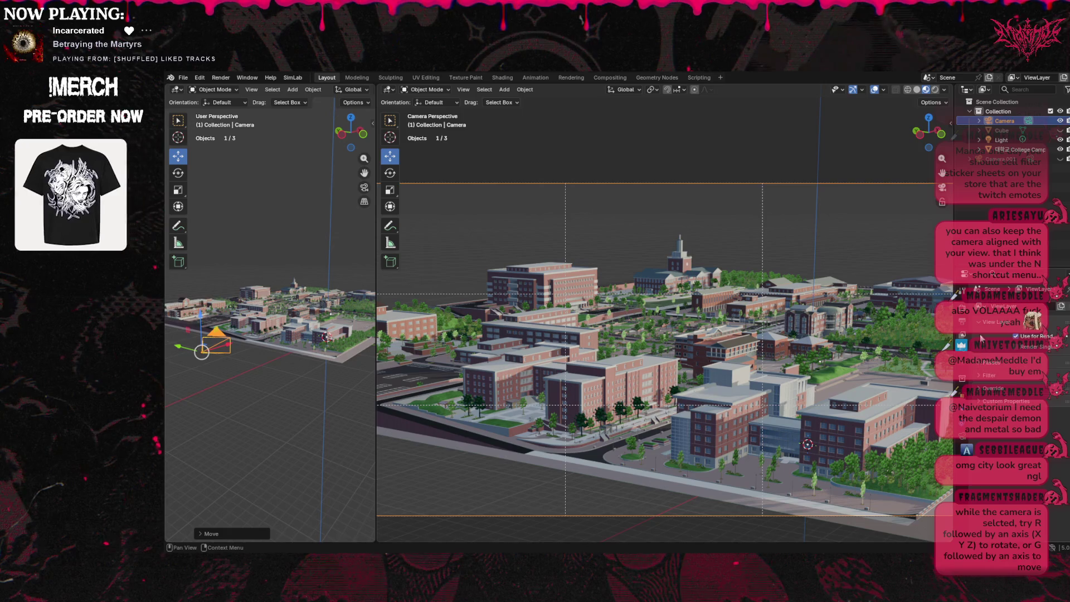
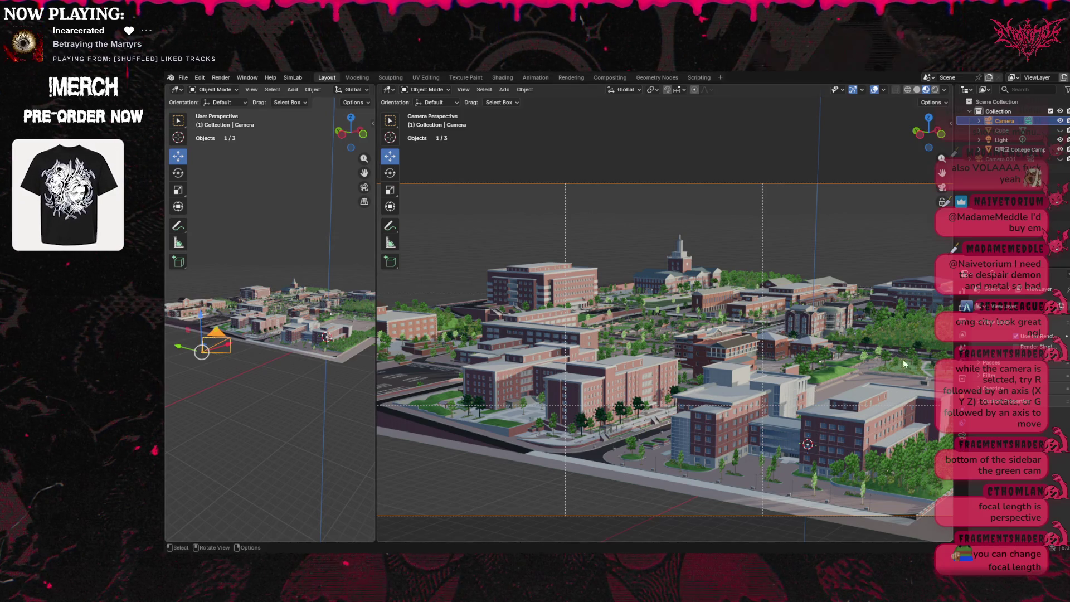
Widen the camera lens from 58 to 29 mm and adjust its Shift X sideways.
click(962, 436)
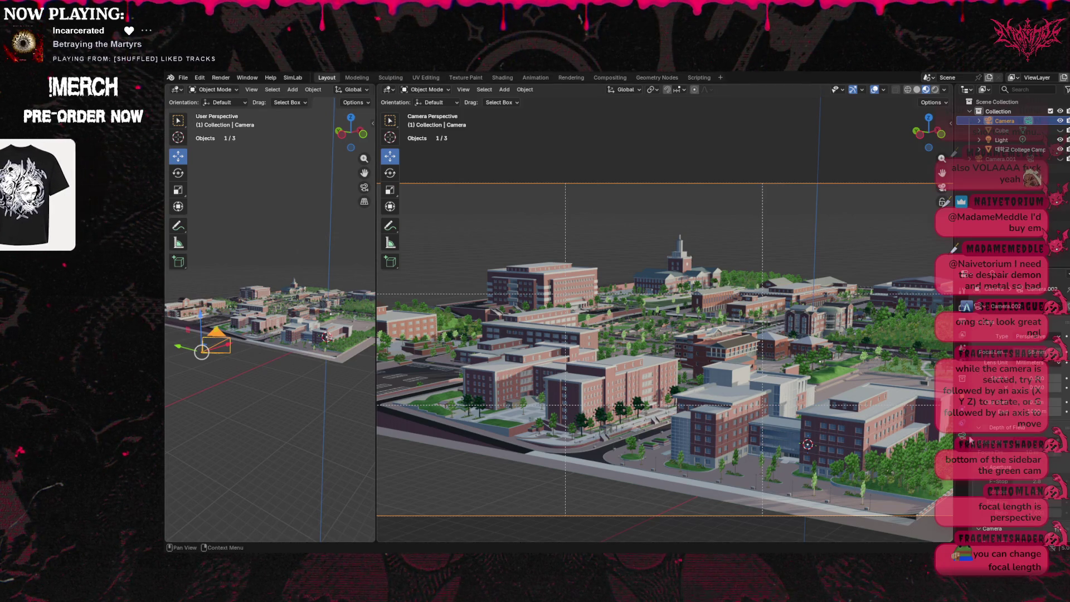
mouse_move(1003, 351)
mouse_down()
mouse_move(970, 352)
mouse_move(1013, 352)
mouse_move(998, 352)
mouse_up()
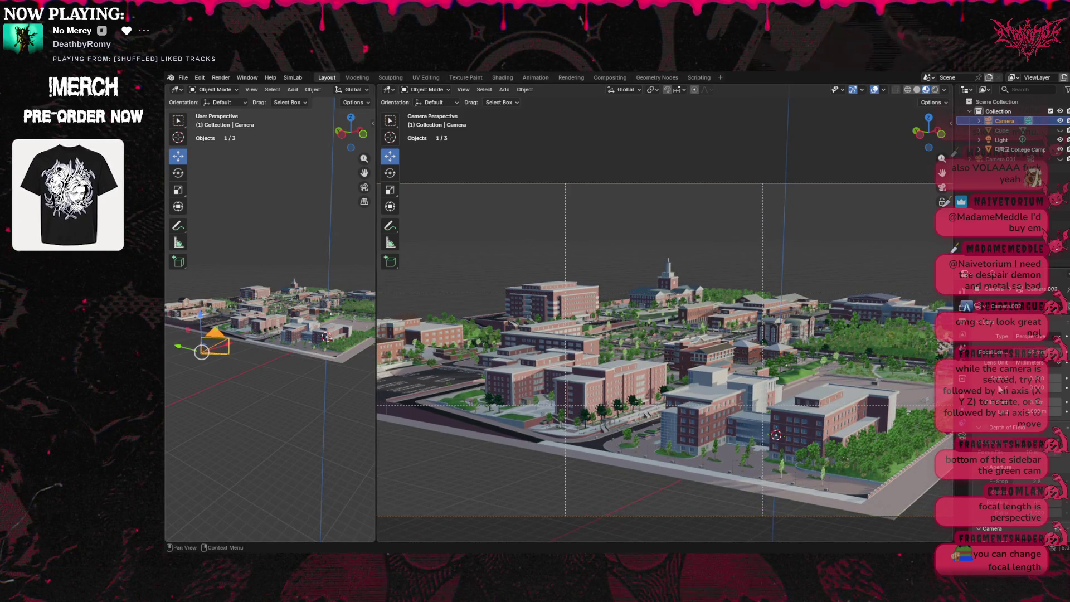
drag(1008, 383, 1036, 390)
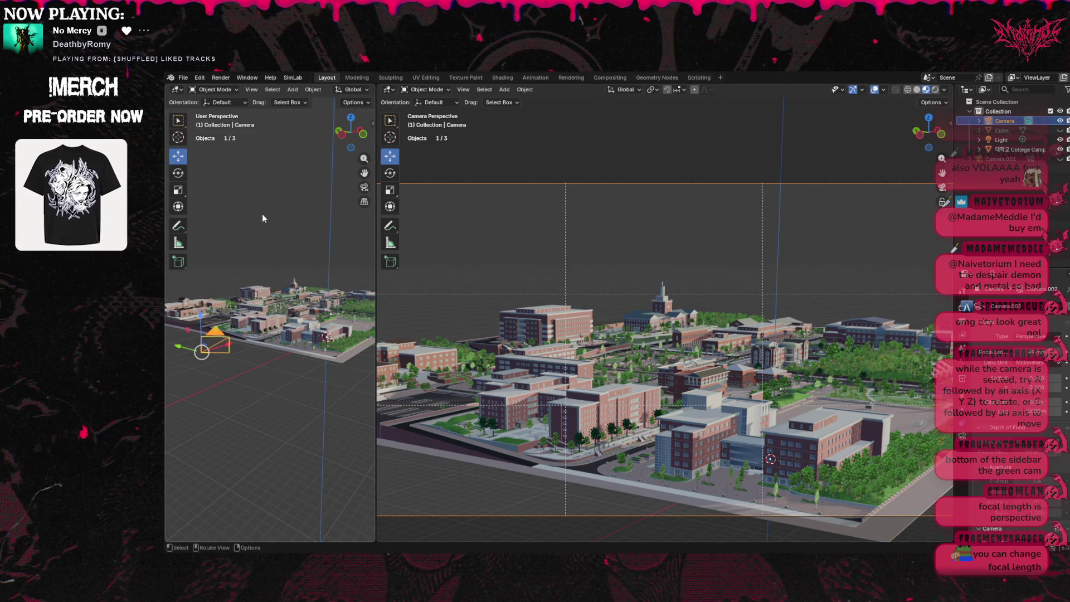
Rotate and tilt the camera, then move it up and left to re-aim it at the campus.
click(178, 174)
drag(180, 334, 180, 329)
drag(232, 358, 223, 365)
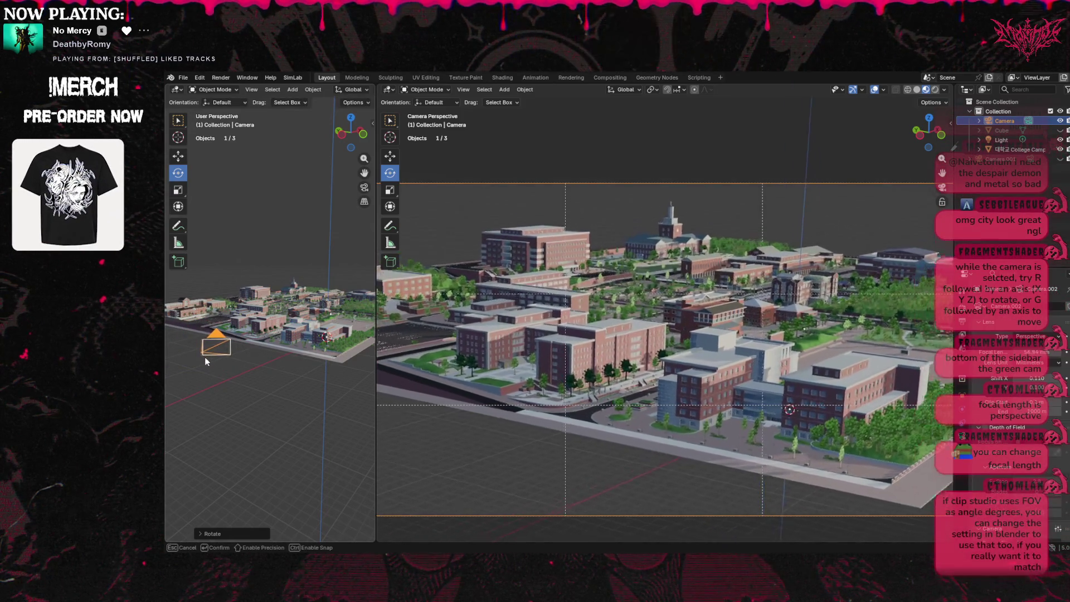
click(203, 363)
click(177, 157)
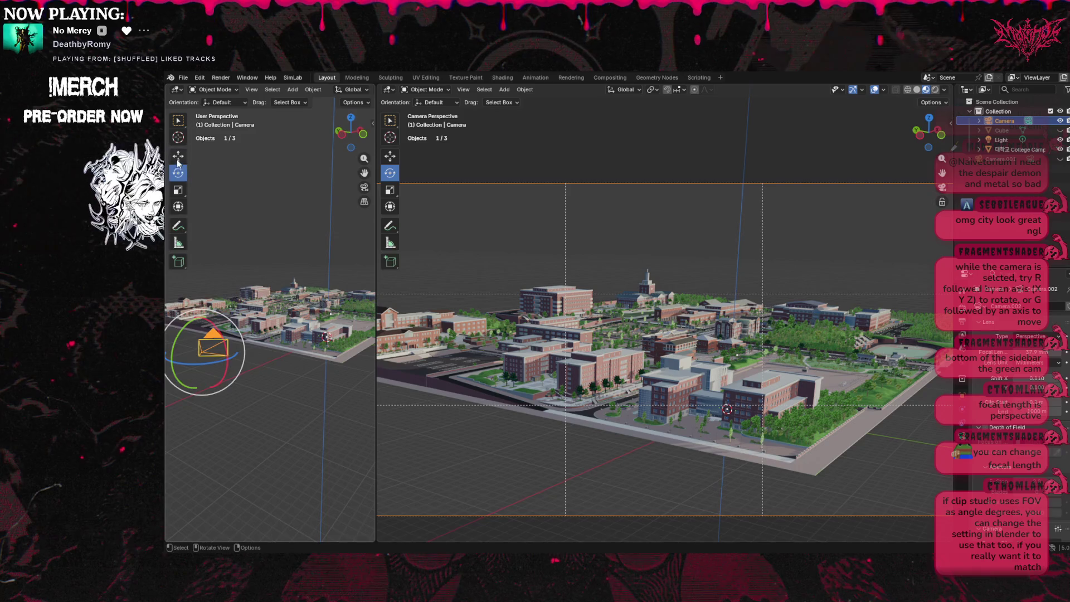
mouse_move(201, 353)
mouse_down()
mouse_move(184, 316)
mouse_move(168, 316)
mouse_move(349, 317)
mouse_move(341, 294)
mouse_up()
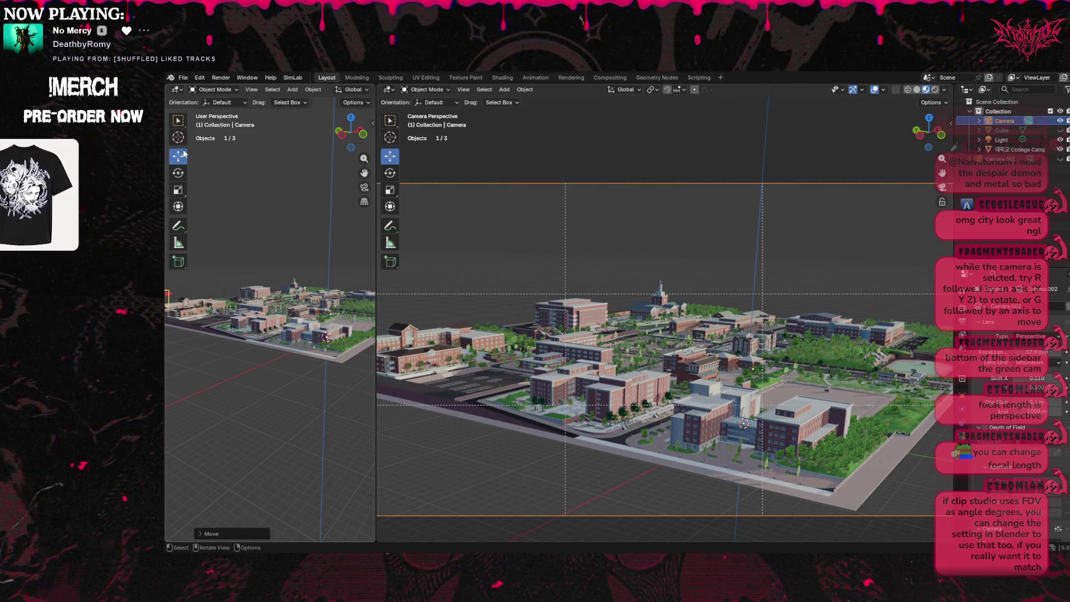
click(180, 172)
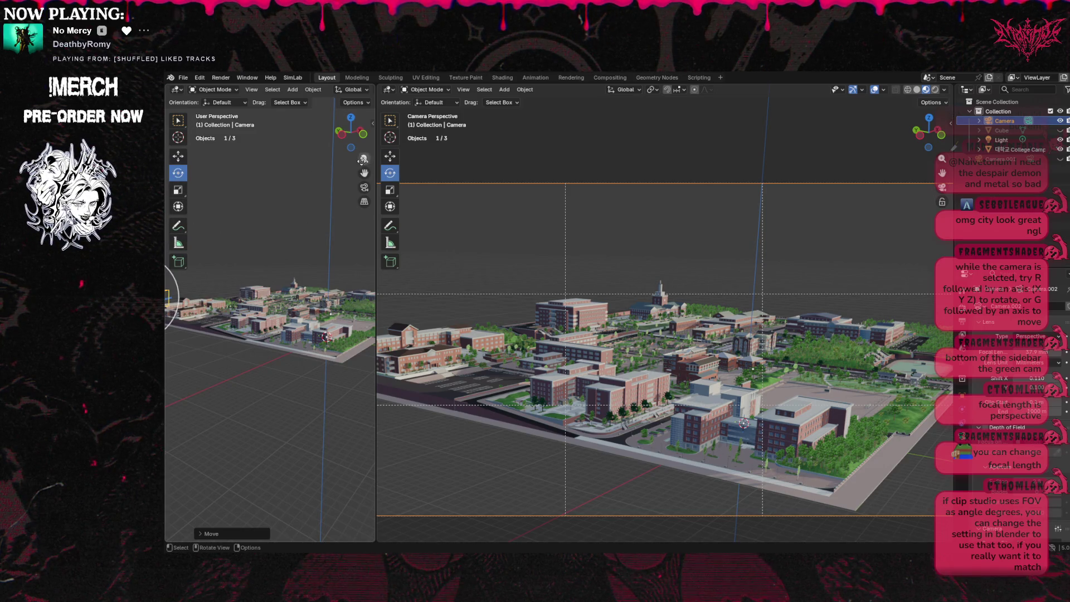
middle_drag(327, 337, 271, 311)
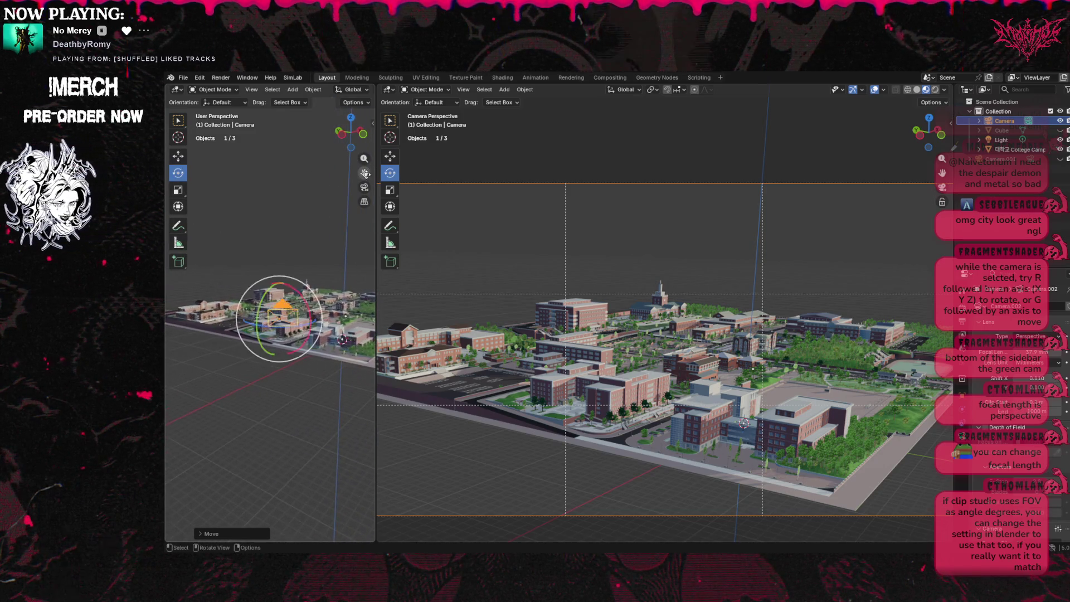
mouse_move(271, 311)
mouse_down()
mouse_move(260, 301)
mouse_move(301, 307)
mouse_move(259, 337)
mouse_move(281, 323)
mouse_up()
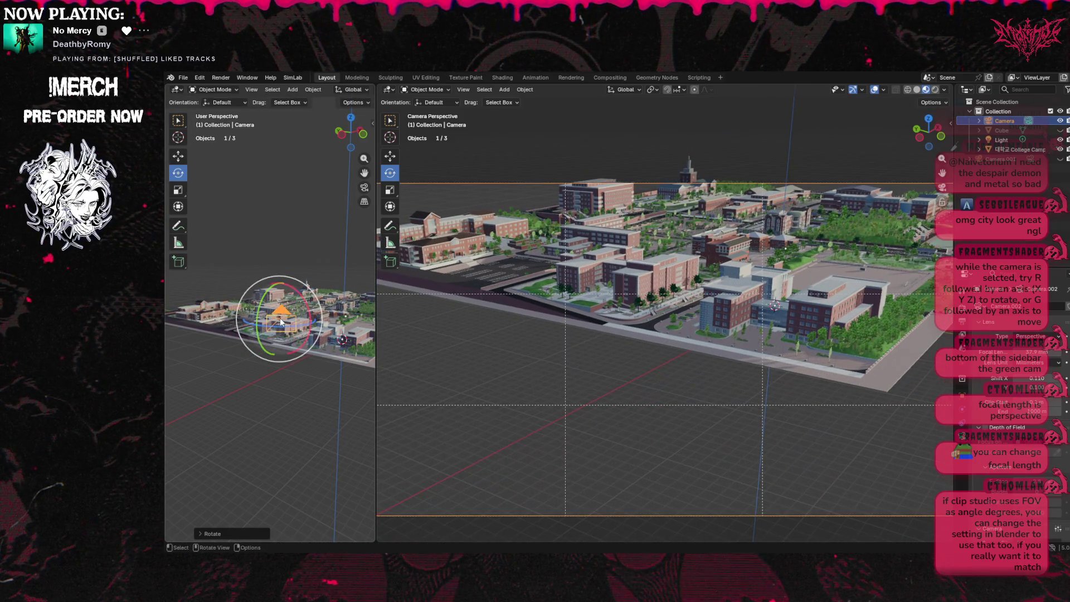
Trackball-rotate the camera and raise it above the campus.
key(r)
key(r)
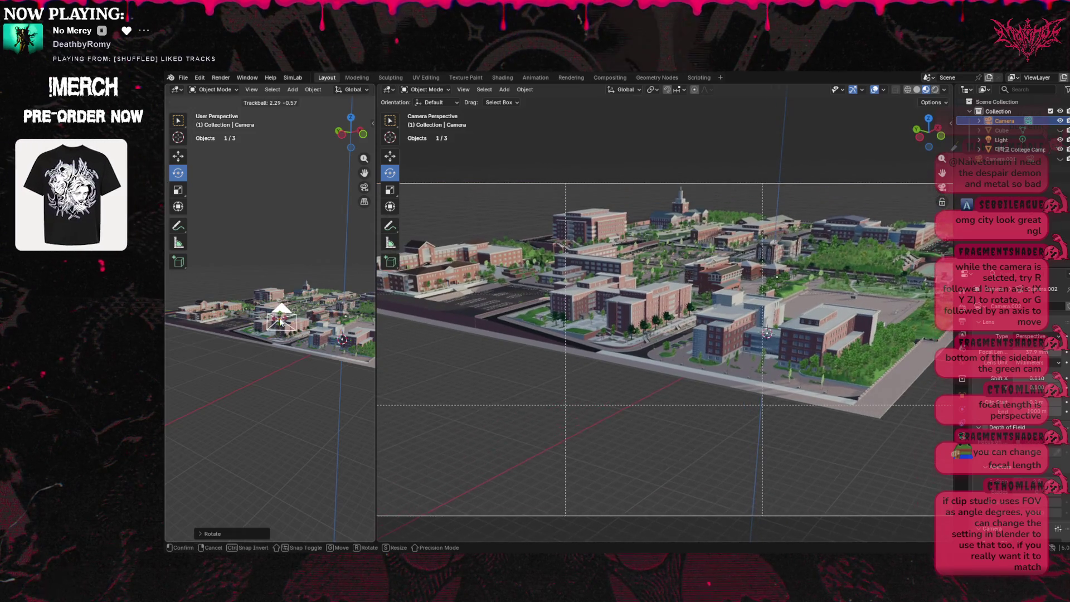
click(280, 322)
click(179, 157)
mouse_move(280, 322)
mouse_down()
mouse_move(287, 226)
mouse_move(311, 149)
mouse_move(354, 148)
mouse_move(361, 159)
mouse_move(321, 162)
mouse_move(369, 152)
mouse_move(203, 143)
mouse_up()
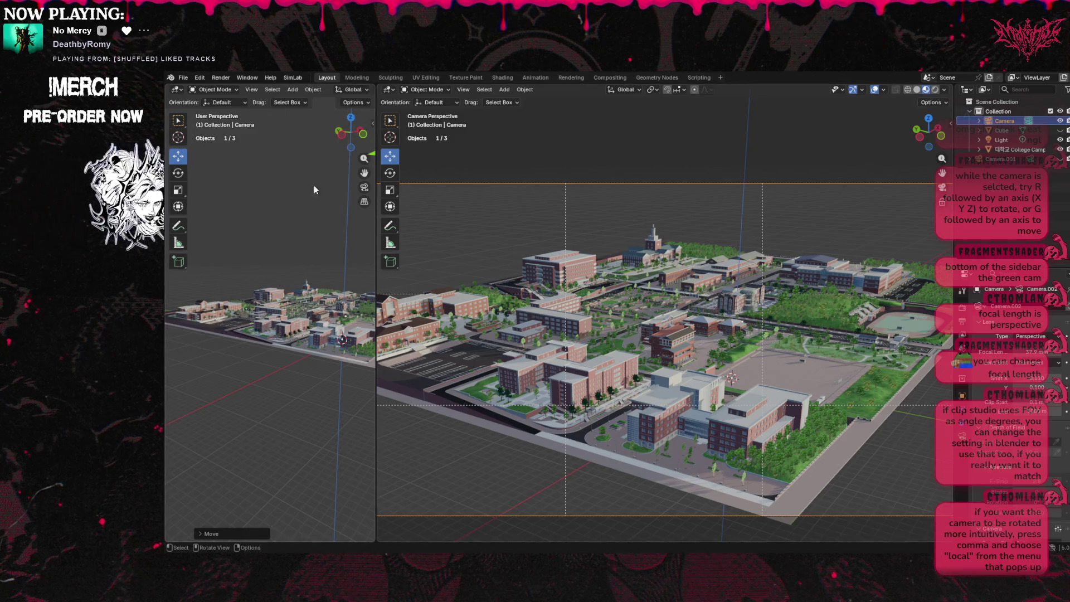
Resize the side and camera views and set the camera's Shift X to 0.080.
mouse_move(377, 195)
mouse_down()
mouse_move(425, 196)
mouse_move(393, 195)
mouse_move(390, 223)
mouse_move(368, 66)
mouse_up()
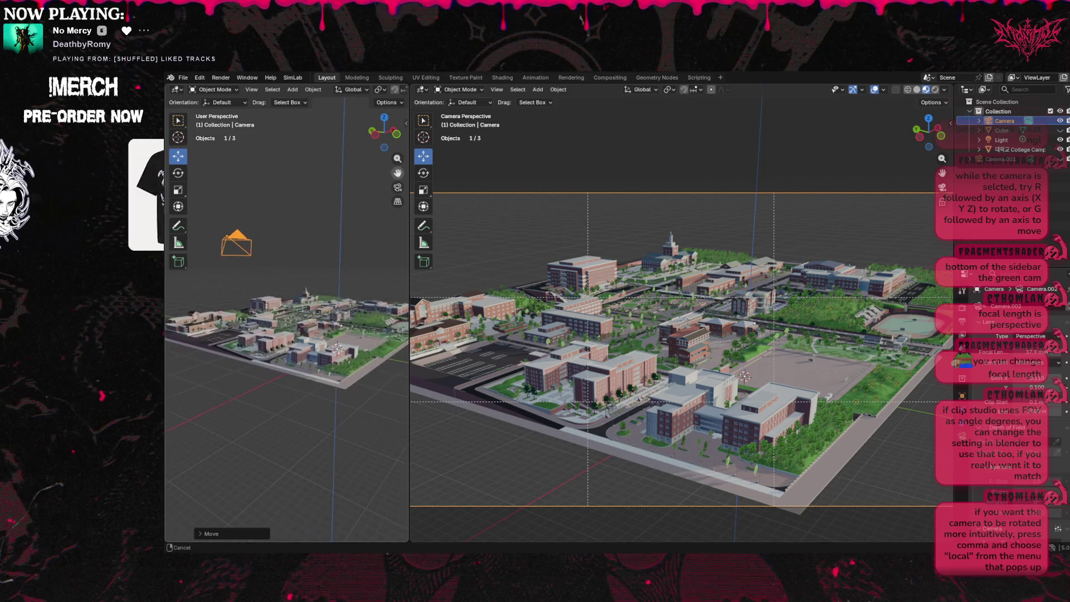
drag(410, 207, 329, 208)
middle_drag(474, 276, 486, 265)
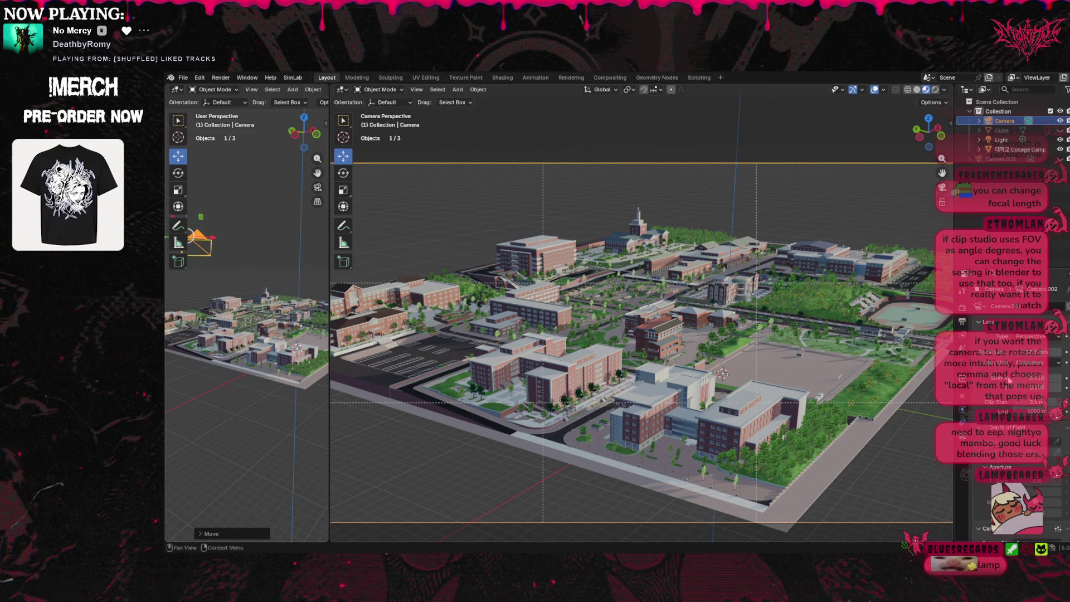
mouse_move(1012, 382)
mouse_down()
mouse_move(993, 381)
mouse_move(1031, 387)
mouse_move(995, 387)
mouse_up()
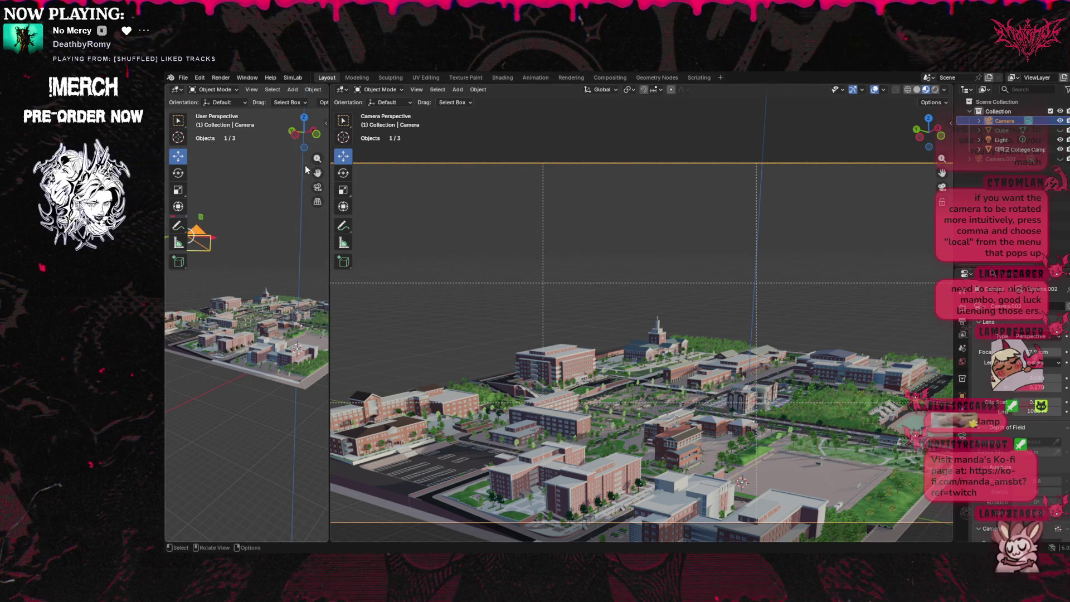
drag(318, 172, 256, 220)
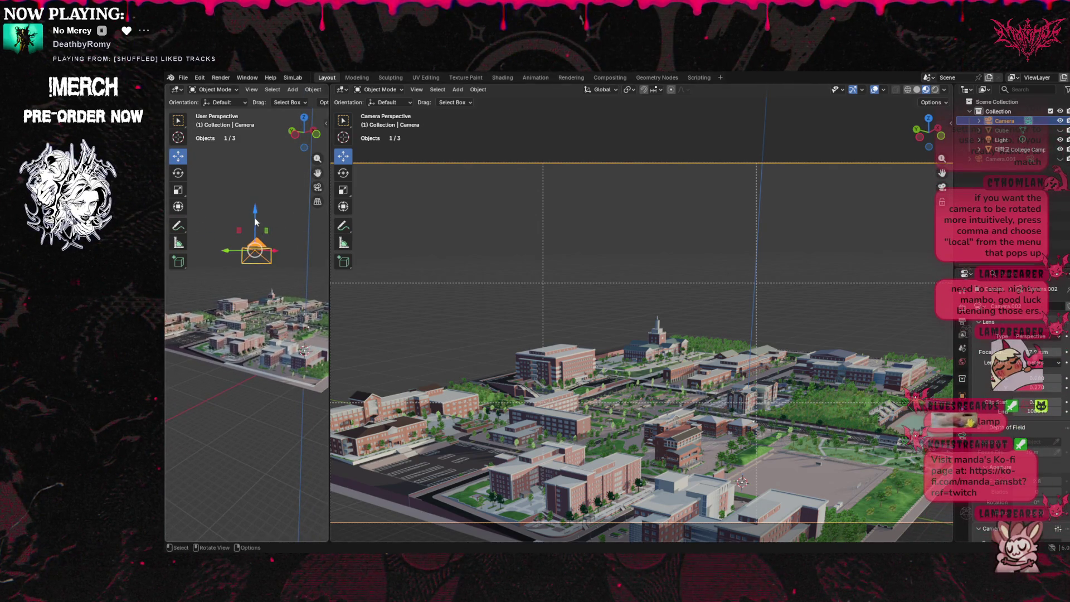
Lower the camera along the Z axis and nudge its position slightly.
key(g)
key(z)
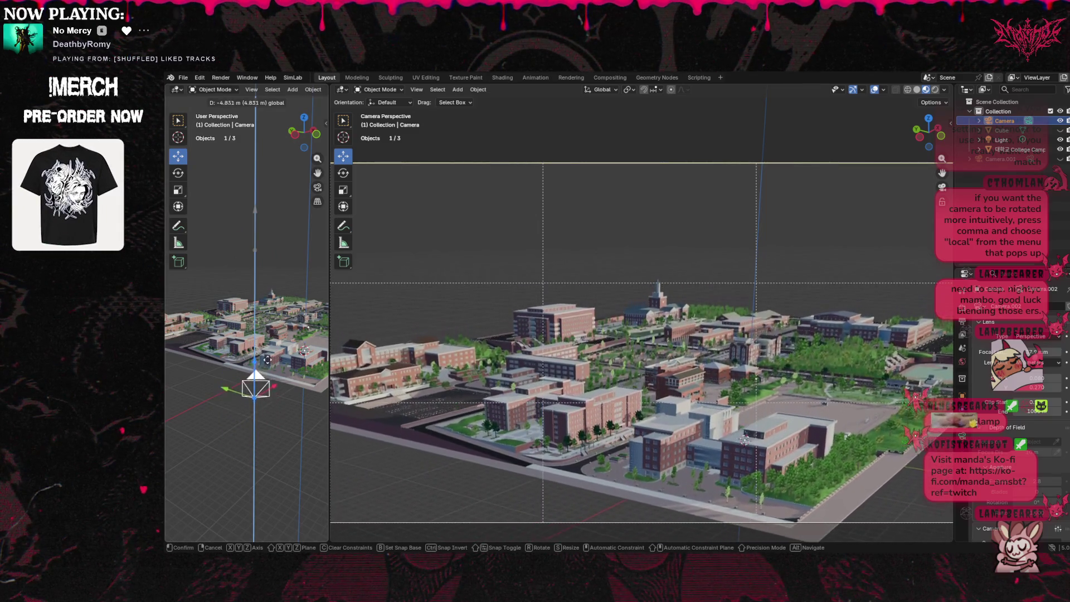
click(272, 342)
middle_drag(485, 351, 504, 342)
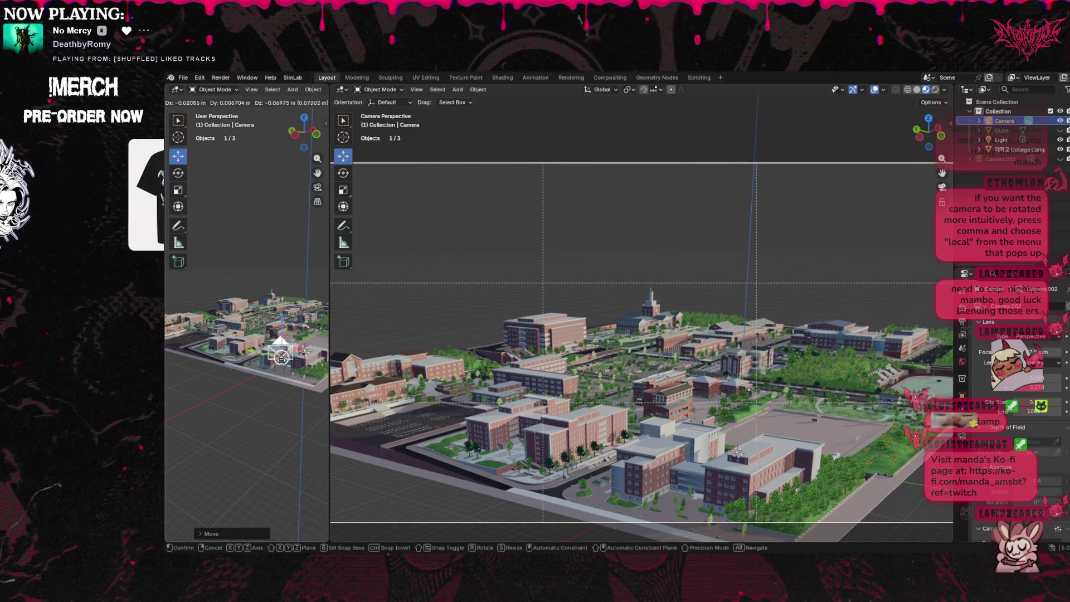
Trackball-rotate the camera to tilt the shot, confirming with Enter.
key(g)
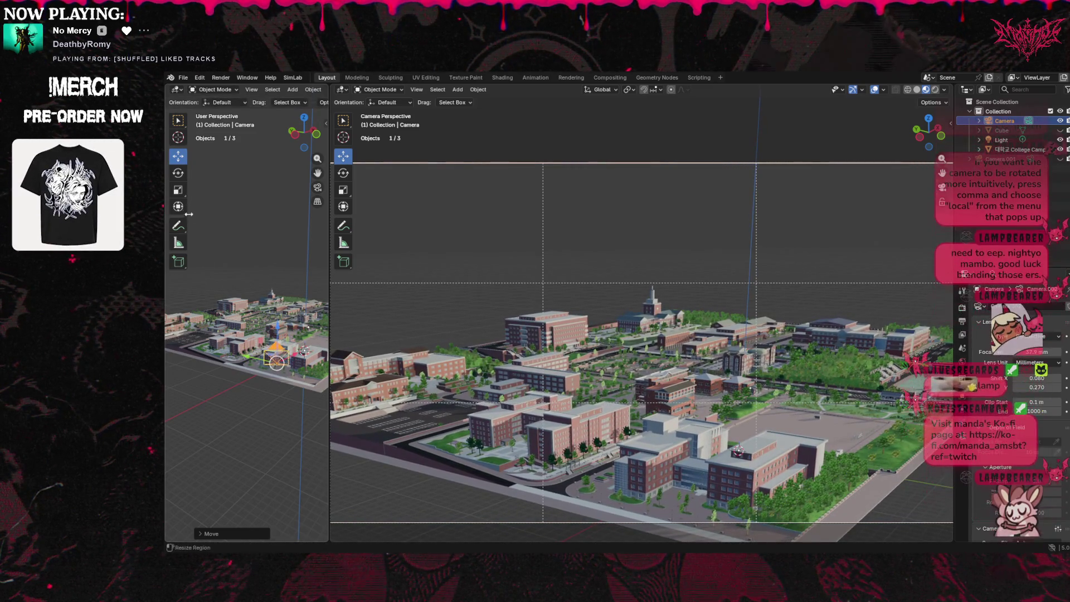
key(r)
key(r)
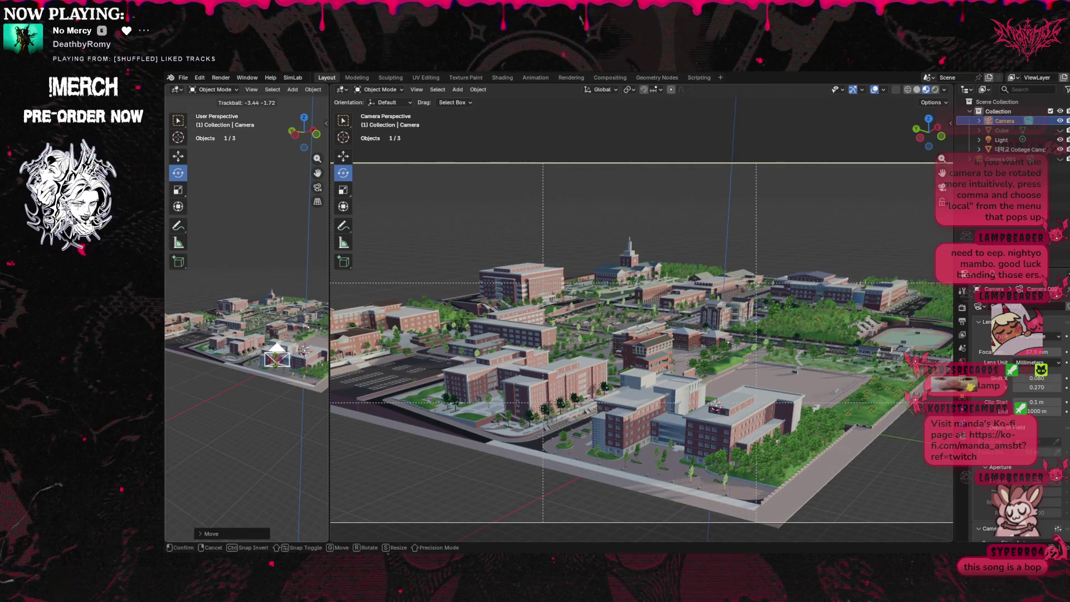
key(Return)
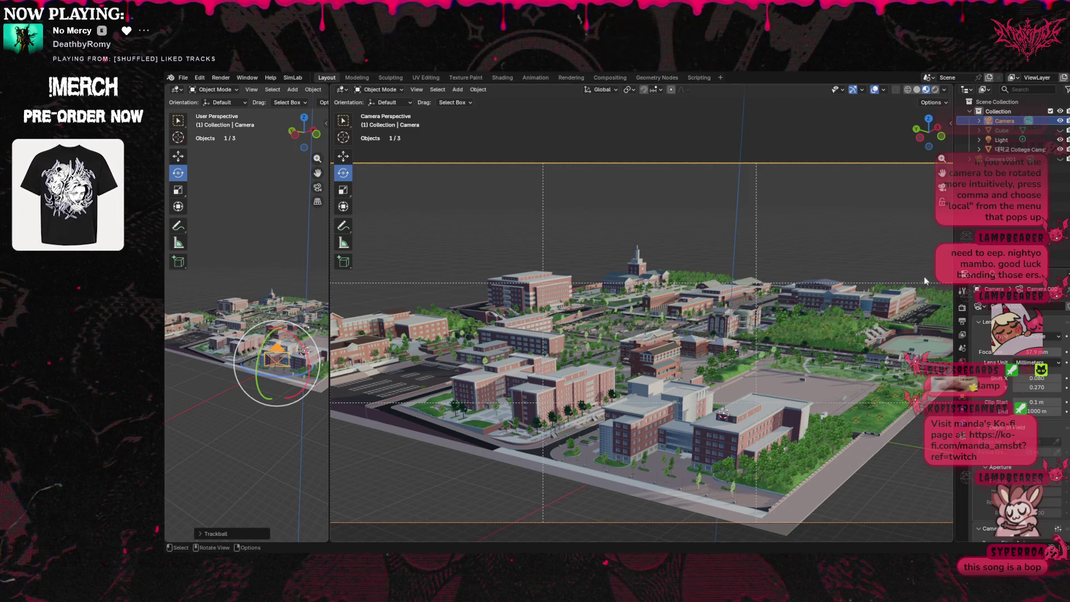
click(964, 295)
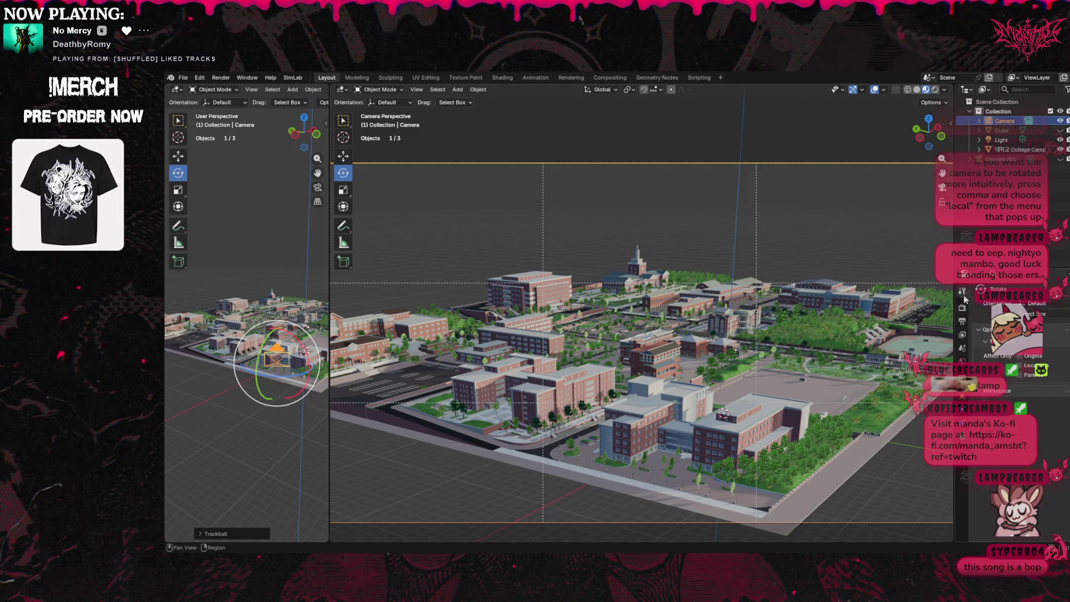
In Render properties toggle Temporal Reprojection, set shadows to 12 and Light Threshold to 0.120.
click(963, 309)
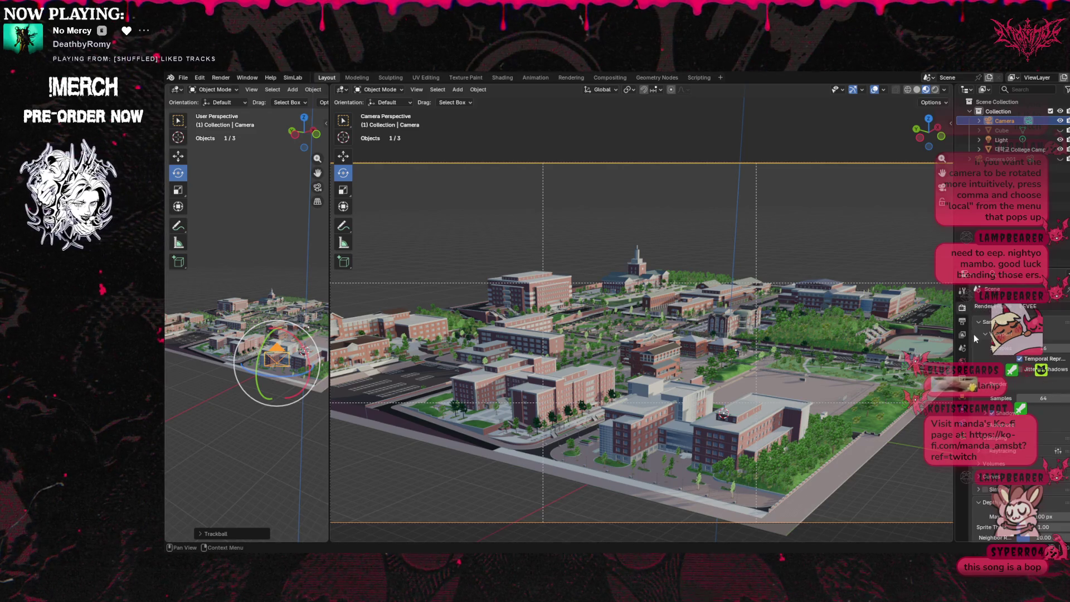
click(1020, 359)
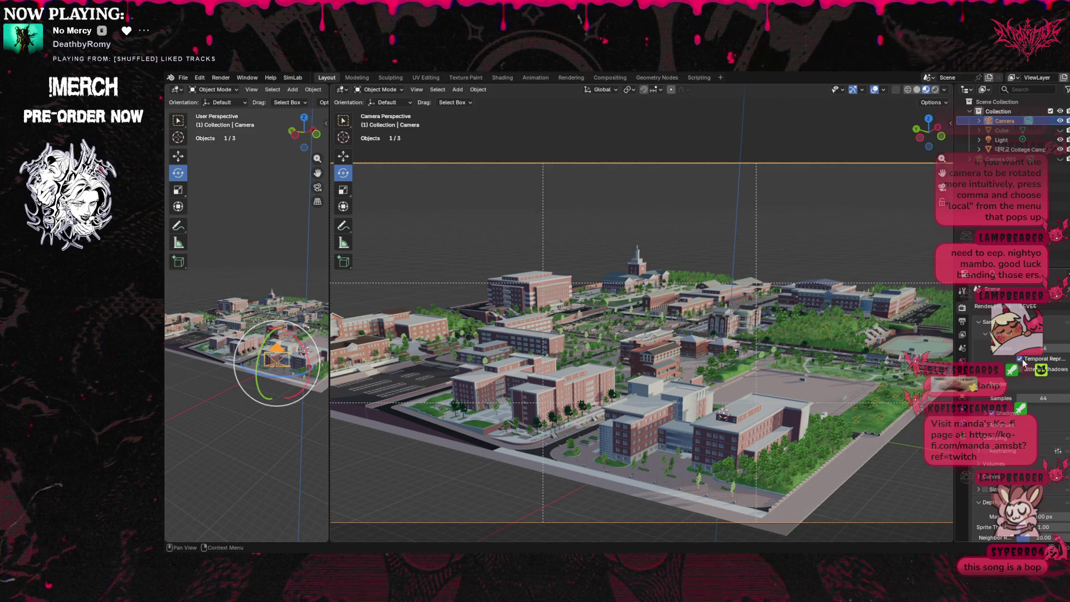
click(993, 414)
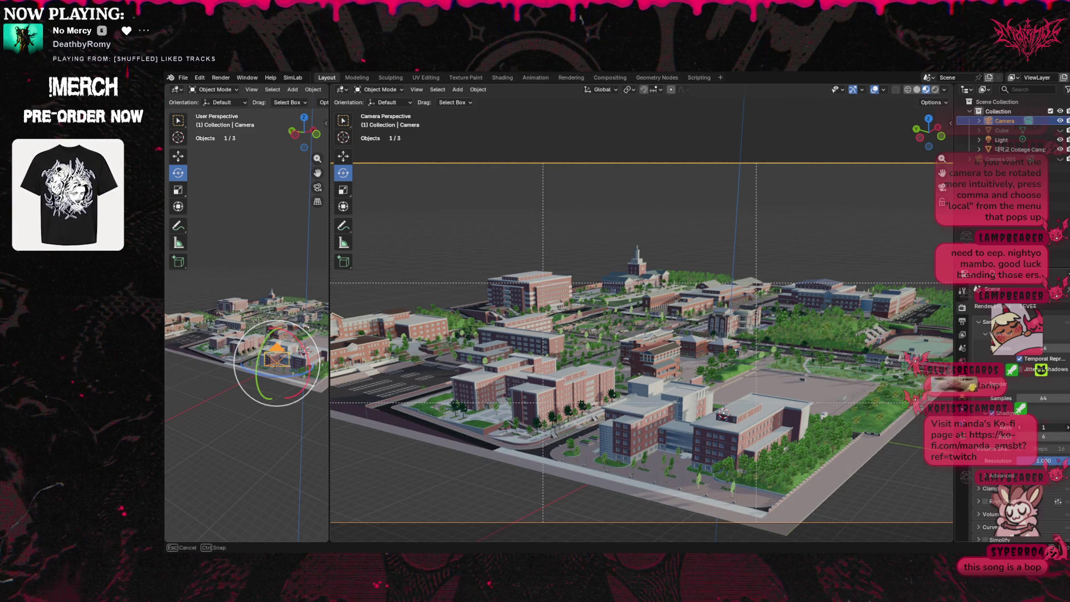
key(Return)
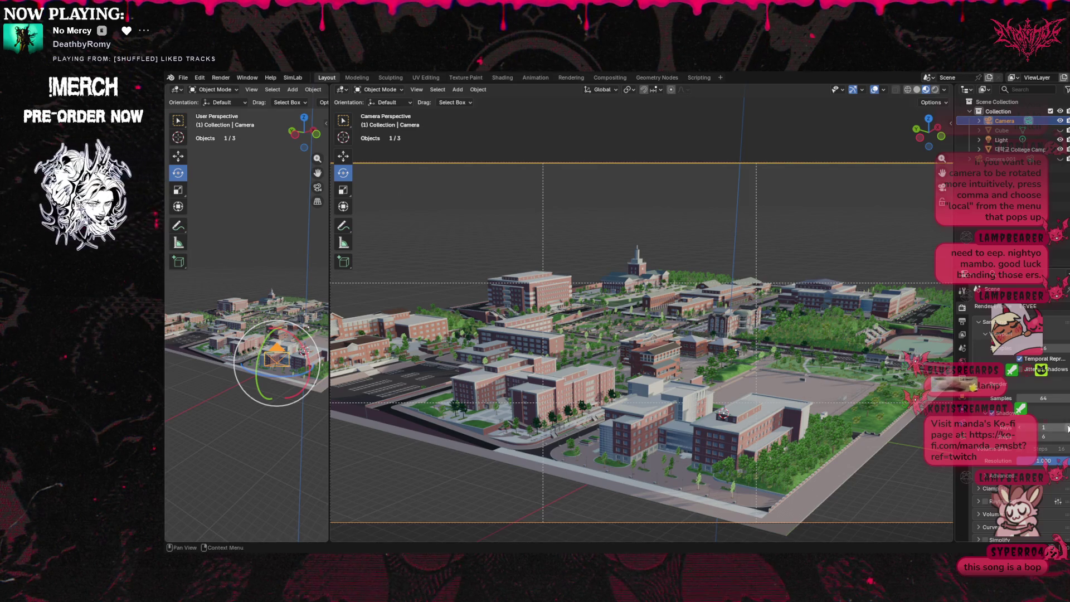
click(1068, 438)
click(1068, 437)
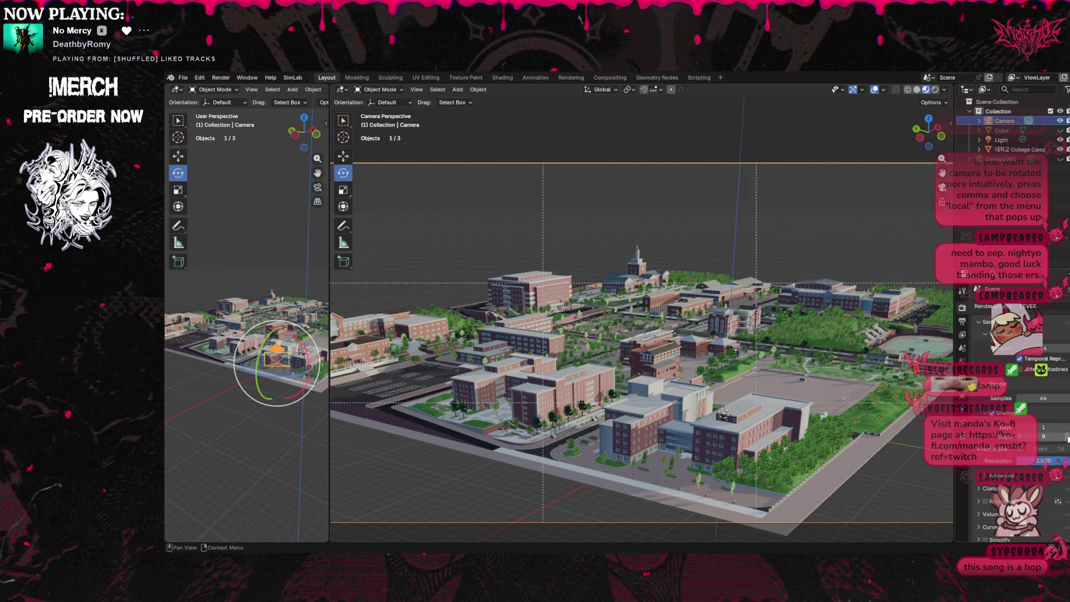
drag(1068, 438, 1068, 444)
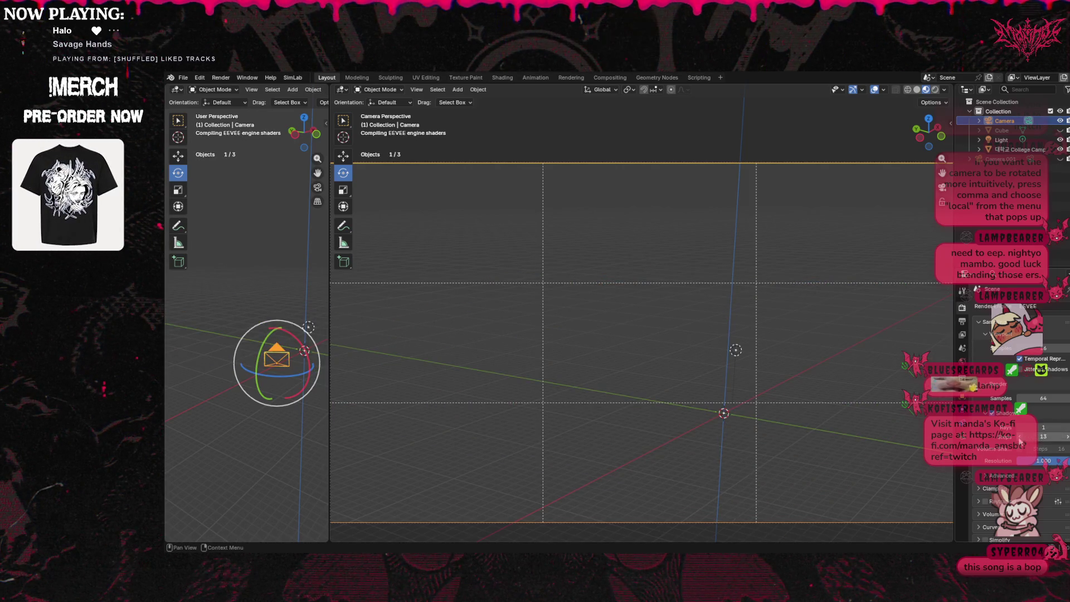
click(1021, 440)
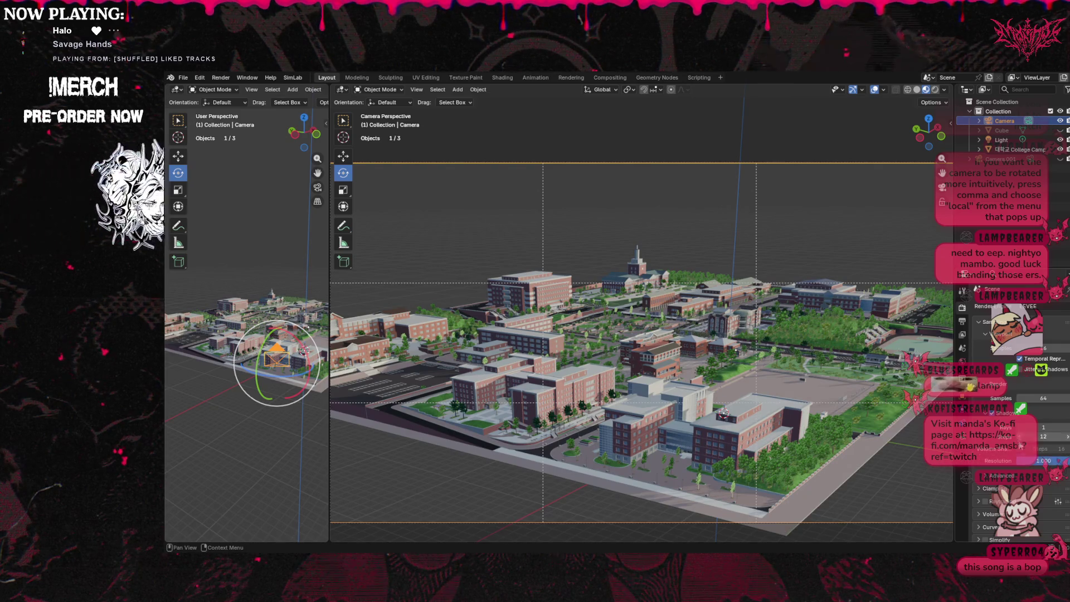
click(1025, 460)
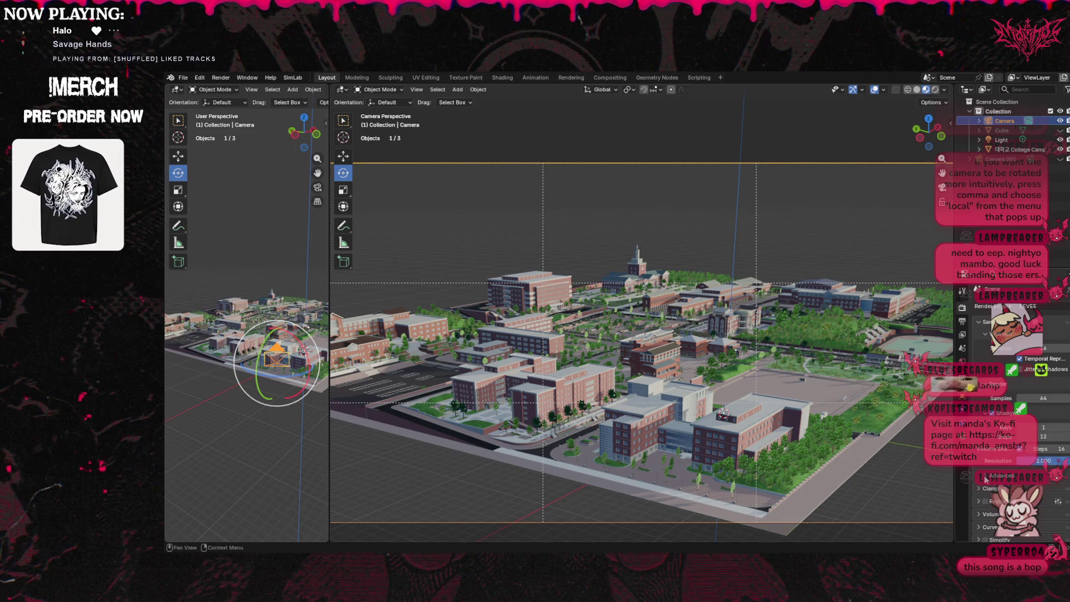
scroll(988, 461, down, 3)
drag(1044, 451, 1062, 451)
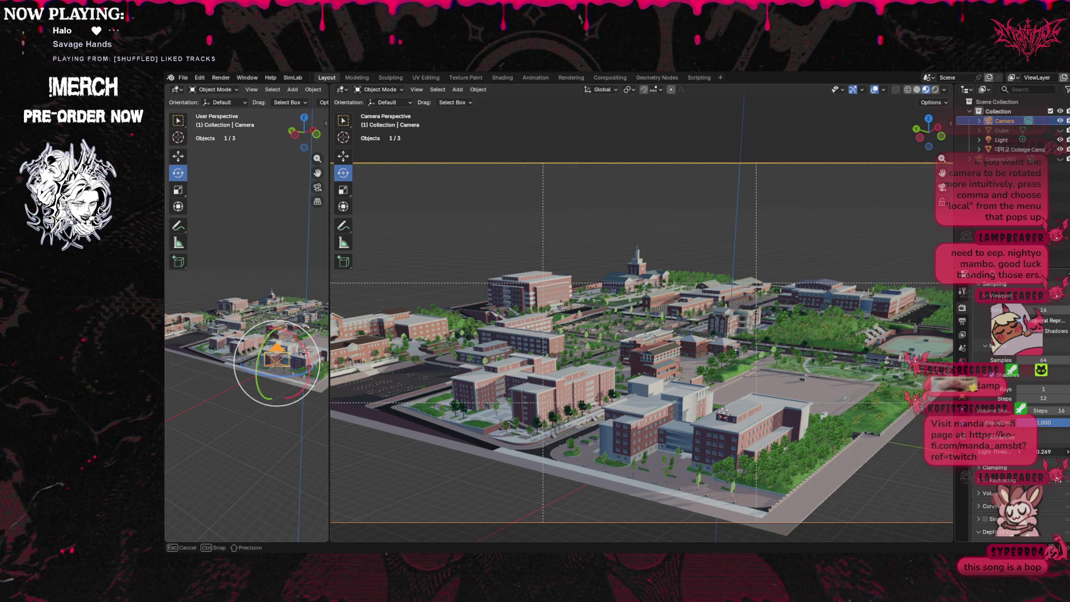
drag(1043, 452, 1048, 452)
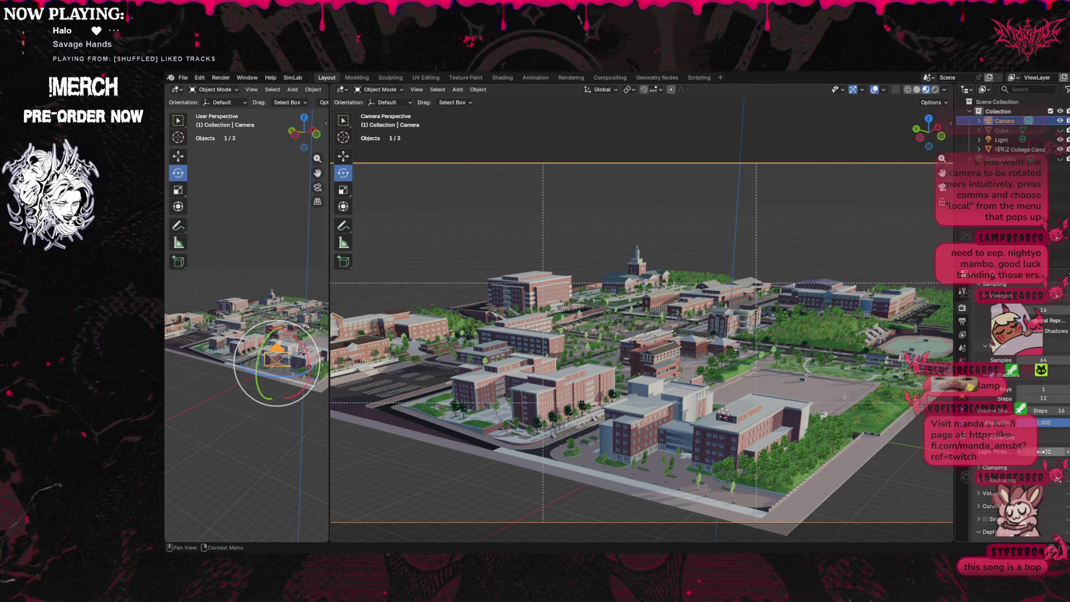
Show the camera's data properties.
scroll(1022, 445, down, 1)
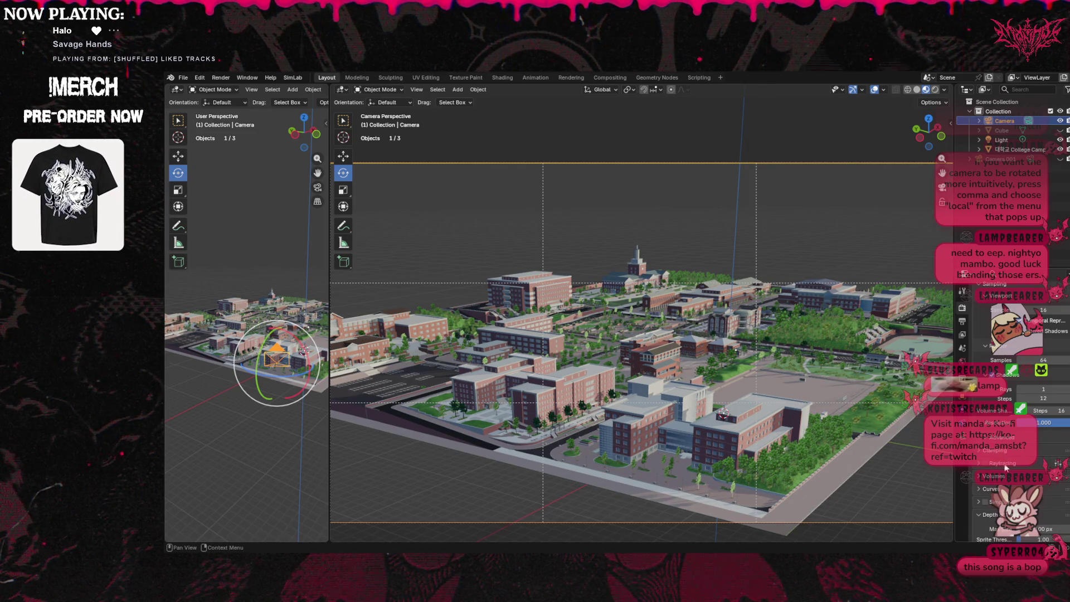
scroll(1006, 456, down, 3)
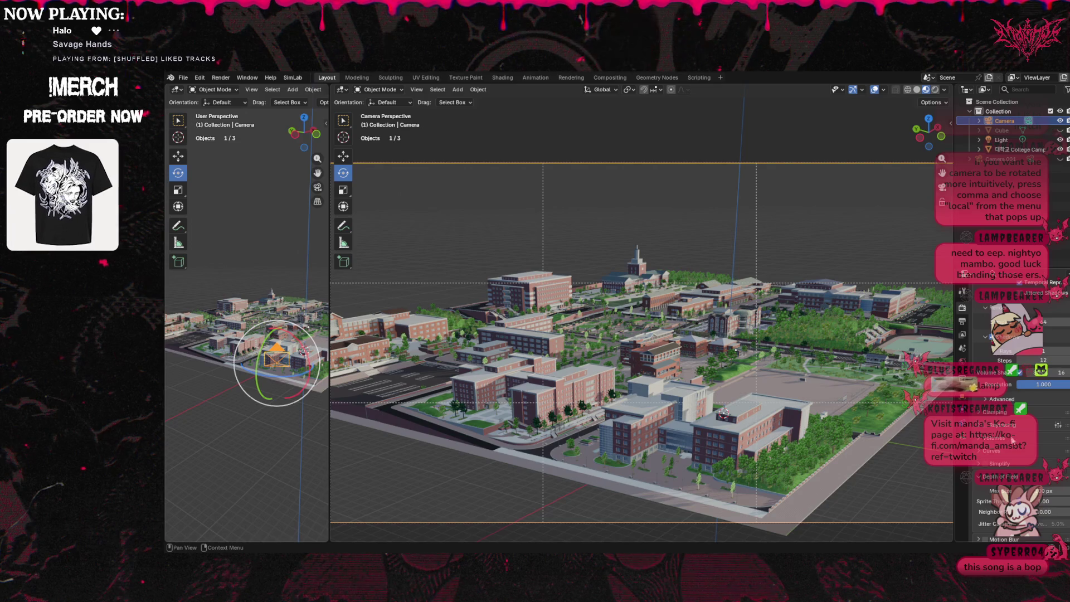
scroll(1013, 464, down, 3)
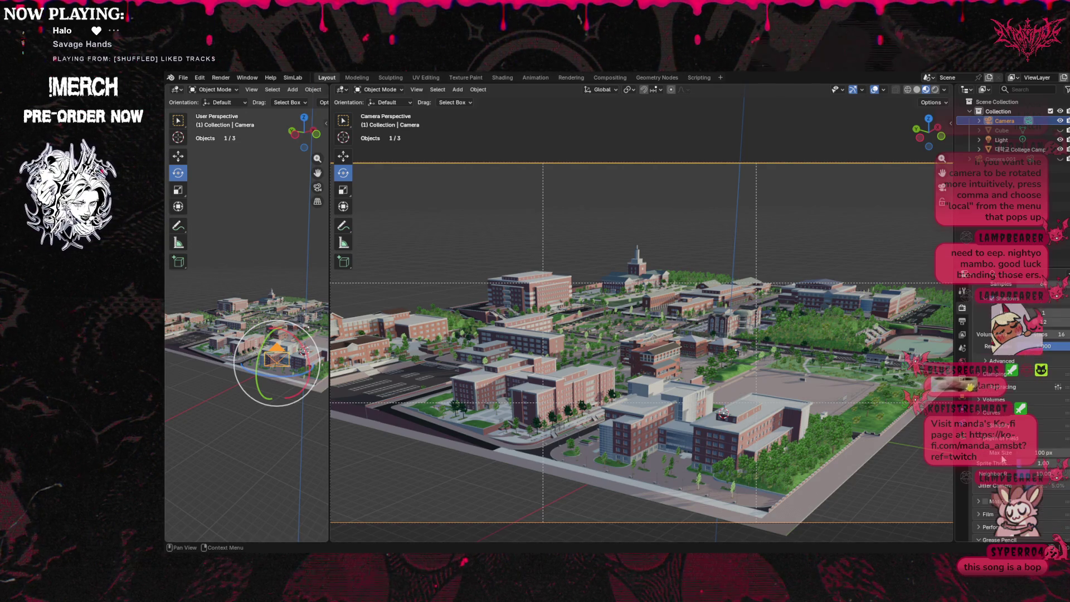
scroll(1001, 444, down, 3)
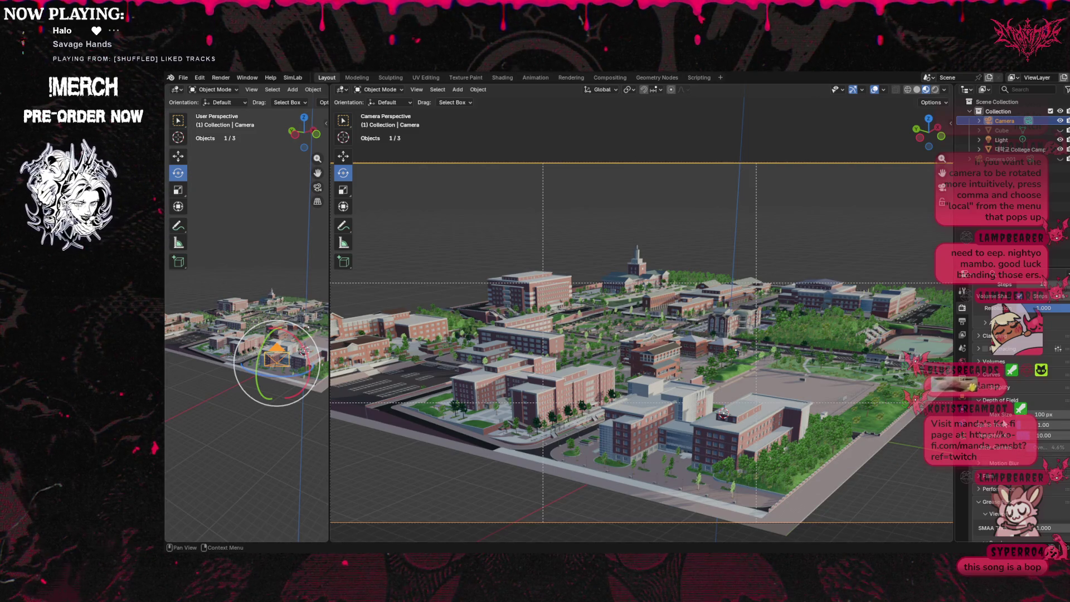
scroll(1009, 425, down, 2)
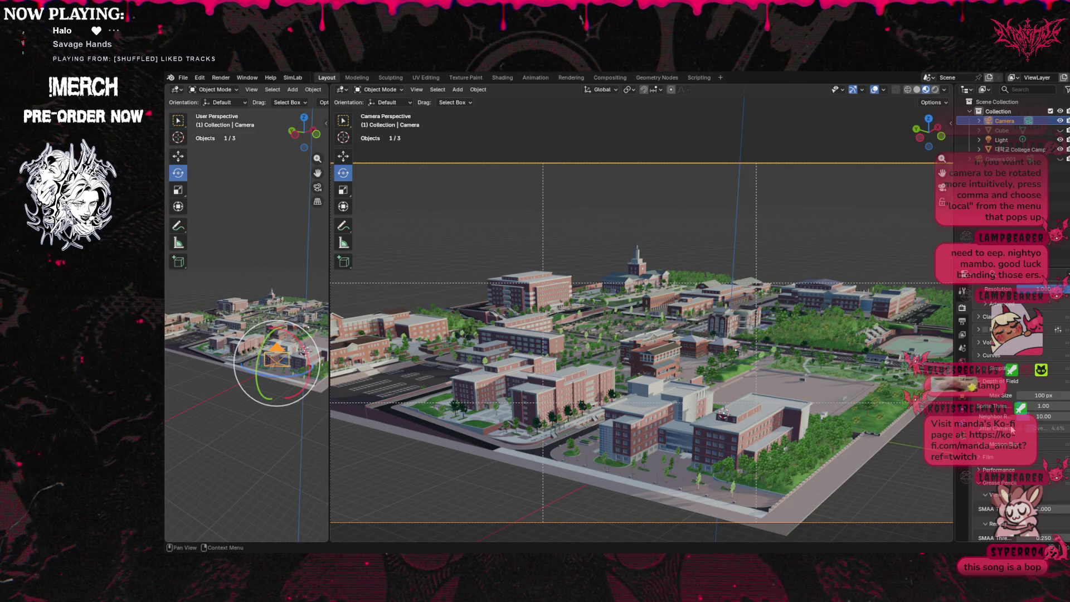
scroll(1012, 429, down, 4)
scroll(1012, 434, down, 2)
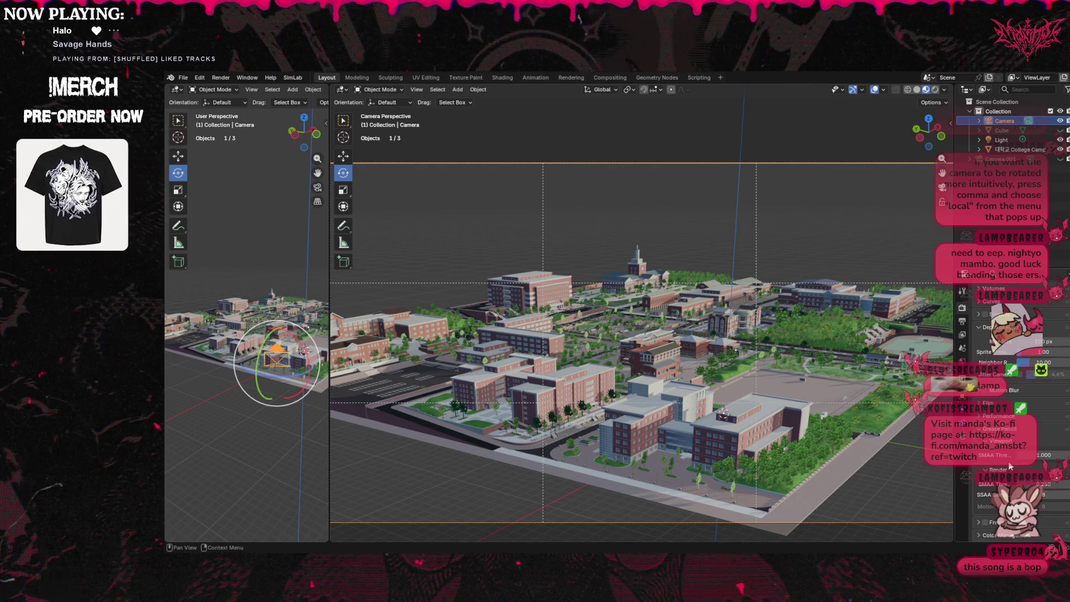
click(965, 439)
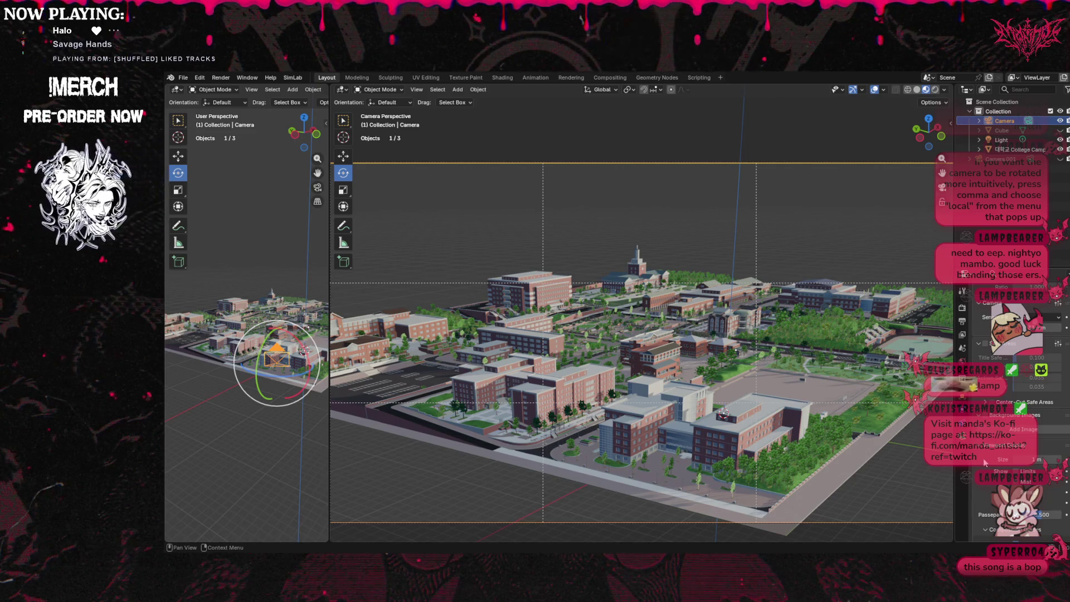
Turn off the Statistics and Camera Guides viewport overlays.
scroll(983, 457, down, 6)
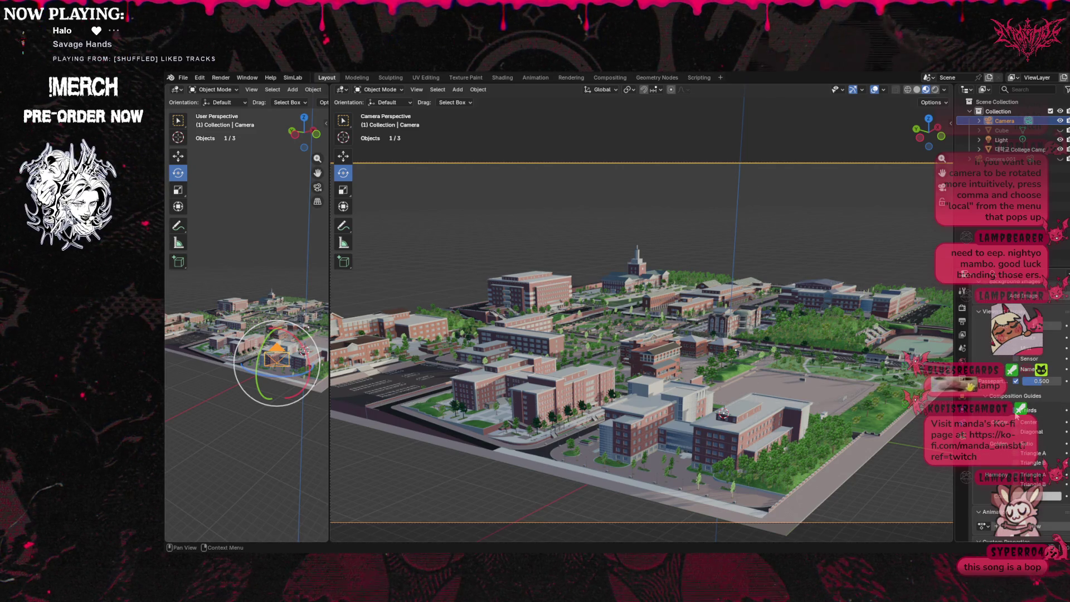
scroll(986, 446, up, 2)
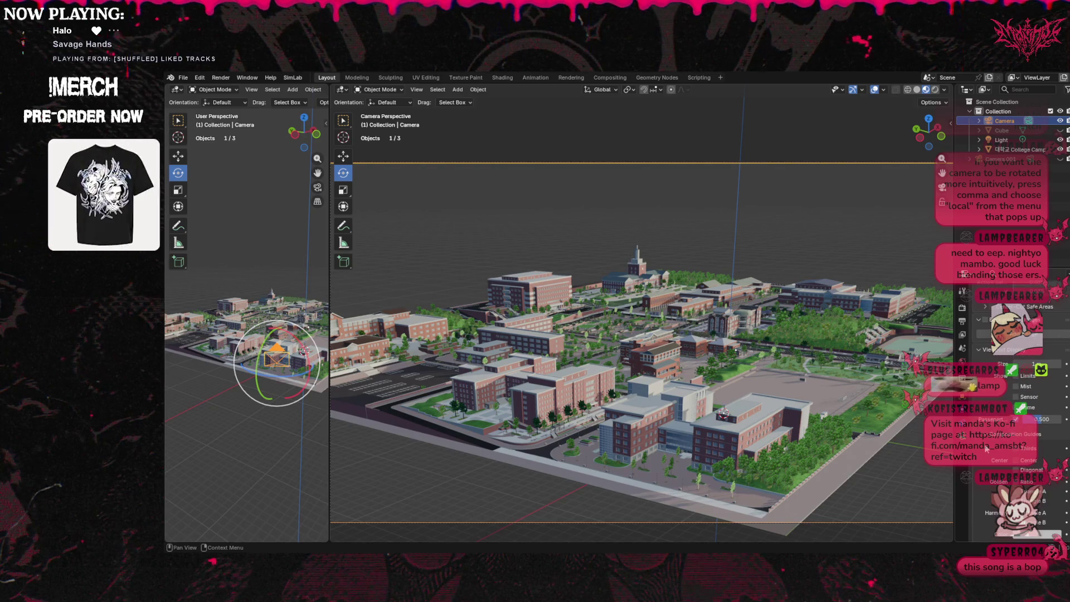
click(884, 89)
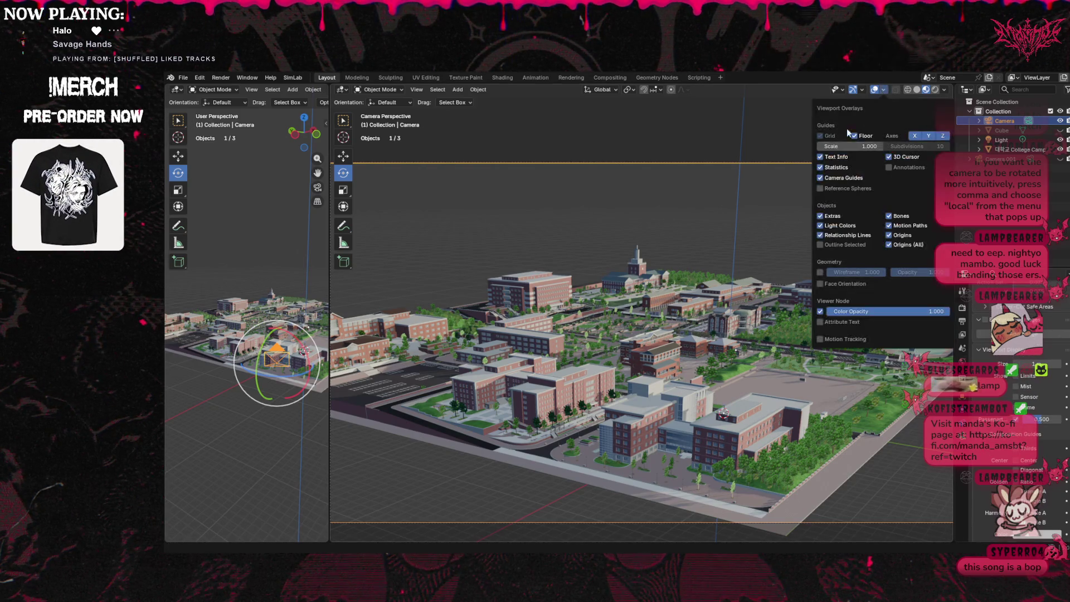
drag(821, 167, 821, 184)
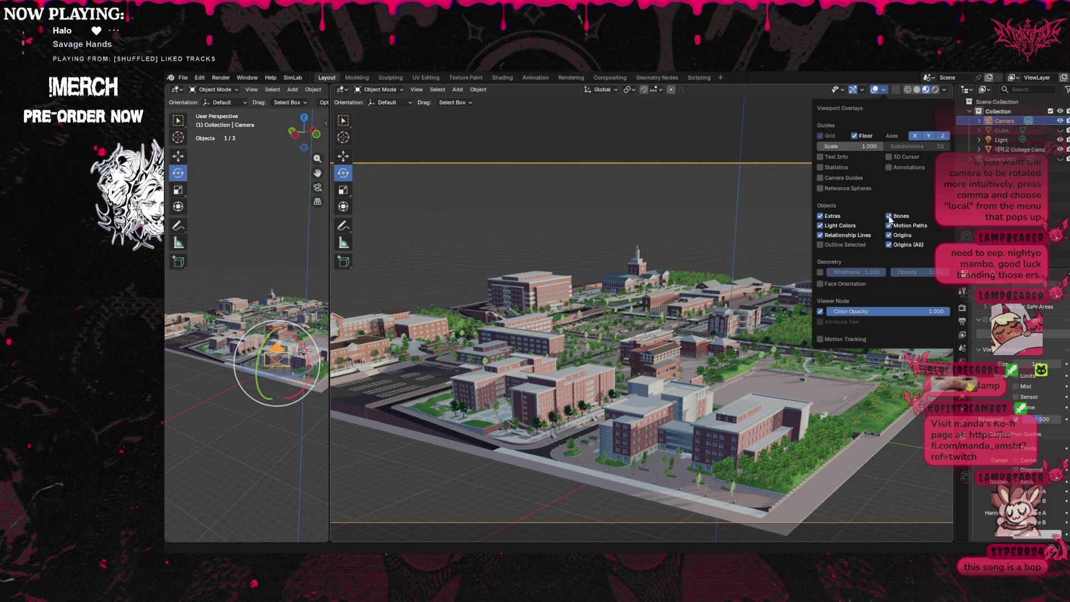
Turn off the Extras, Floor and viewer colour overlays and shrink the left view to a strip.
click(820, 216)
click(820, 311)
click(854, 136)
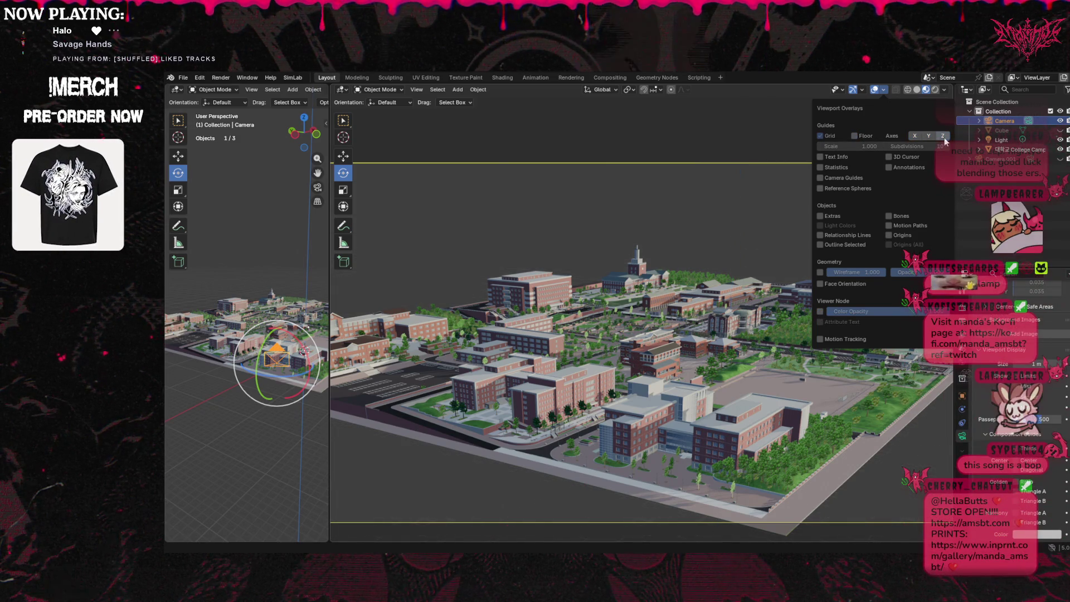
mouse_move(327, 300)
mouse_down()
mouse_move(179, 301)
mouse_move(216, 288)
mouse_up()
scroll(892, 209, up, 3)
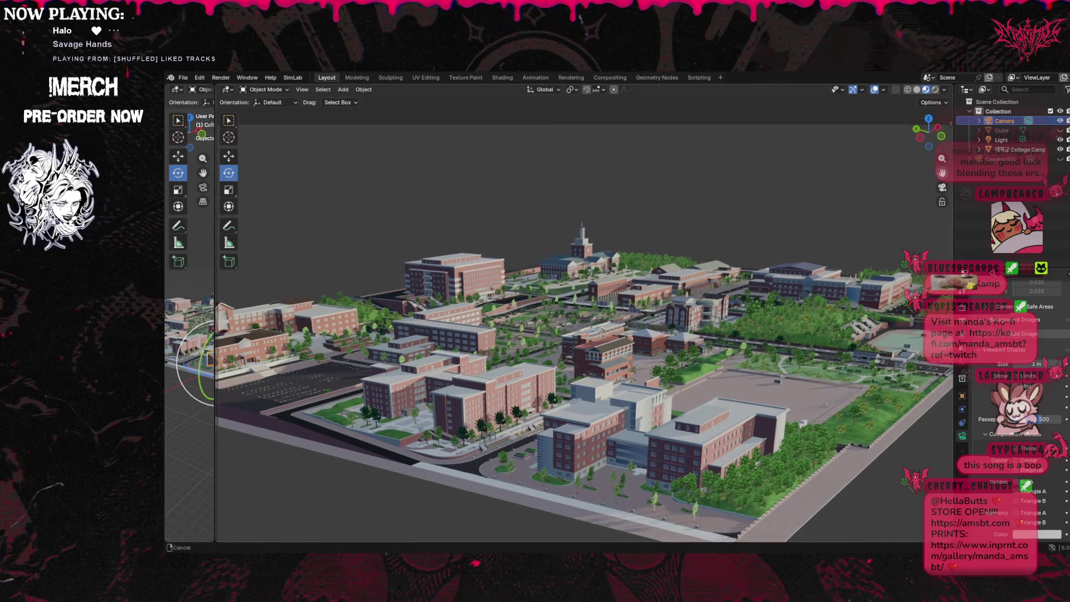
Widen the main viewport and join the small left view into it.
mouse_move(911, 210)
middle_down()
mouse_move(948, 193)
mouse_move(901, 223)
middle_up()
drag(955, 175, 1026, 176)
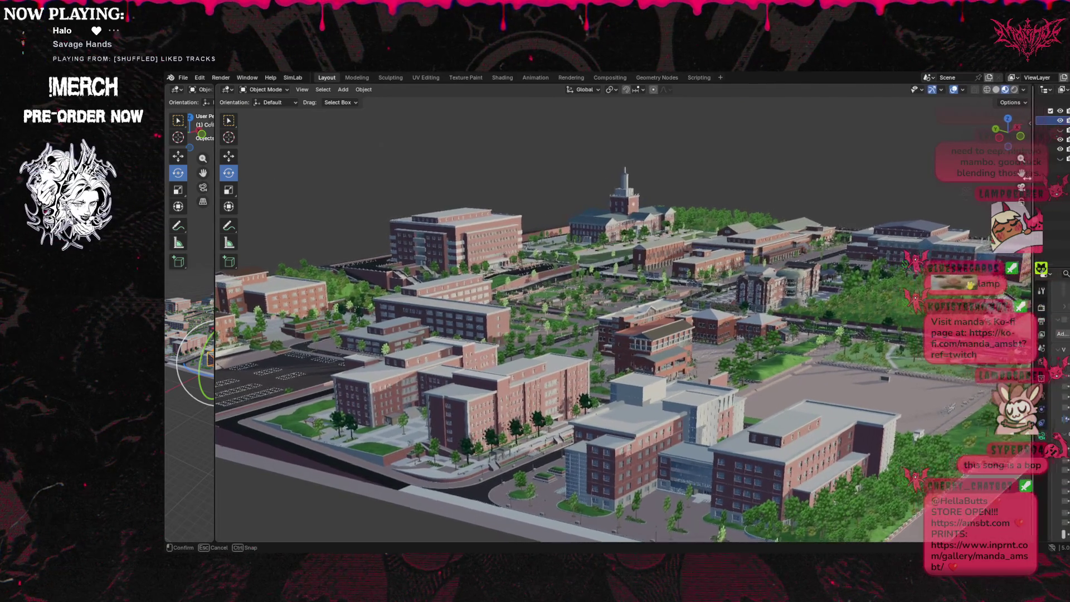
right_click(214, 304)
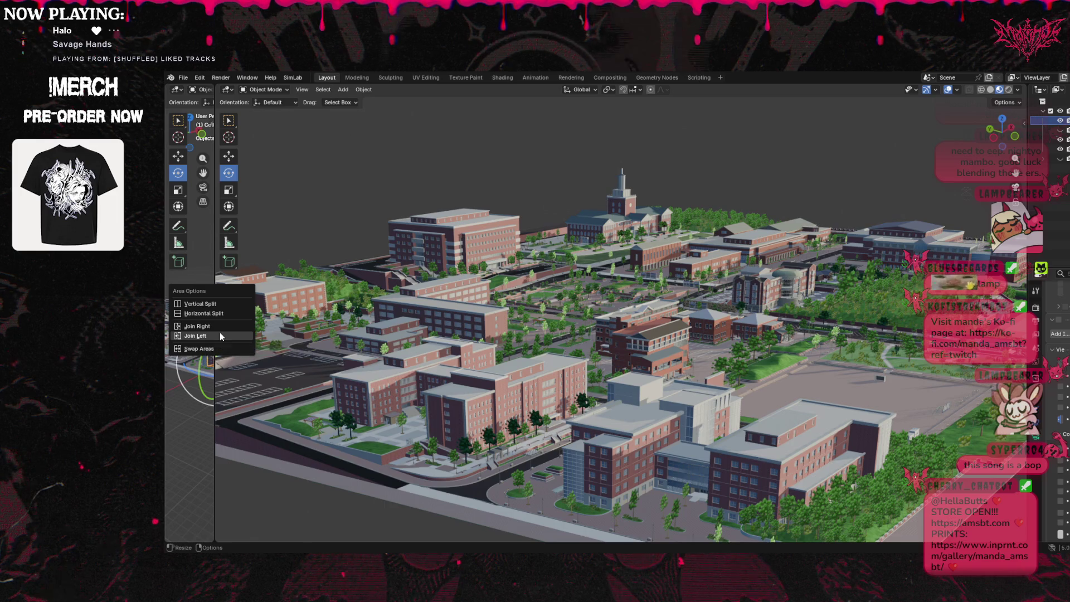
click(220, 335)
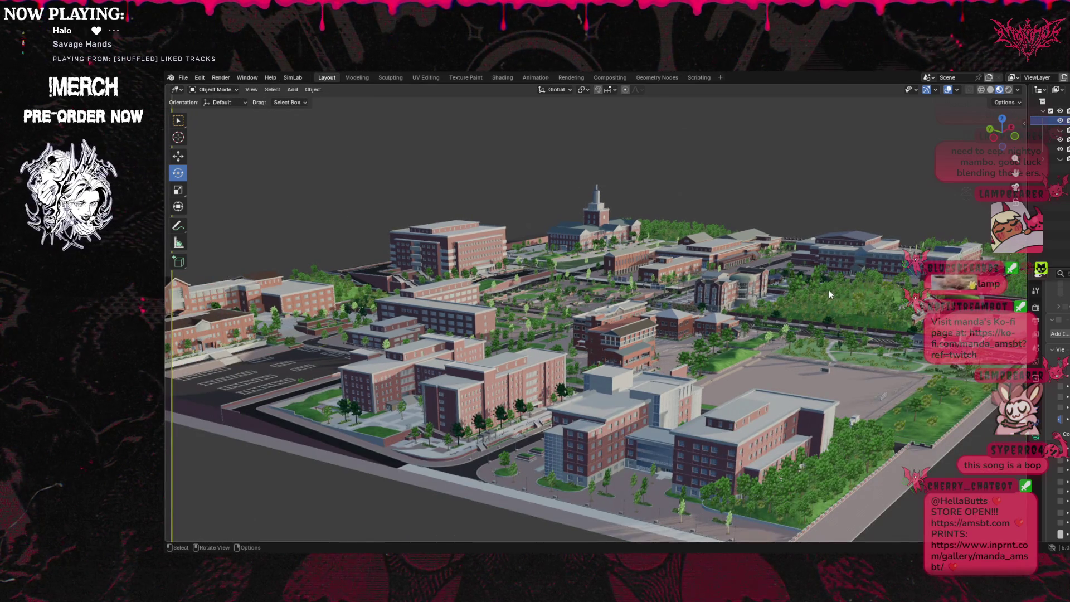
Narrow the viewport from its right edge to reveal the Outliner and Properties.
middle_drag(827, 297, 992, 295)
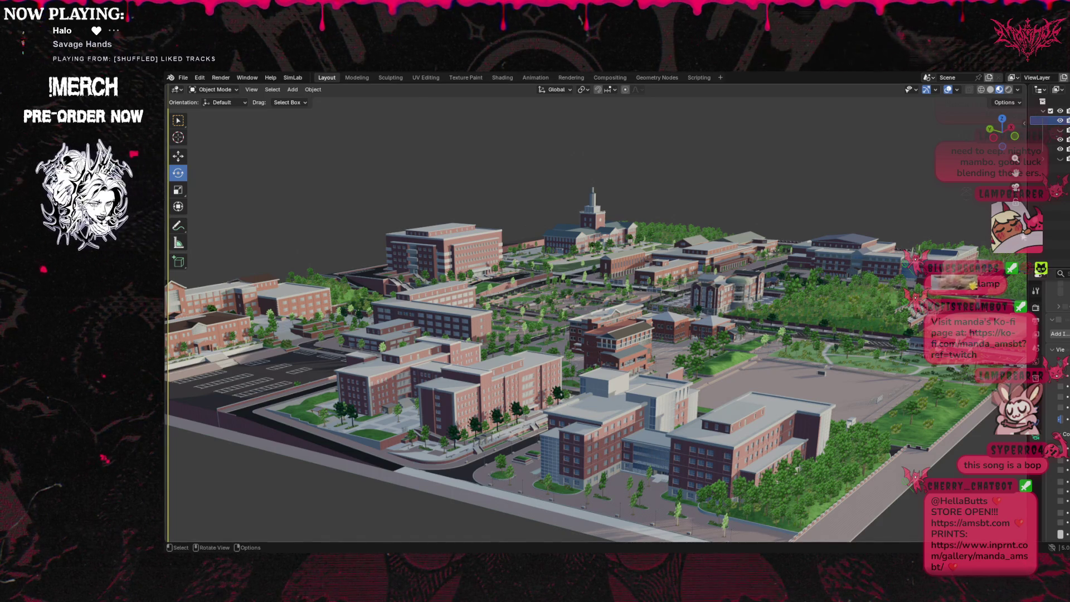
drag(167, 324, 167, 323)
drag(1029, 297, 824, 297)
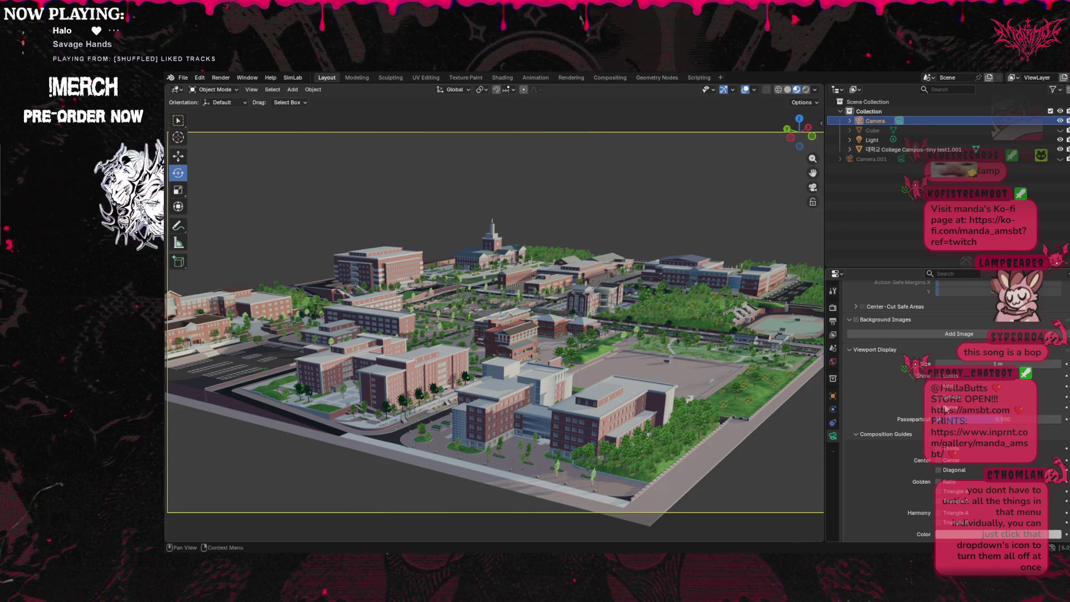
Expand the camera's Background Images panel, add an image slot and browse the available images.
scroll(953, 415, down, 2)
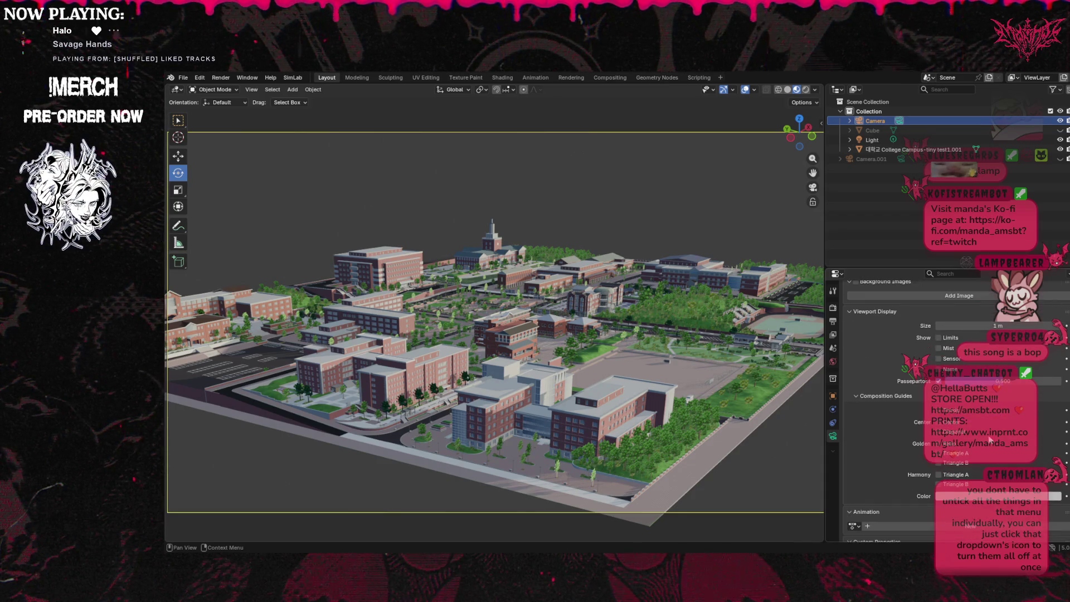
scroll(899, 454, up, 6)
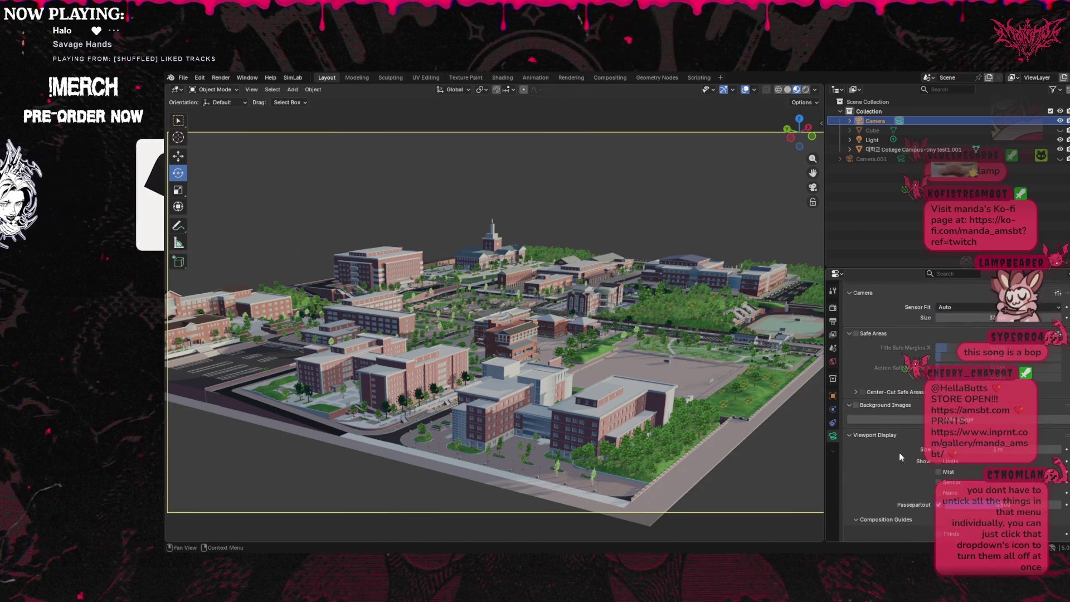
click(853, 411)
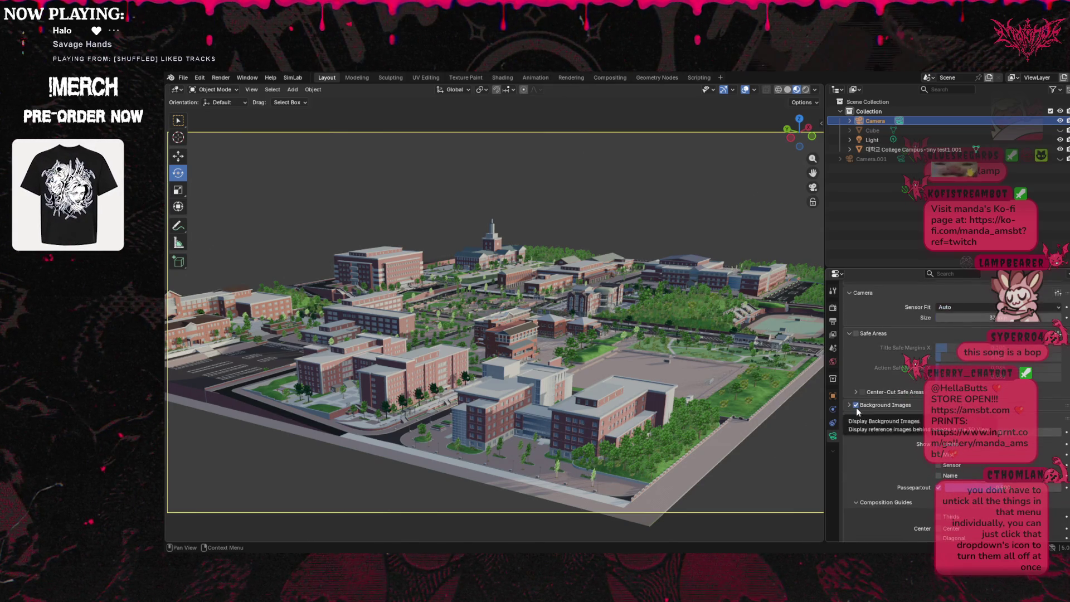
click(856, 408)
click(942, 421)
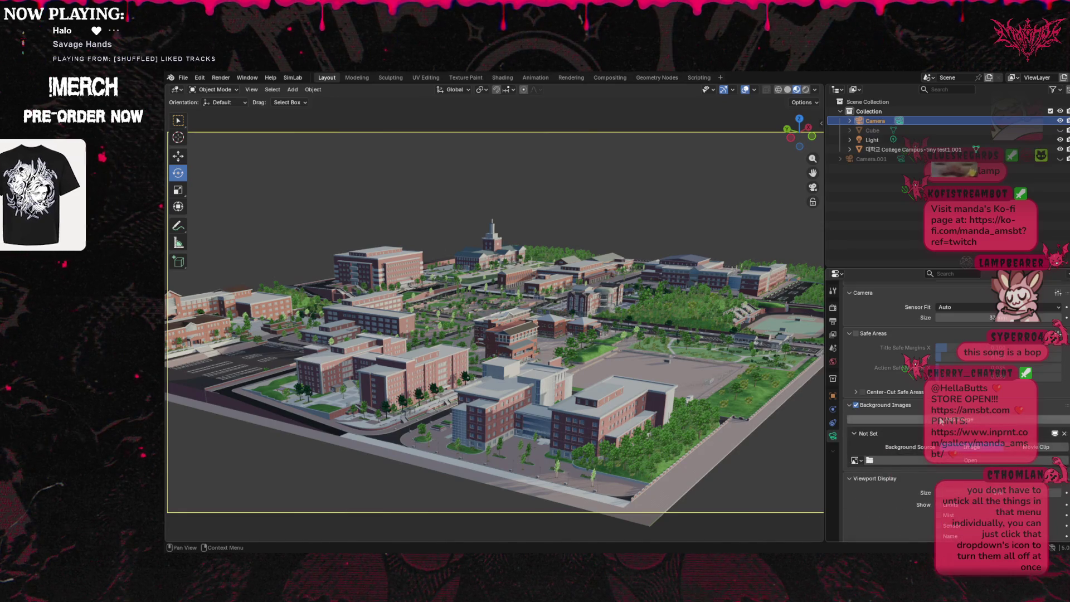
click(854, 460)
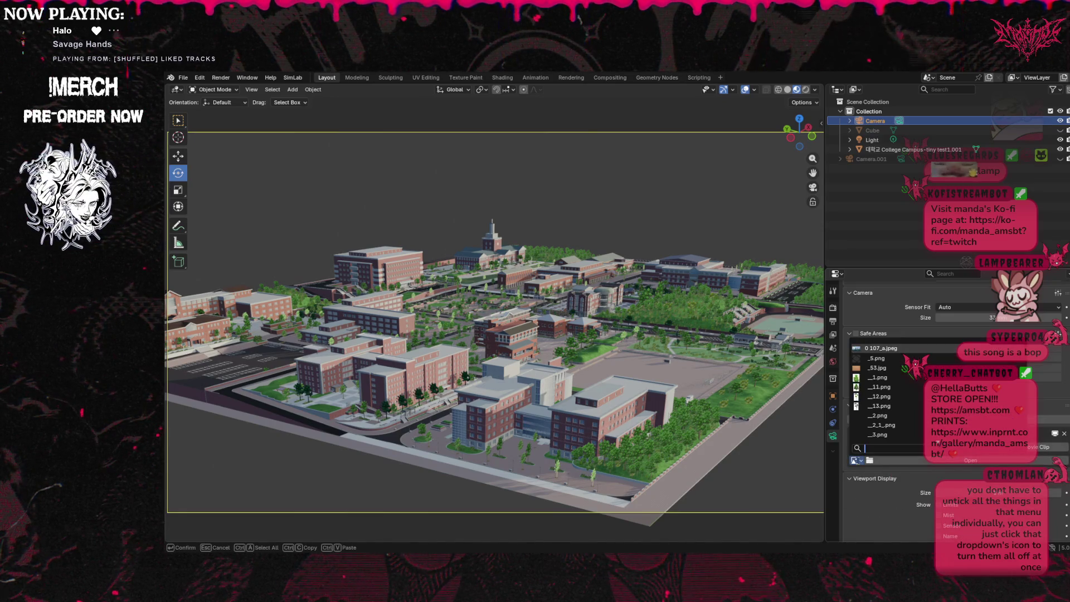
scroll(877, 467, down, 1)
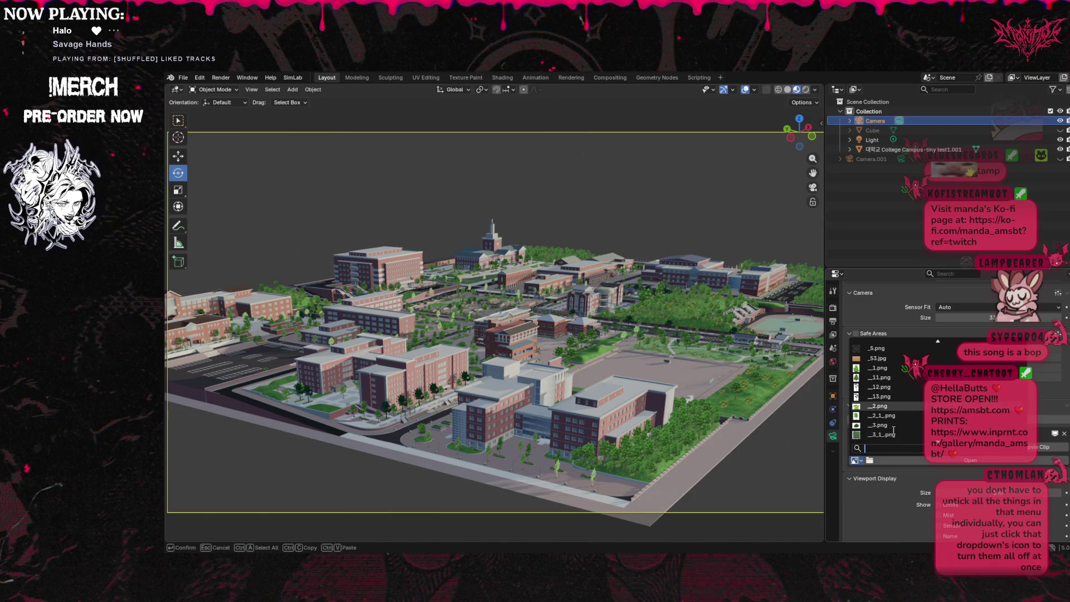
click(876, 468)
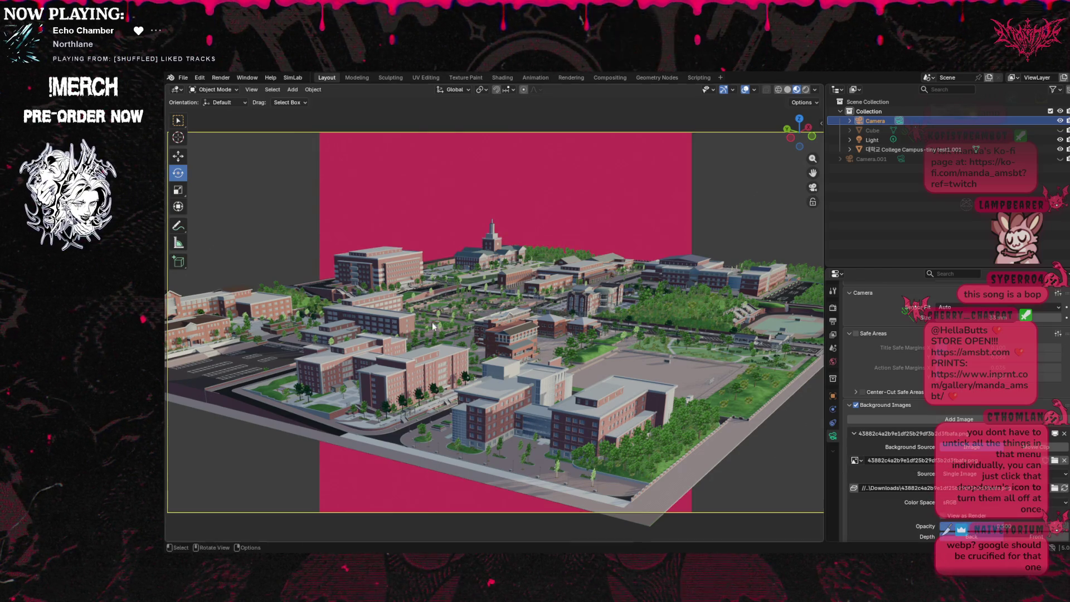
Scale up the pink background image in the camera's settings.
scroll(565, 360, down, 3)
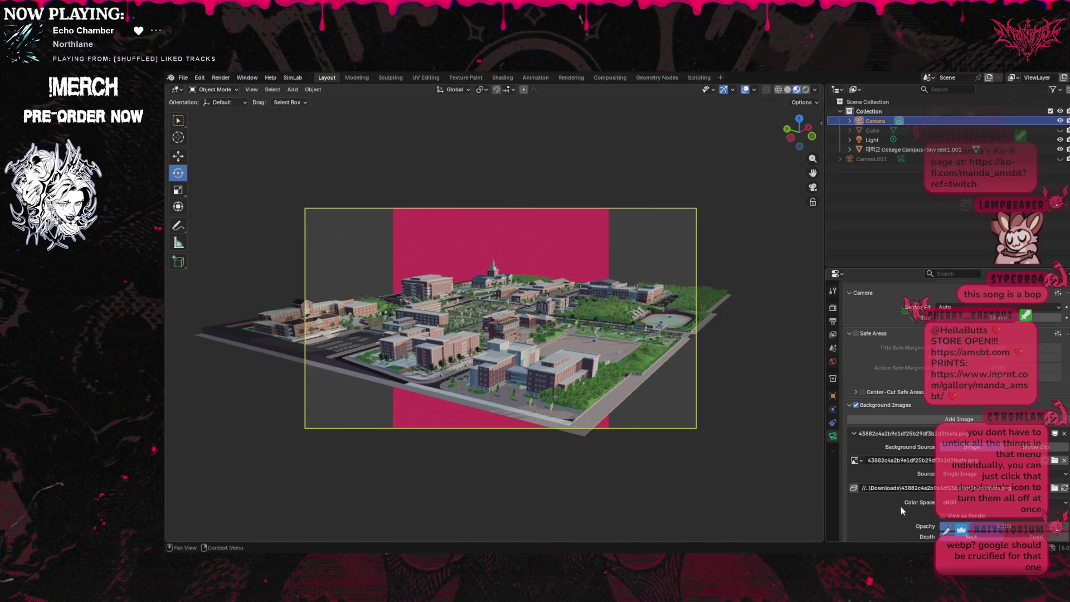
scroll(901, 506, down, 5)
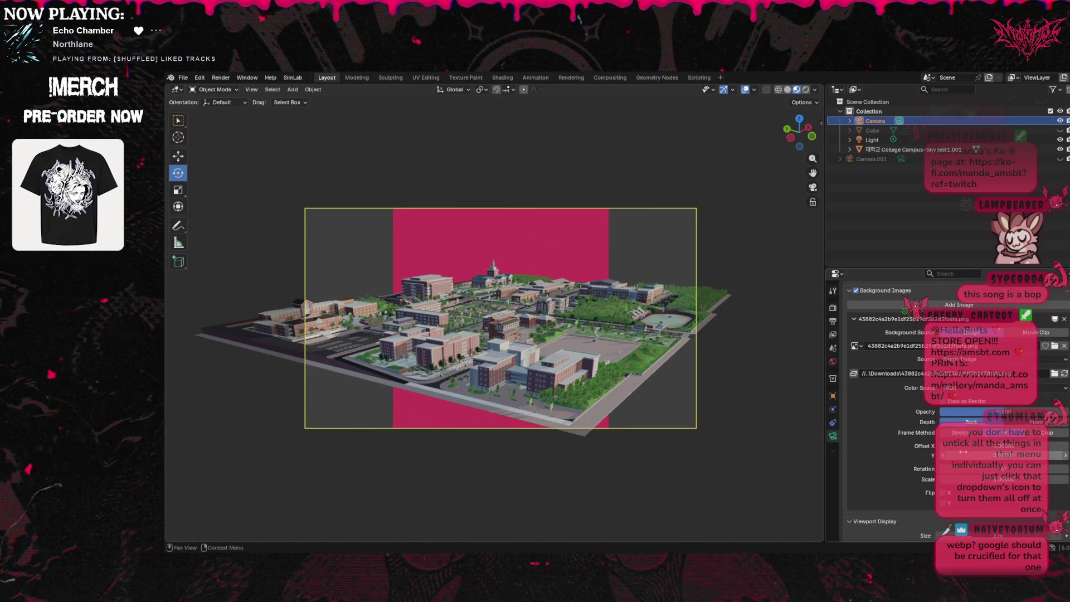
drag(963, 479, 1040, 479)
Deselect the camera and maximize the 3D view with Ctrl+Space.
scroll(738, 419, up, 3)
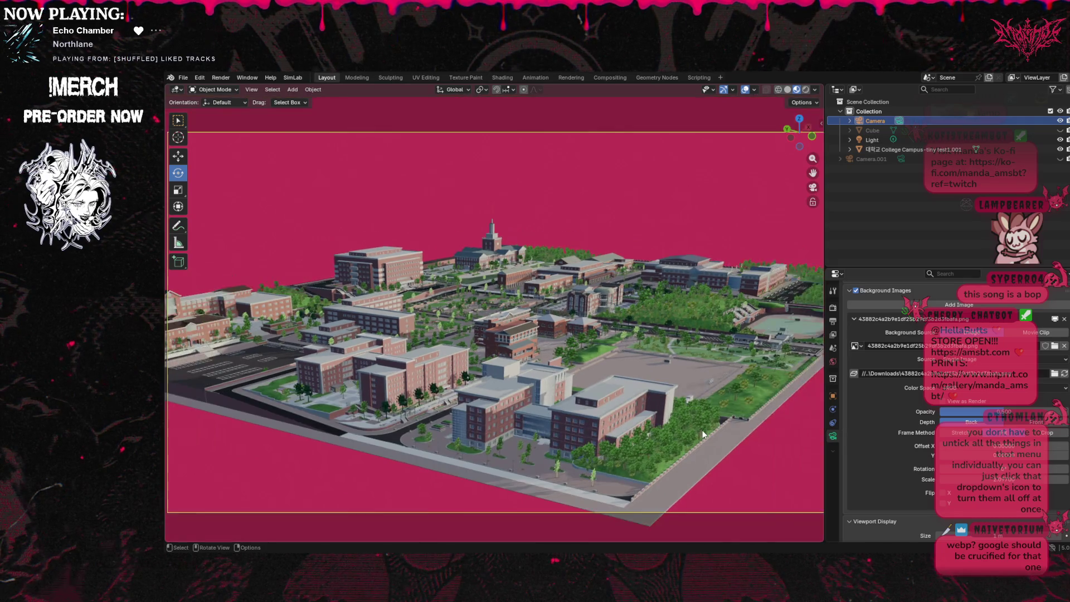
scroll(703, 434, up, 2)
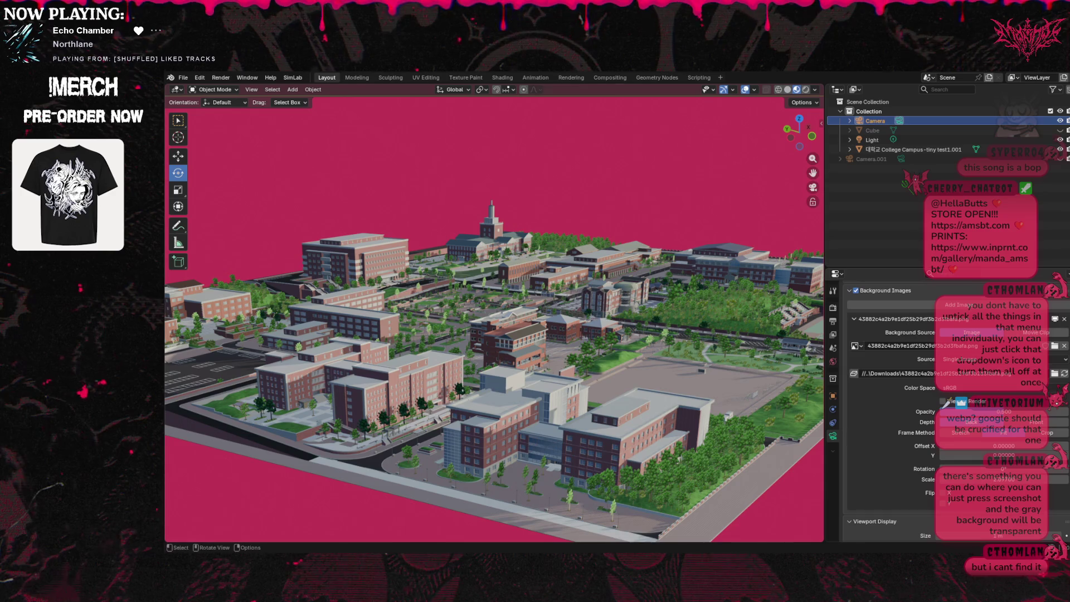
click(890, 229)
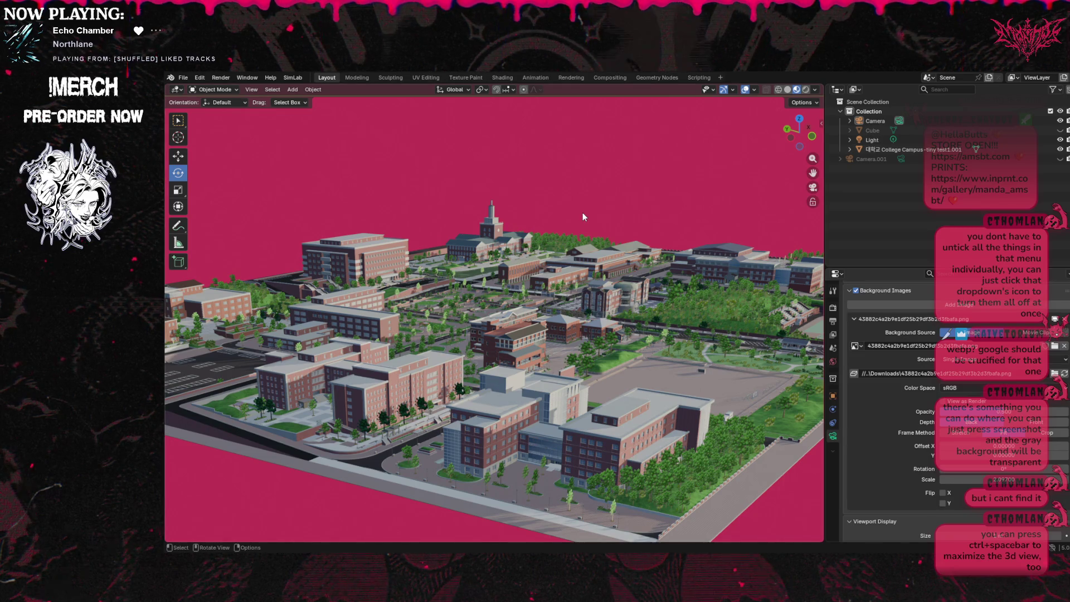
key(ctrl+space)
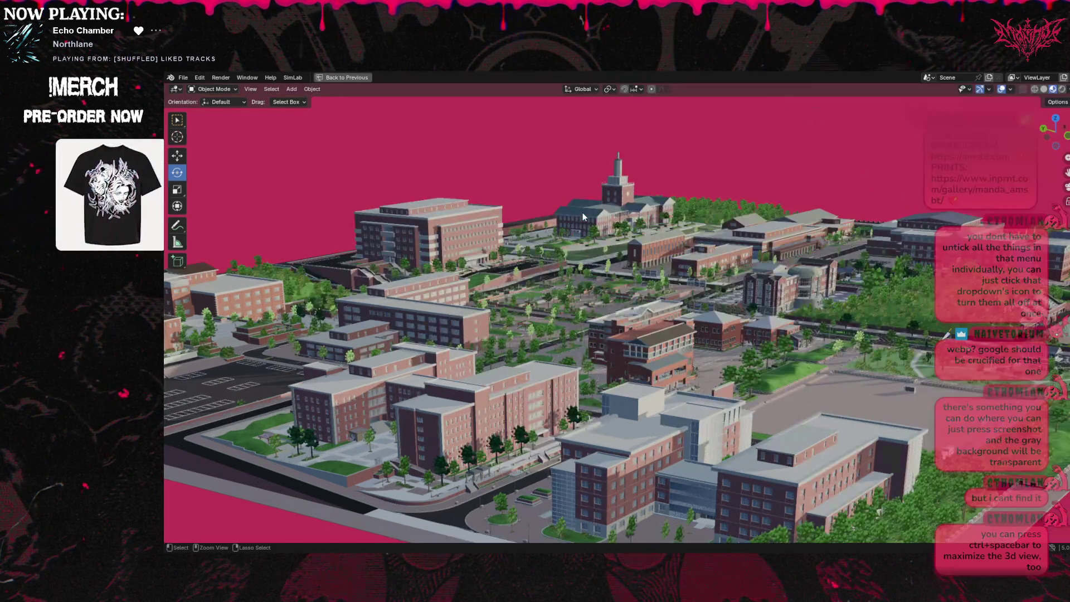
Look through the scene camera so the campus sits inside the camera border.
middle_drag(583, 217, 584, 229)
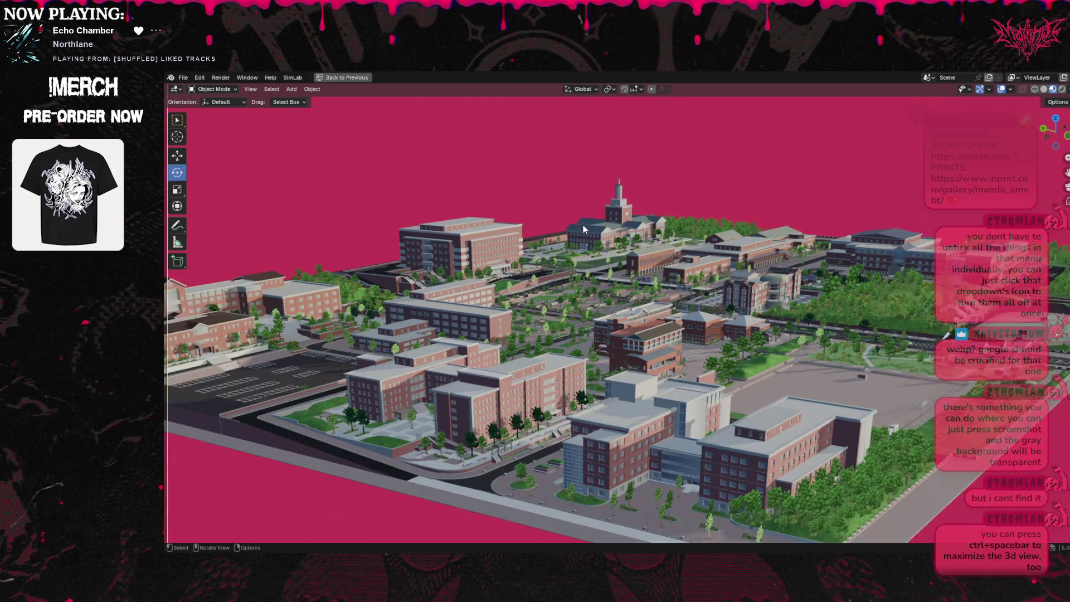
key(KP_0)
scroll(580, 229, up, 1)
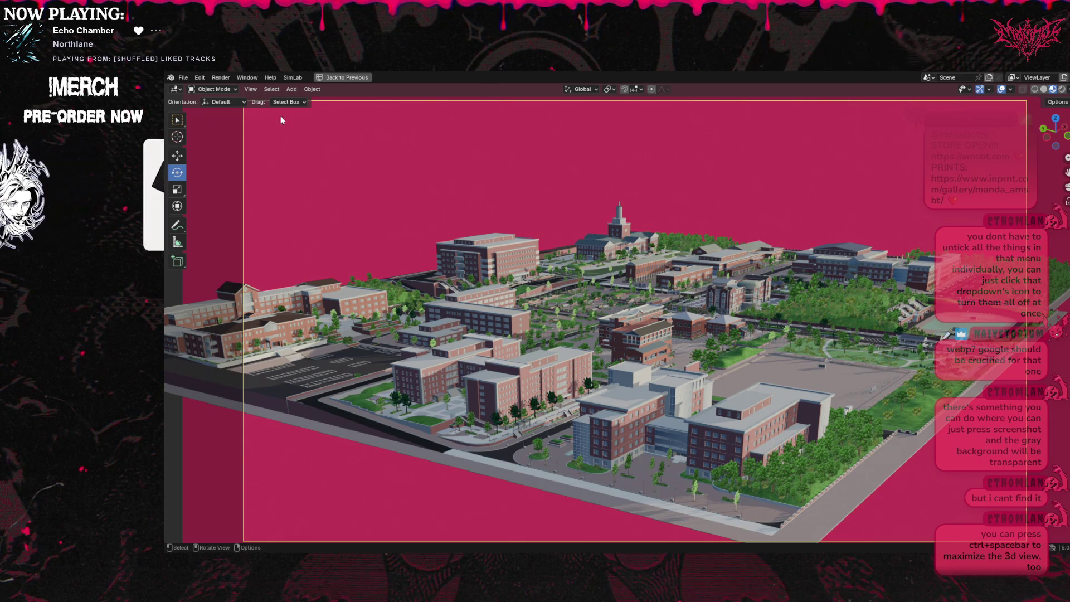
right_click(413, 92)
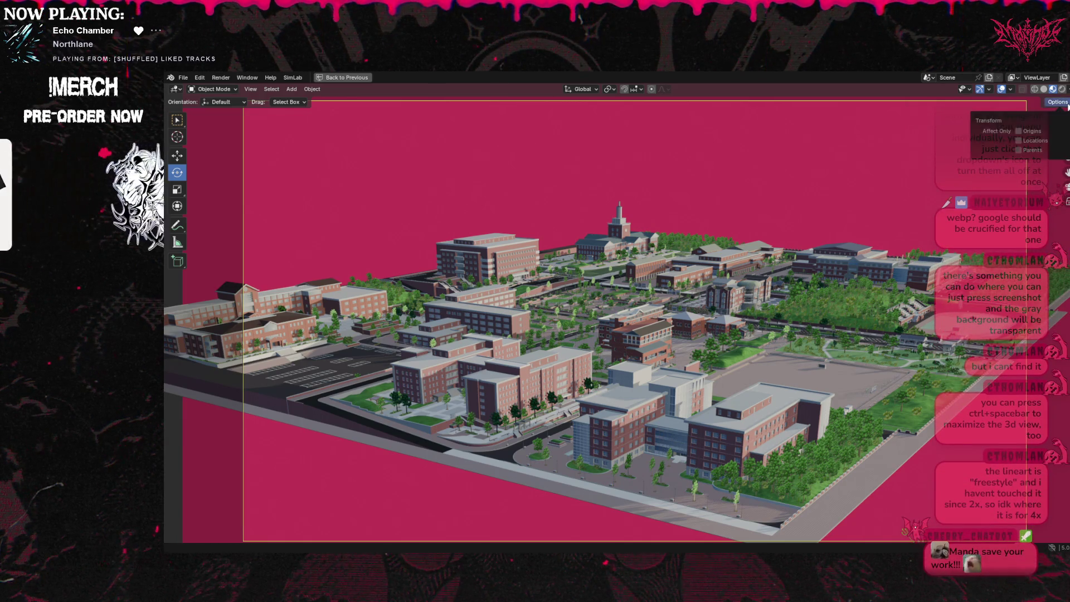
Check the sidebar's transform options, then restore the normal layout and hide the sidebar.
key(n)
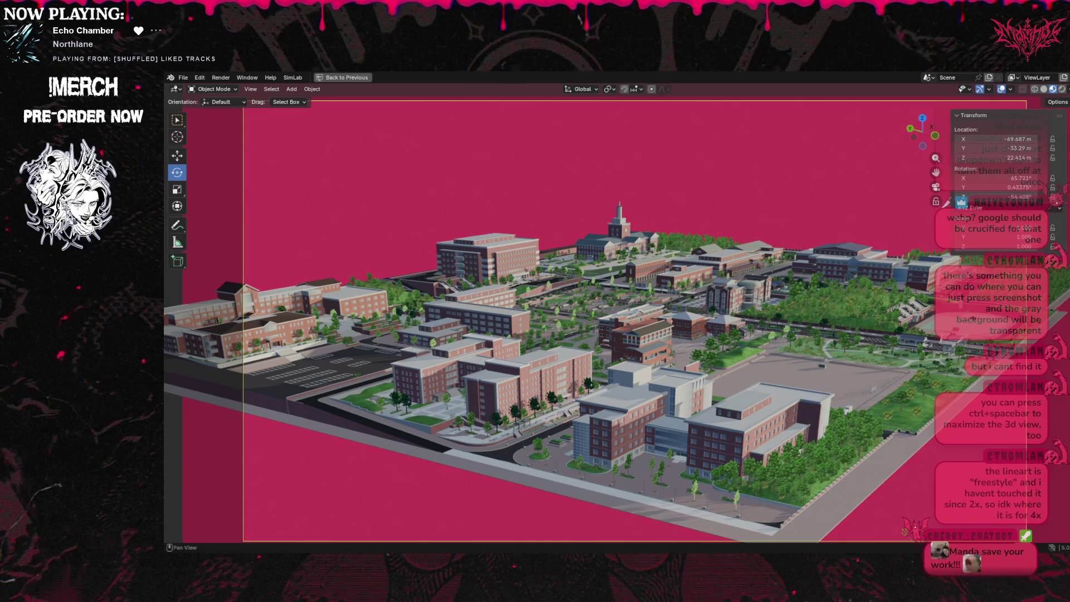
click(1065, 103)
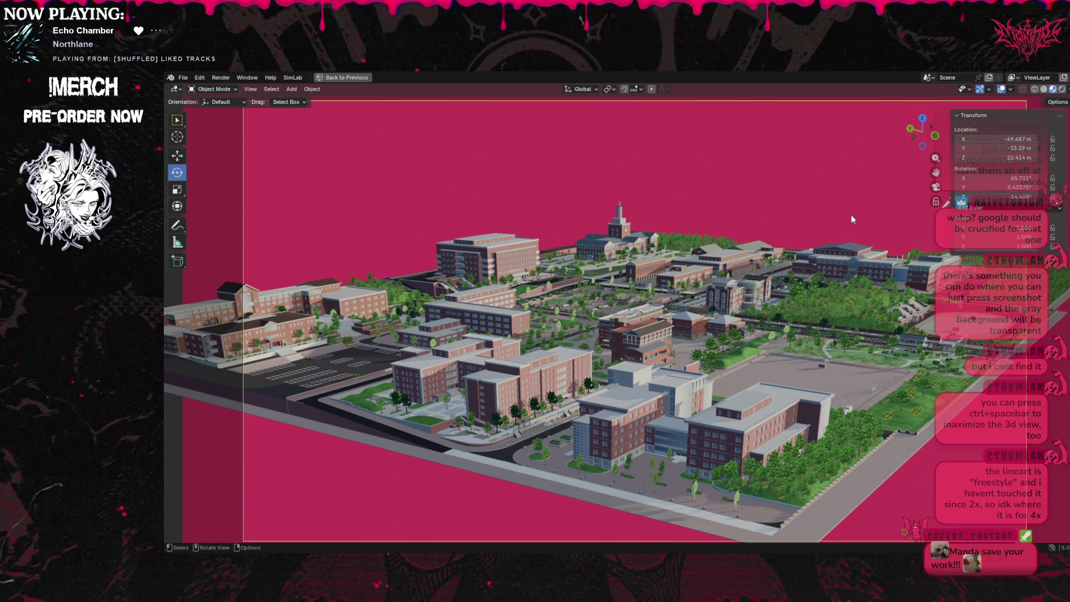
key(ctrl+space)
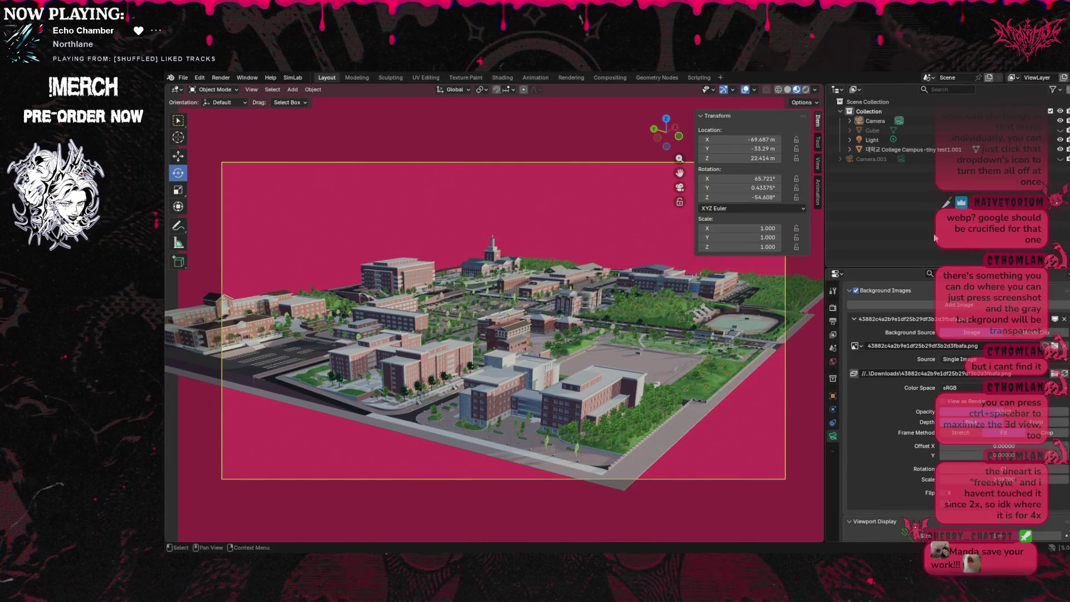
key(n)
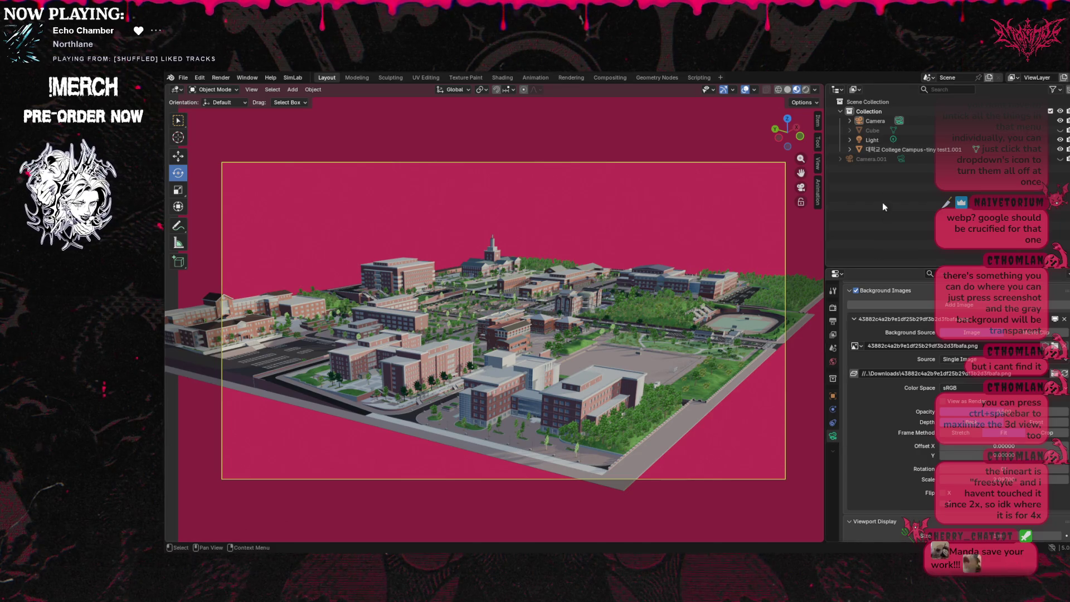
Select the College Campus model and collapse its Vertex Groups and Shape Keys panels.
click(947, 149)
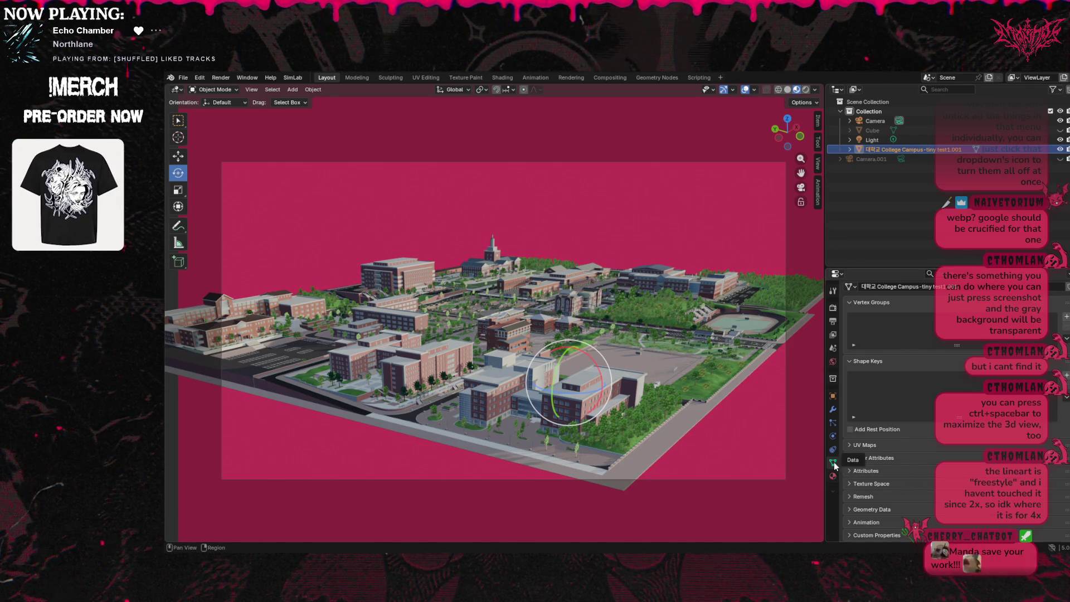
click(850, 303)
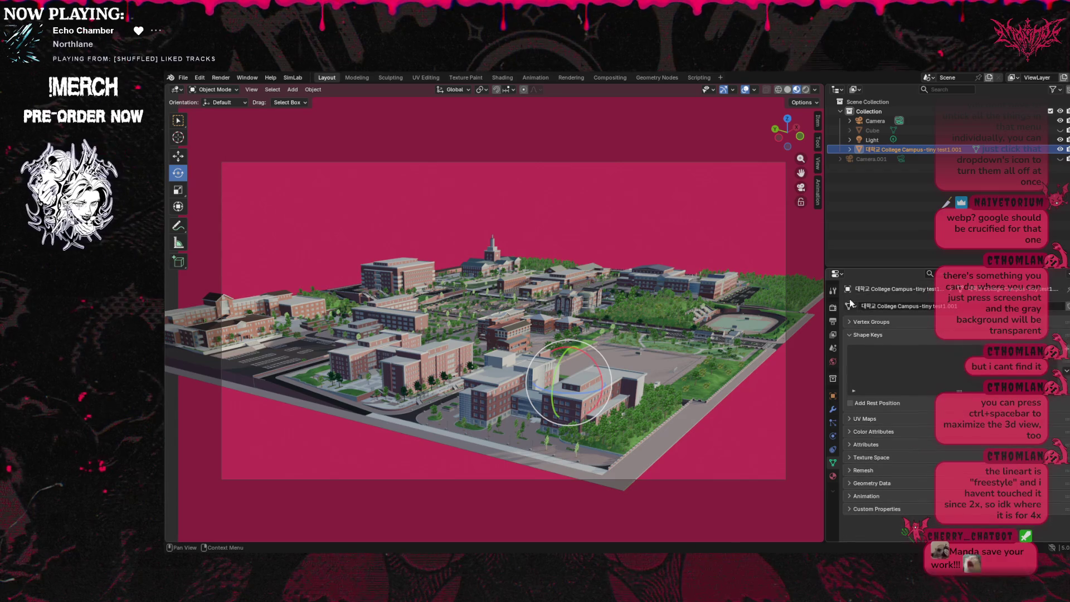
click(852, 334)
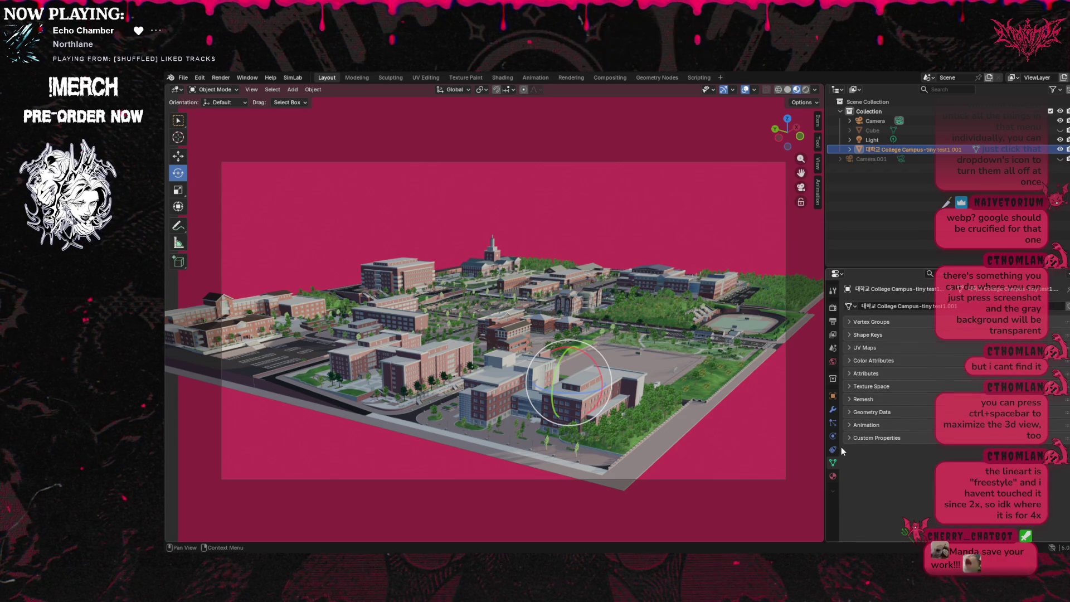
right_click(831, 490)
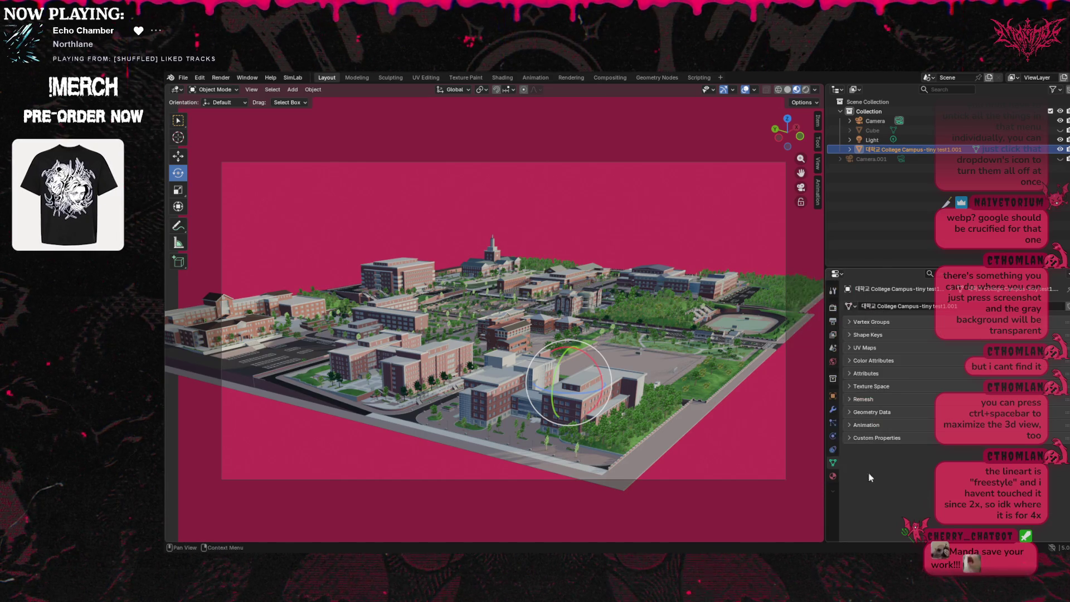
Switch to the Modifier properties and browse the Add Modifier menu.
click(833, 409)
click(948, 306)
mouse_move(958, 305)
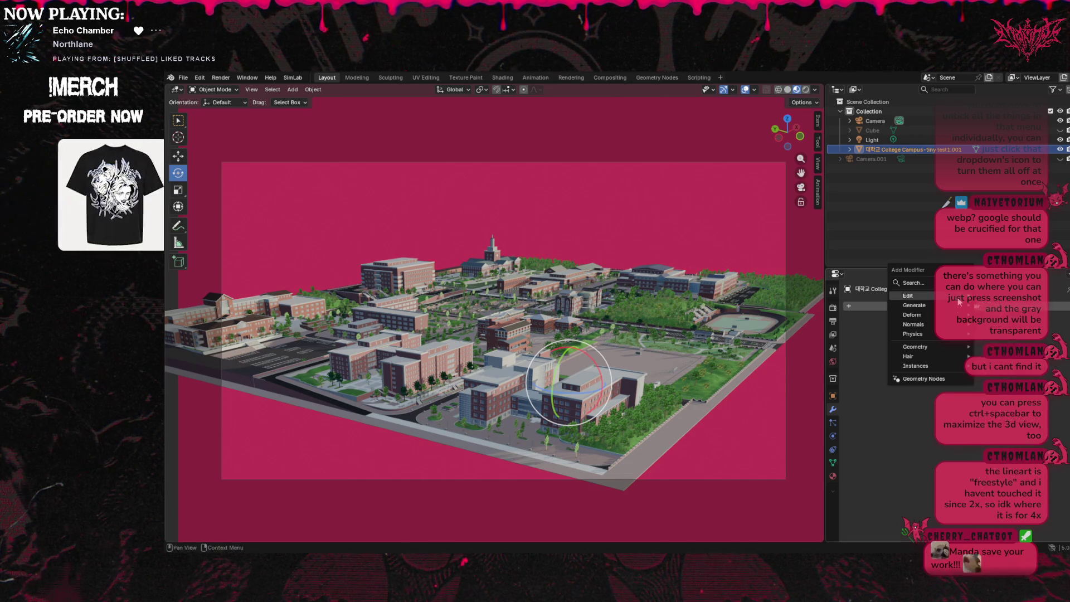
mouse_move(954, 326)
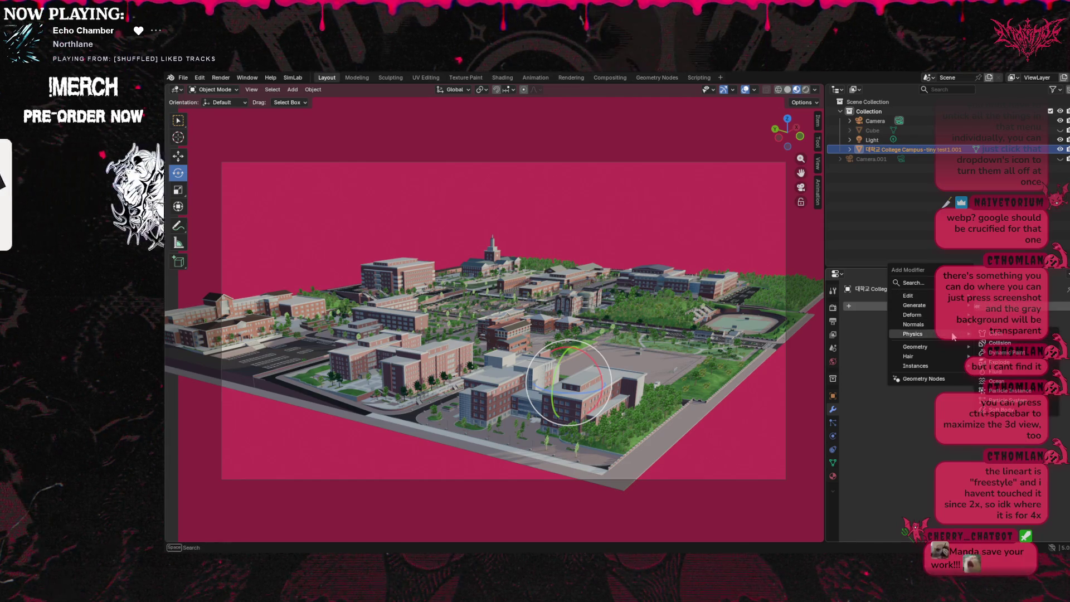
mouse_move(952, 354)
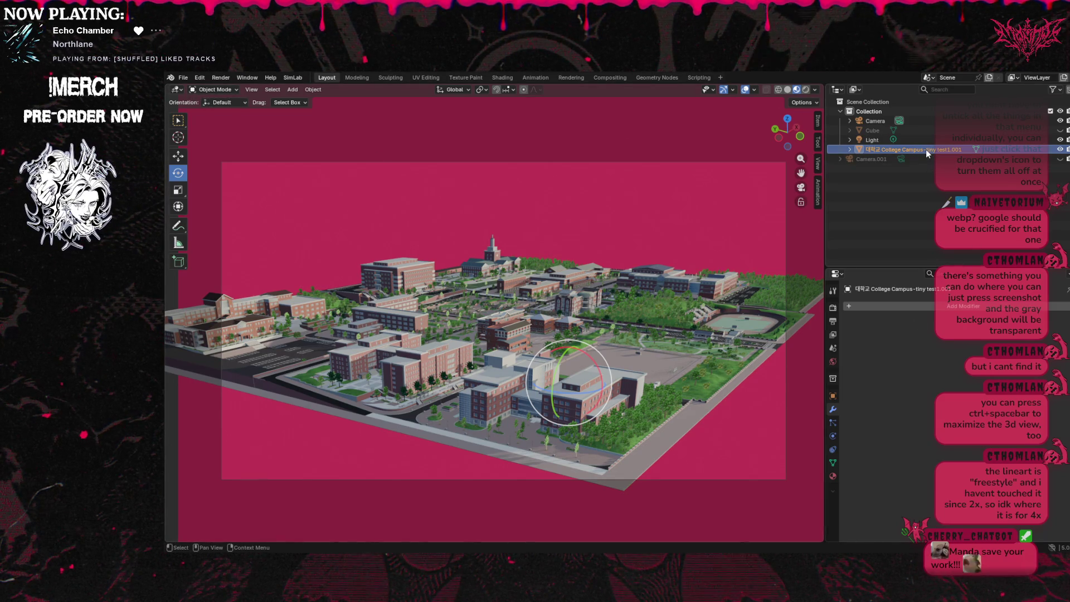
Expand the full Outliner scene hierarchy to list the College Campus mesh and its materials.
key(shift+a)
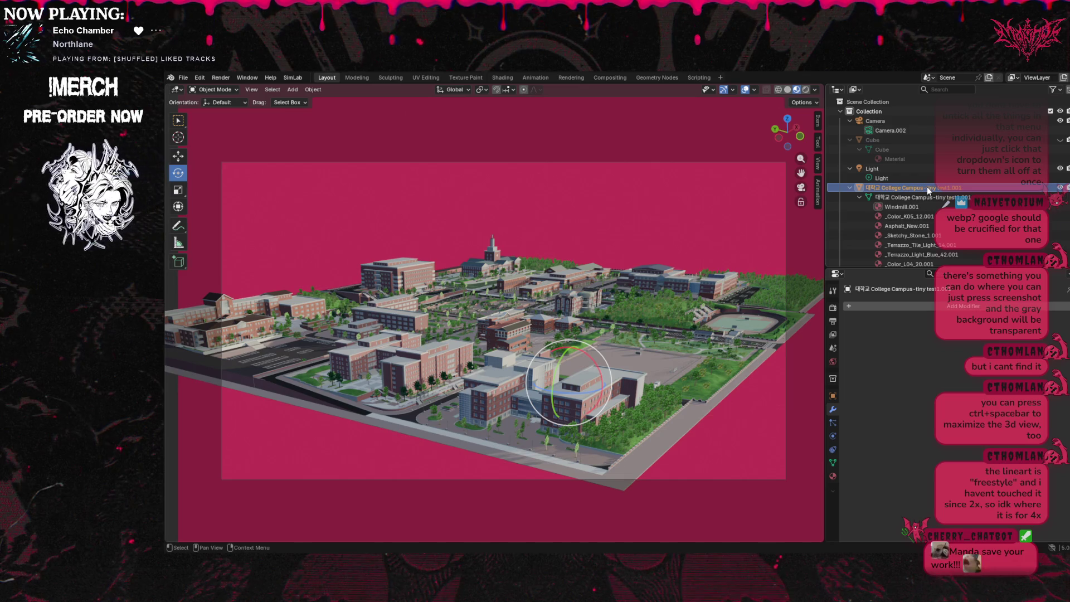
key(shift+a)
key(shift+a)
key(shift+a)
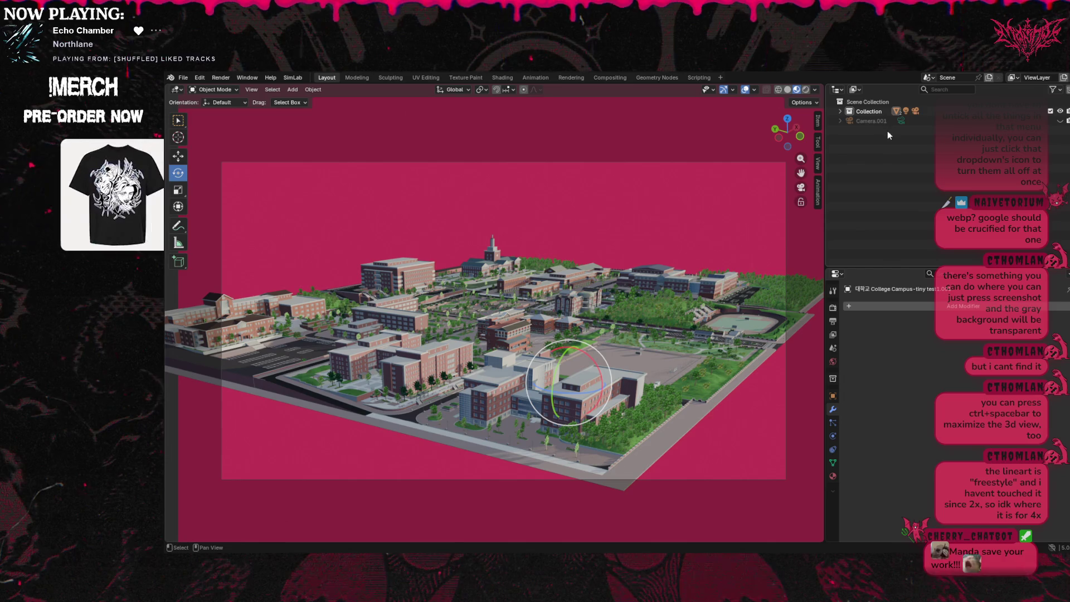
key(shift+a)
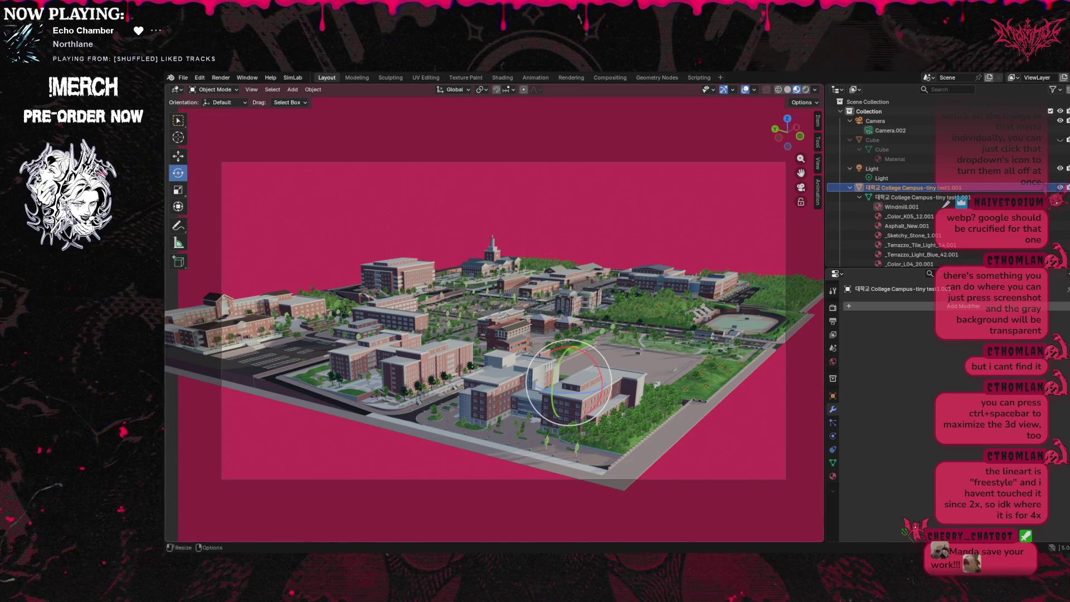
Search Add Modifier for 'grea' and 'pe', then cancel without adding a modifier.
click(882, 306)
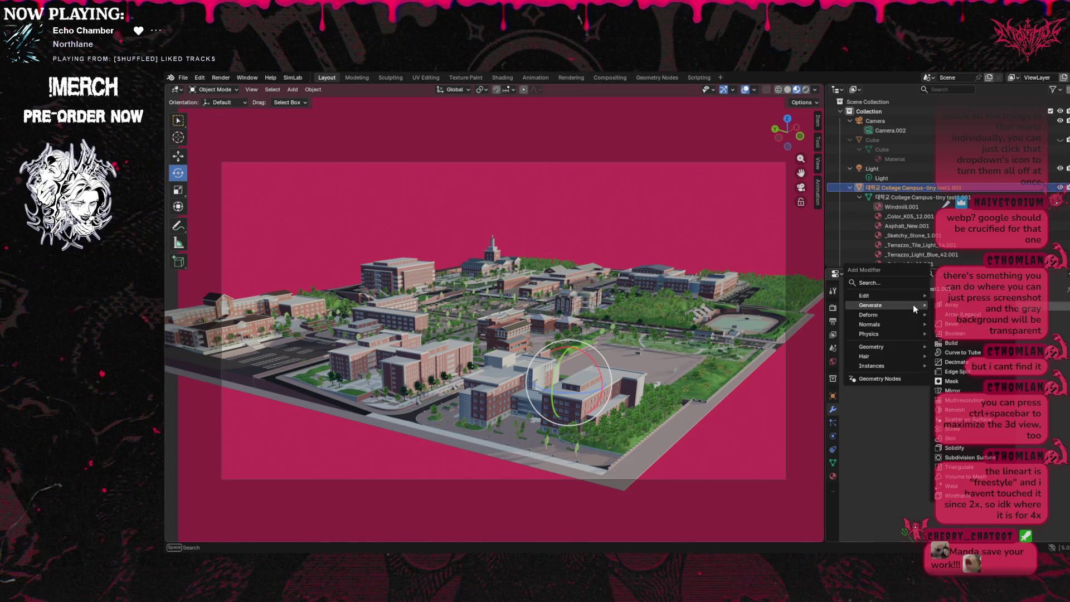
click(883, 284)
text(grea)
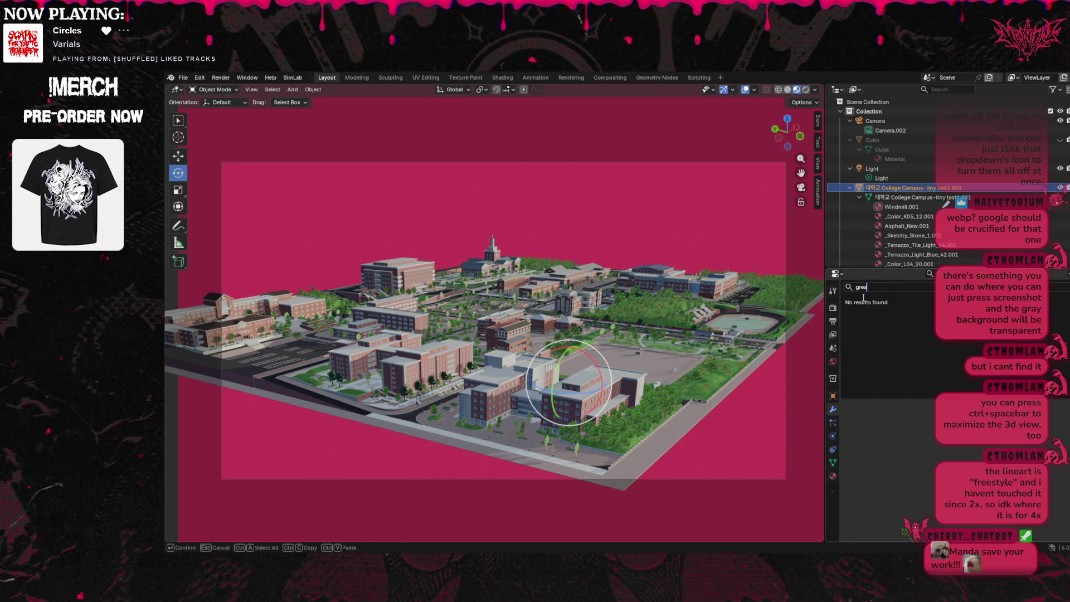
key(Return)
click(900, 304)
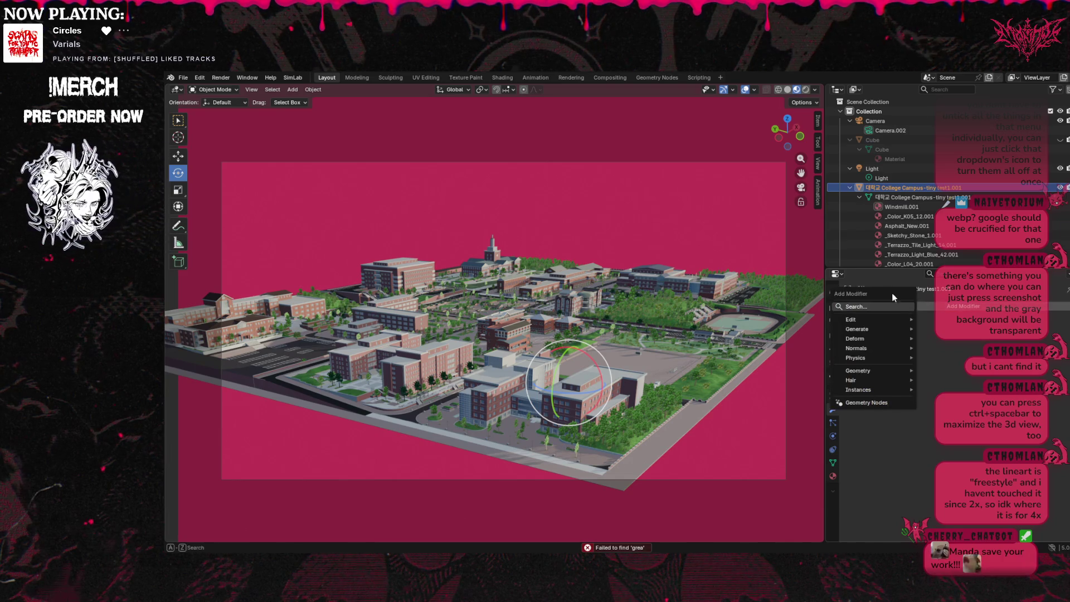
text(p)
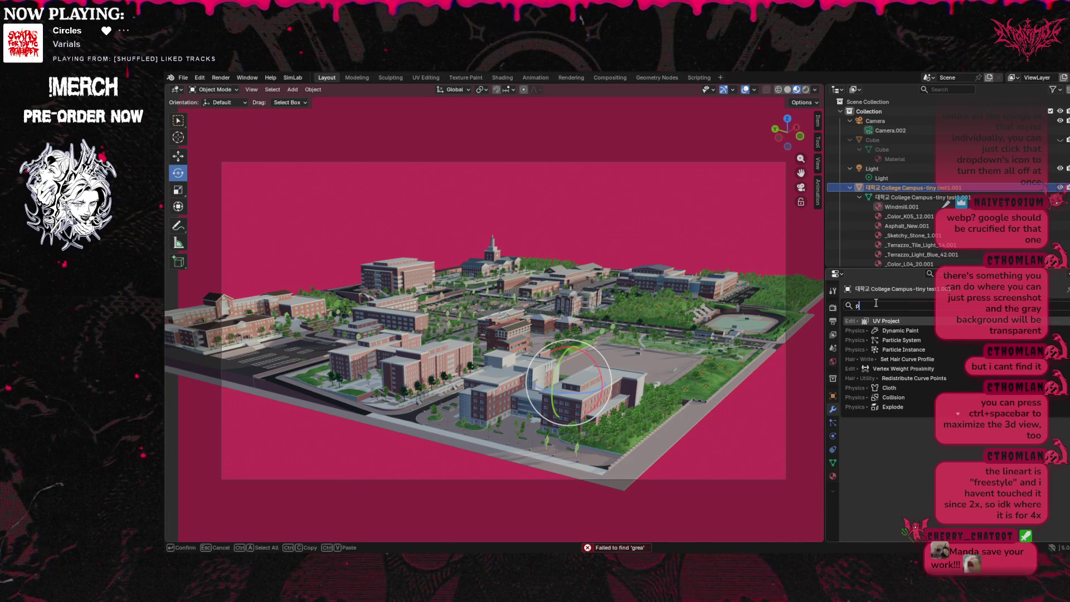
text(e)
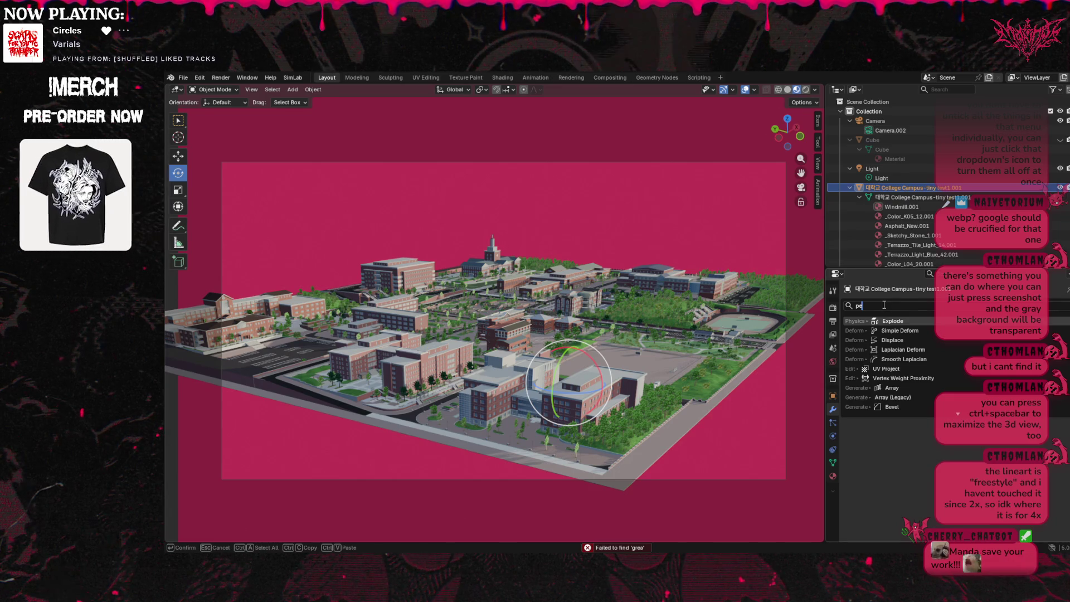
key(Escape)
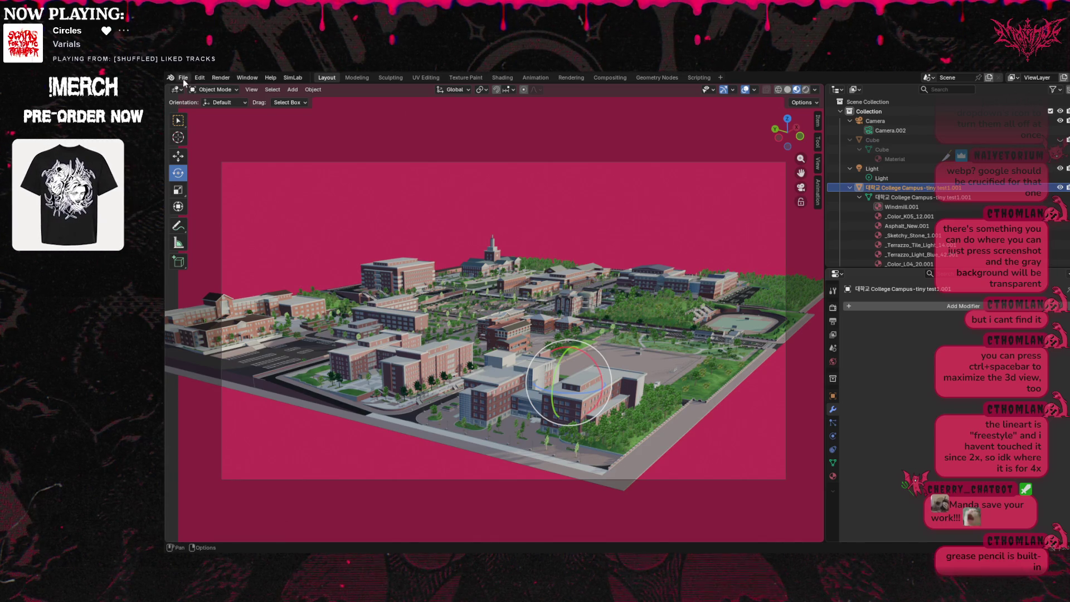
Add a blank Grease Pencil object named GPencil and bring up its modifier search.
click(293, 90)
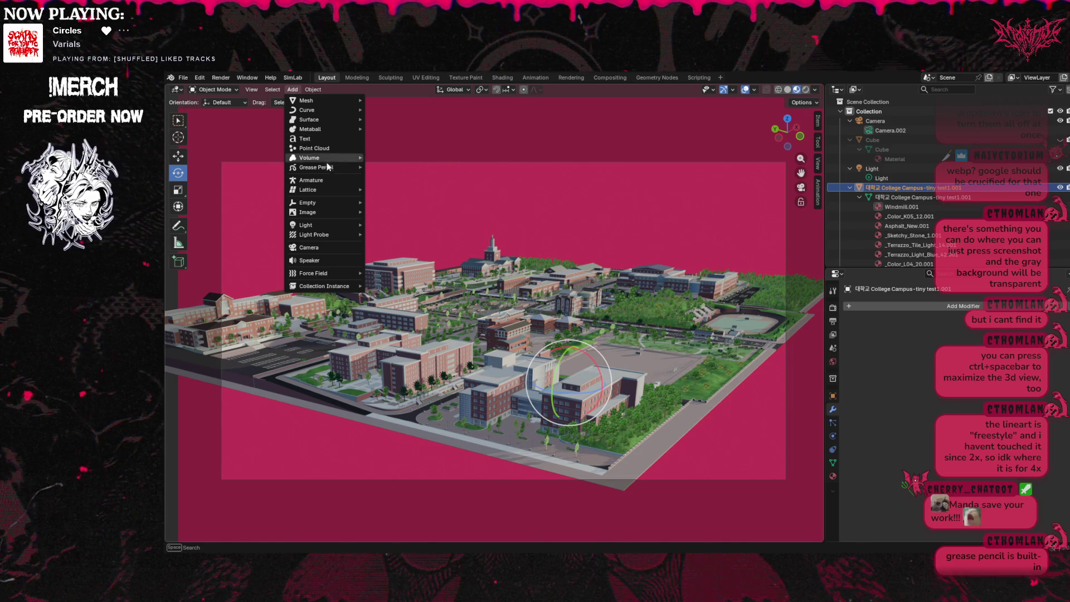
mouse_move(329, 168)
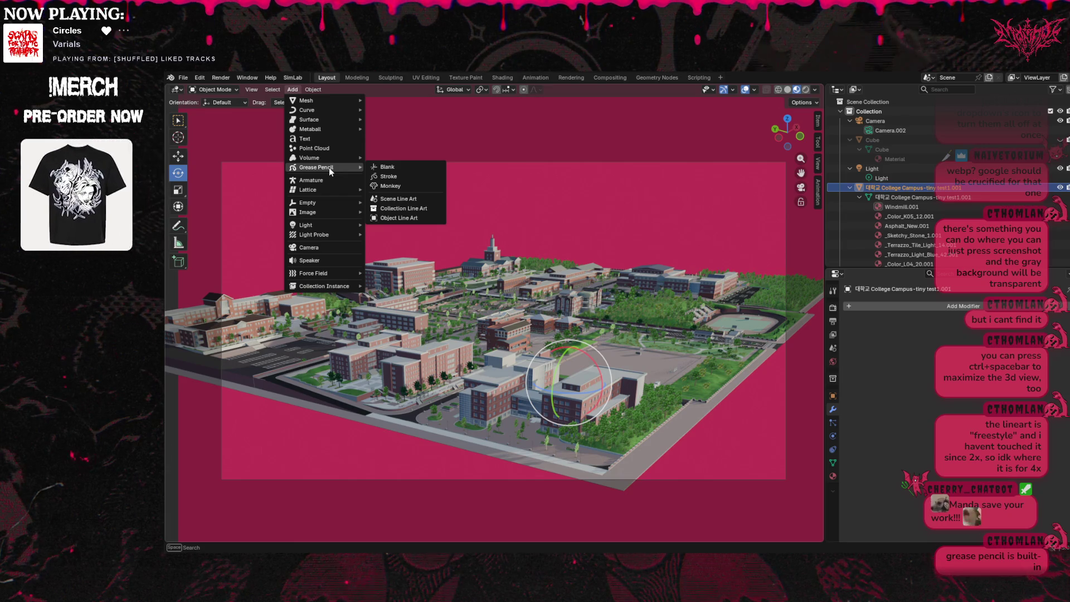
click(383, 167)
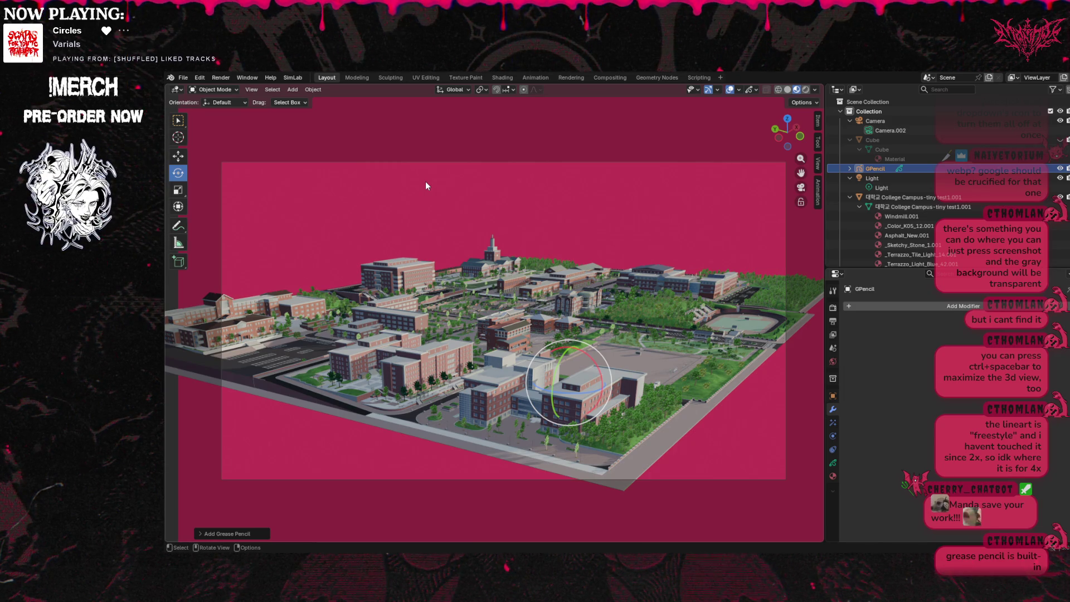
click(937, 306)
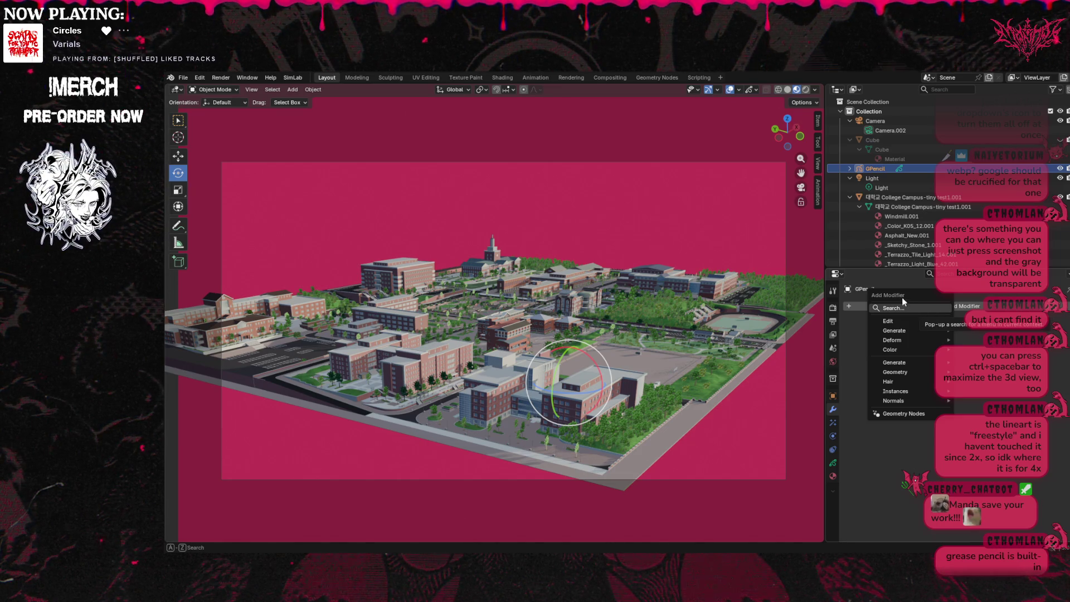
mouse_move(895, 331)
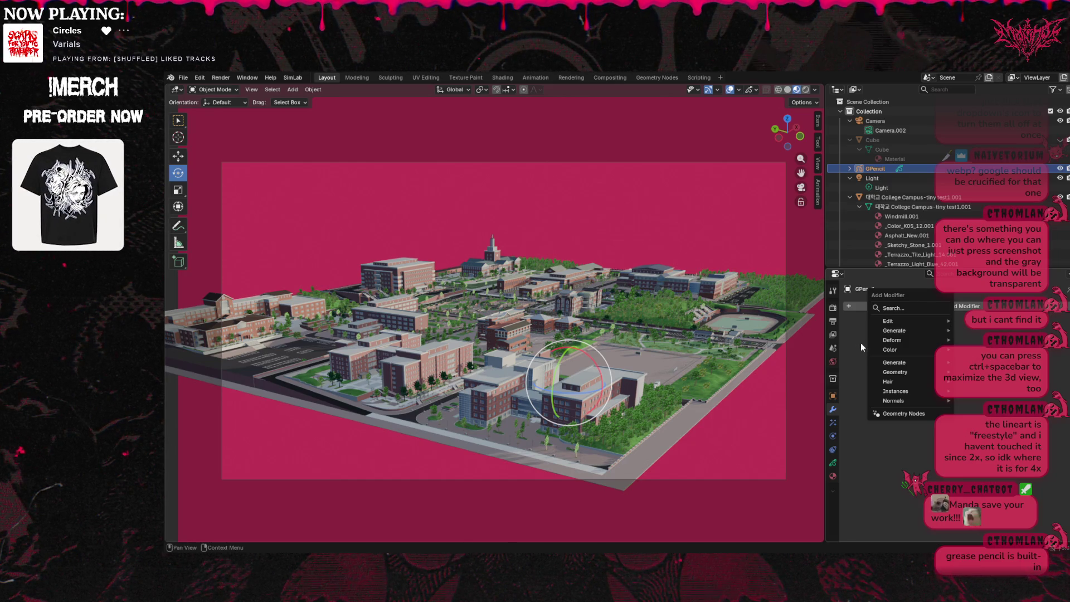
click(908, 306)
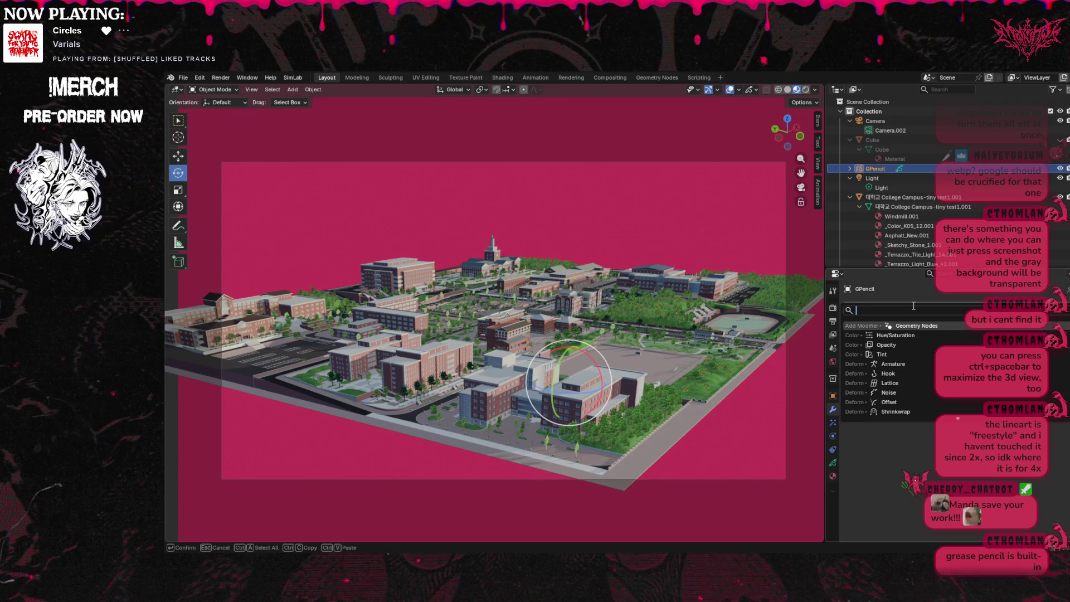
Add a Line Art modifier using the College Campus object as its source.
text(line)
click(905, 324)
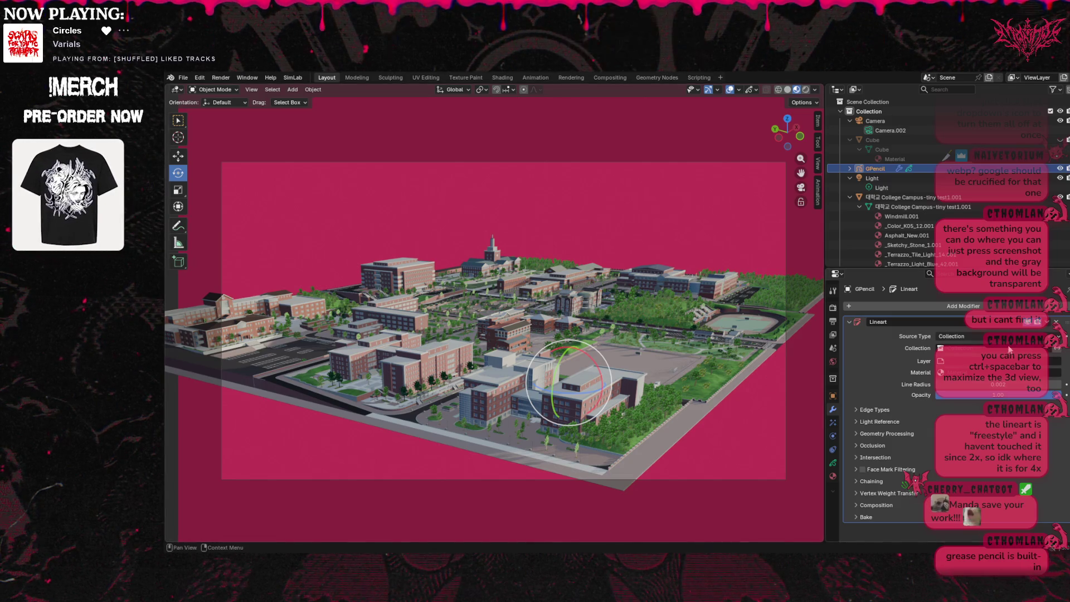
click(1006, 341)
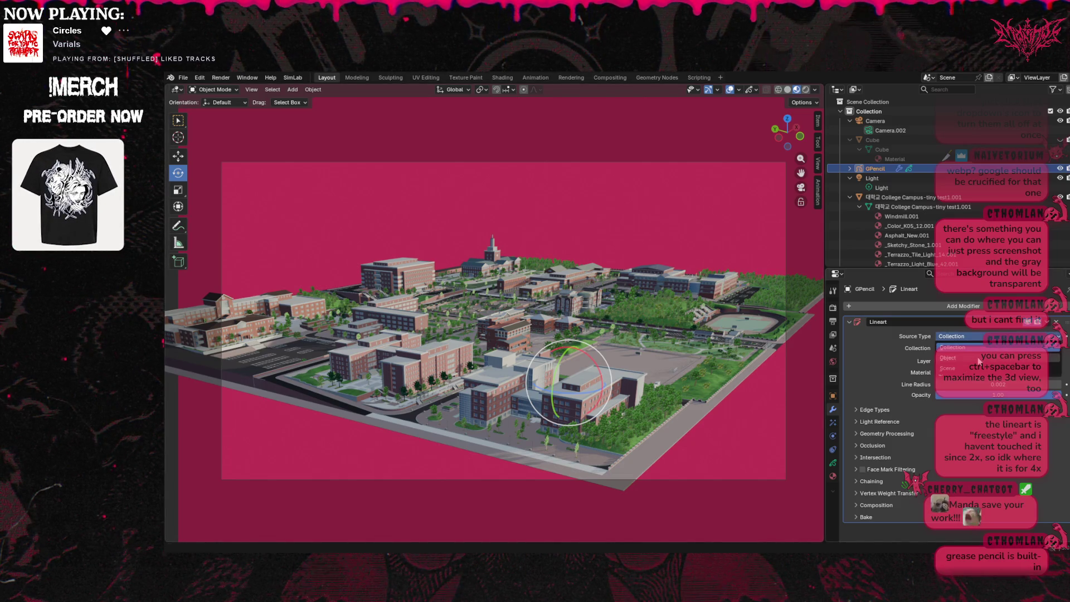
click(949, 357)
click(982, 348)
click(994, 401)
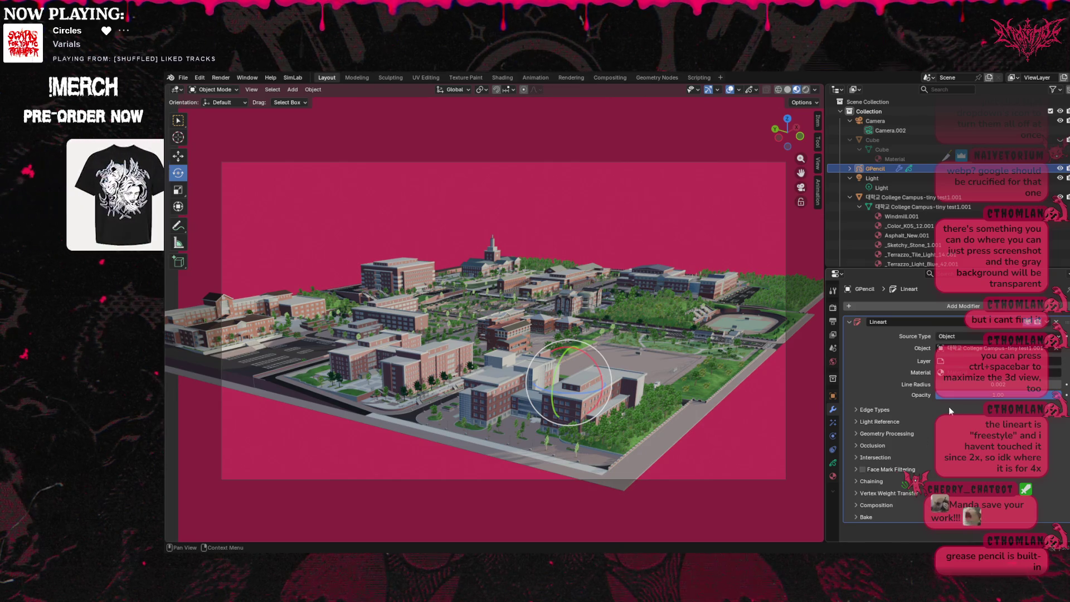
Switch the Line Art source type to Scene and edit its material.
click(975, 338)
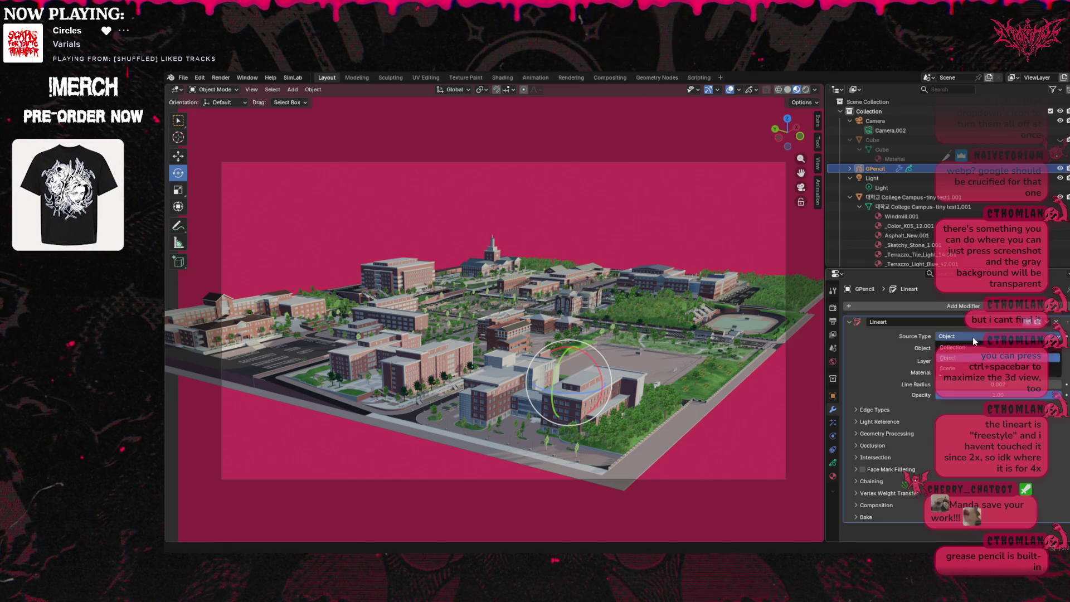
click(964, 372)
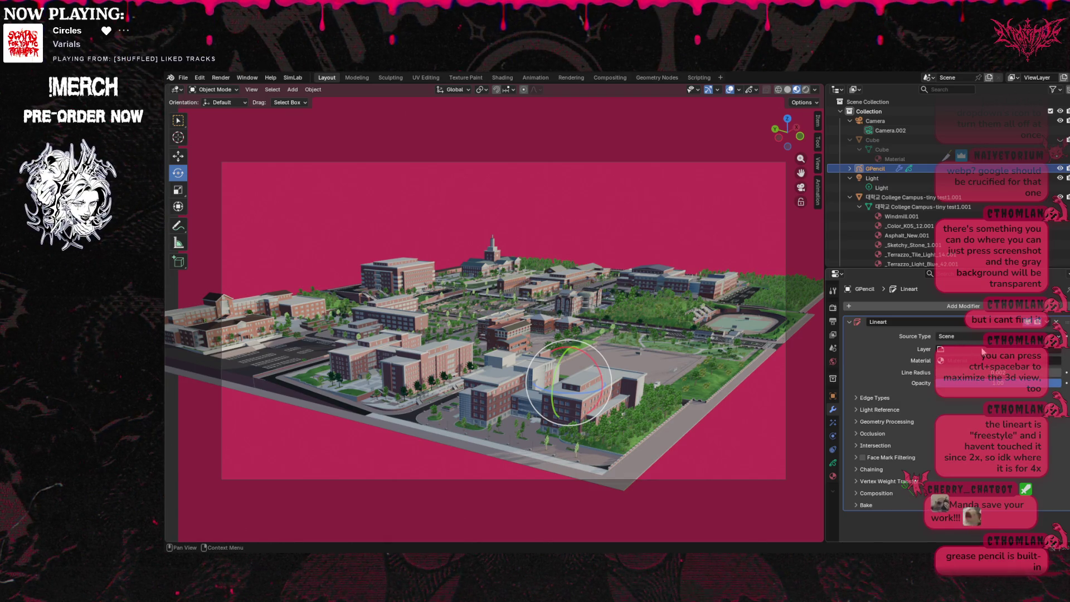
click(969, 361)
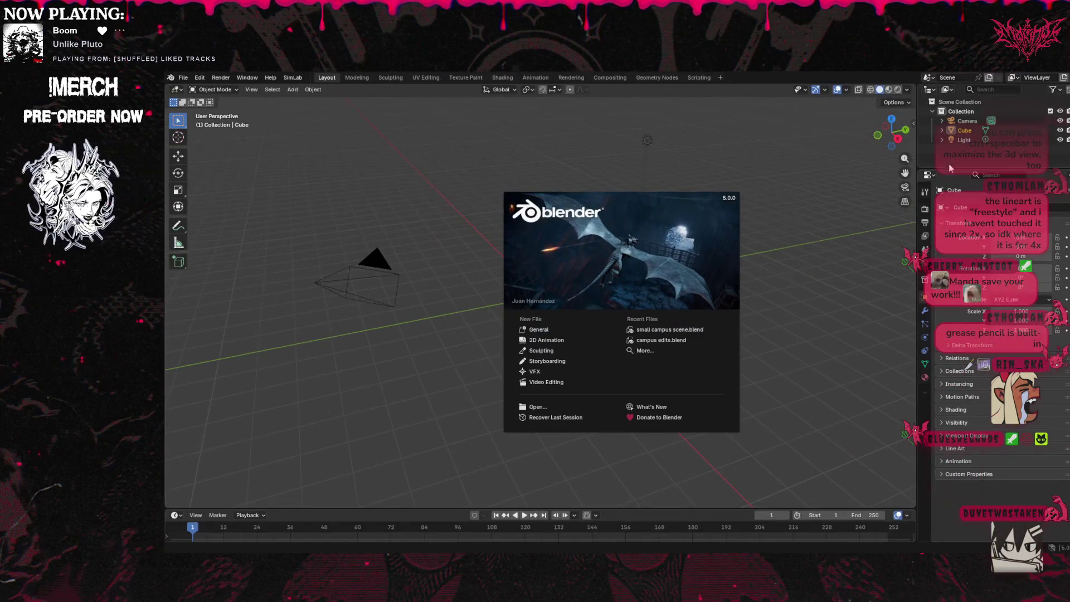
Dismiss the splash screen and reopen small campus scene.blend from recent files.
click(798, 251)
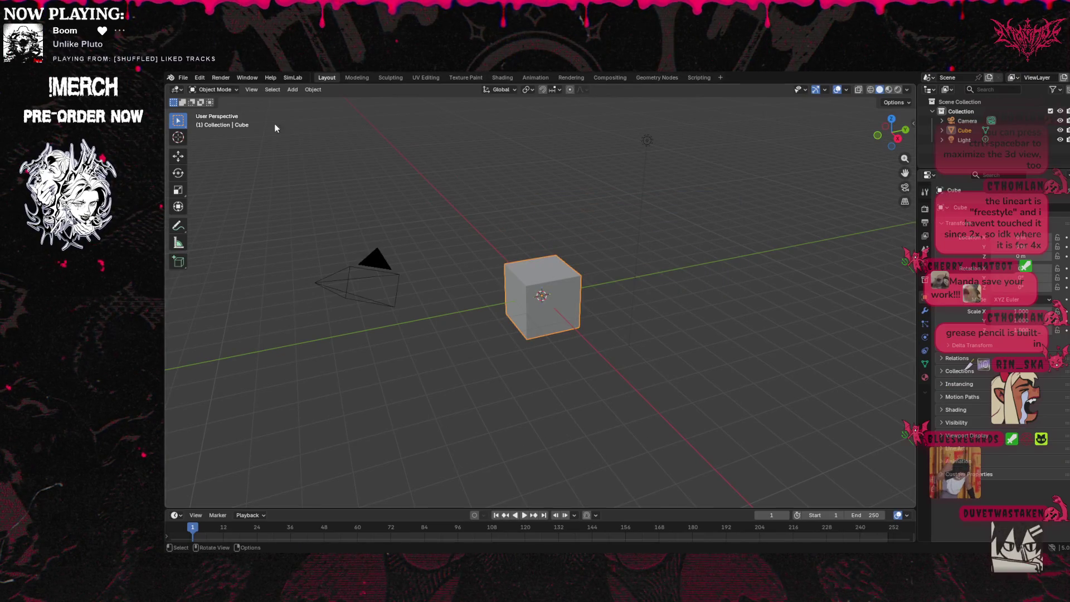
click(184, 79)
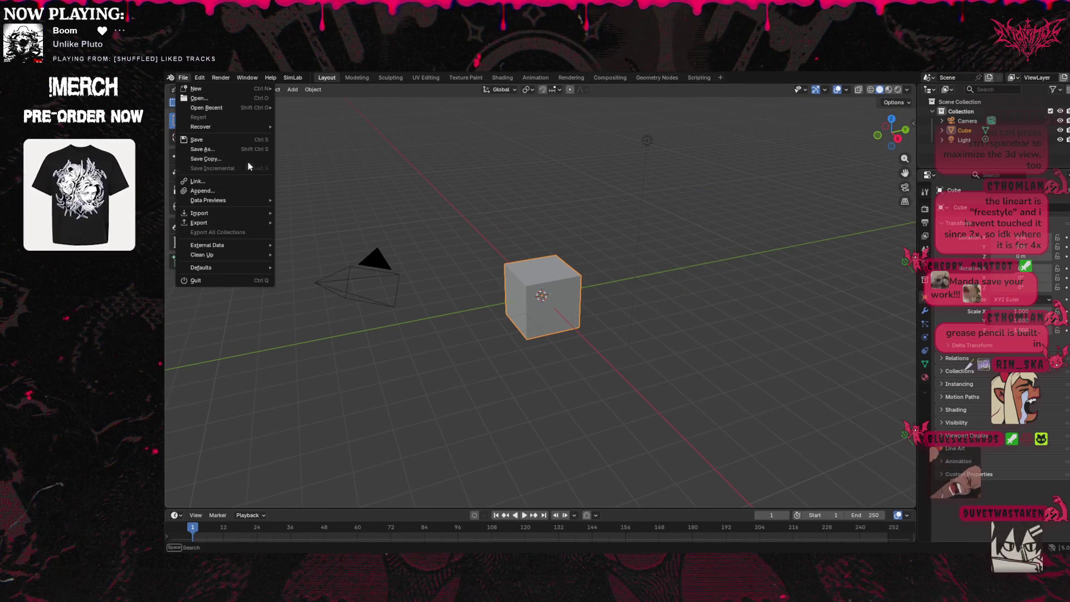
mouse_move(217, 108)
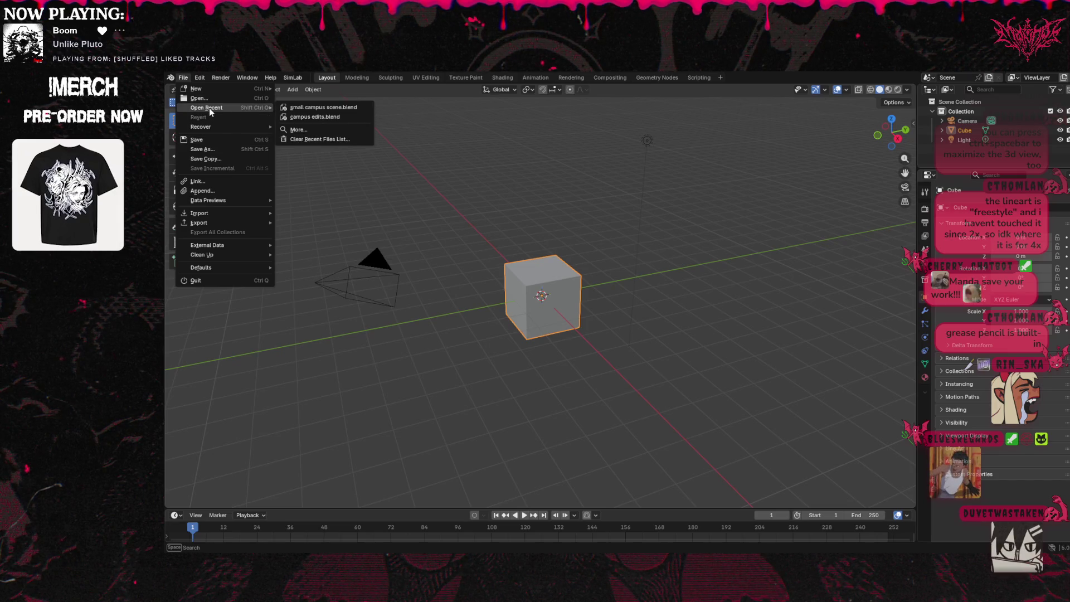
click(355, 109)
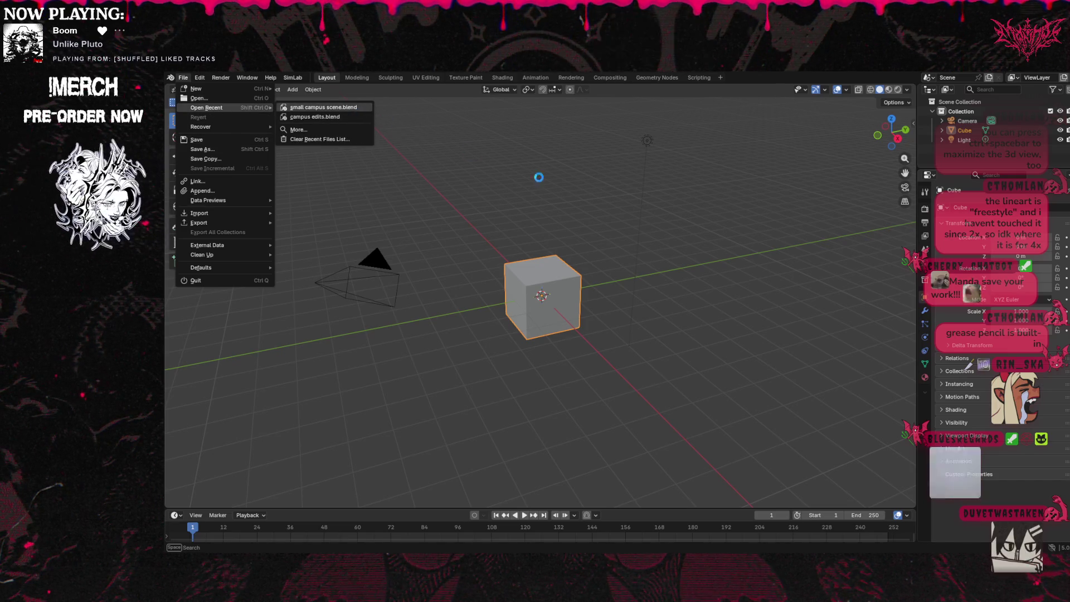
Add a new blank Grease Pencil object to the scene.
click(203, 79)
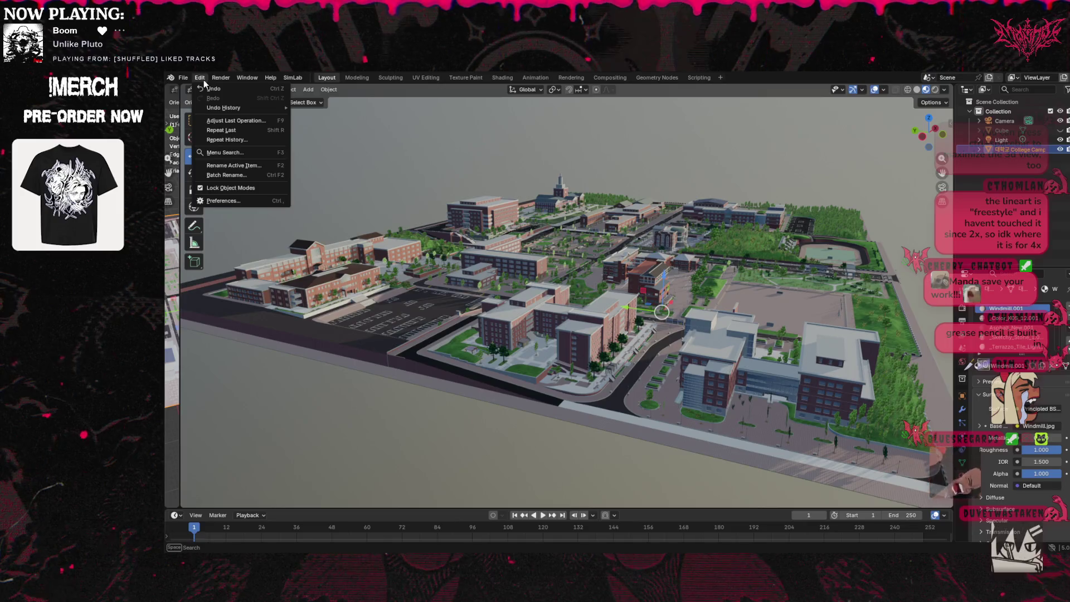
click(308, 89)
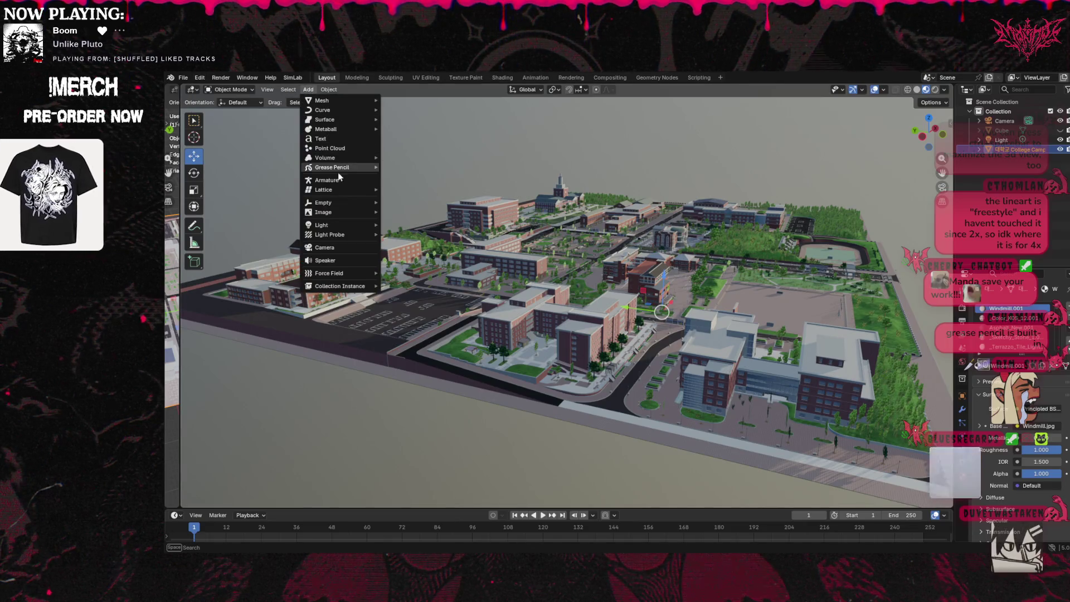
mouse_move(331, 168)
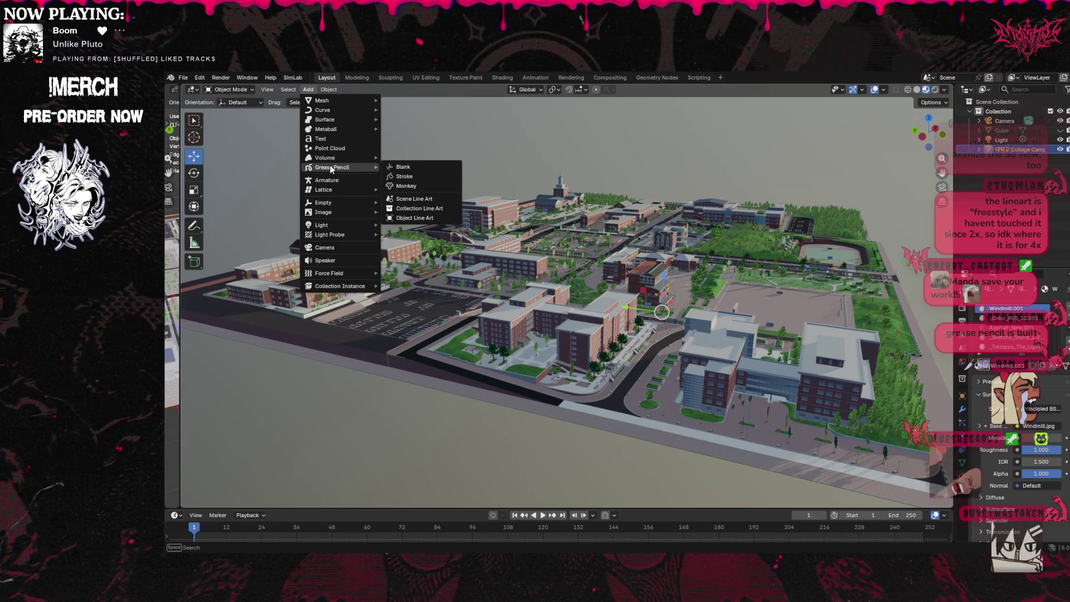
click(390, 168)
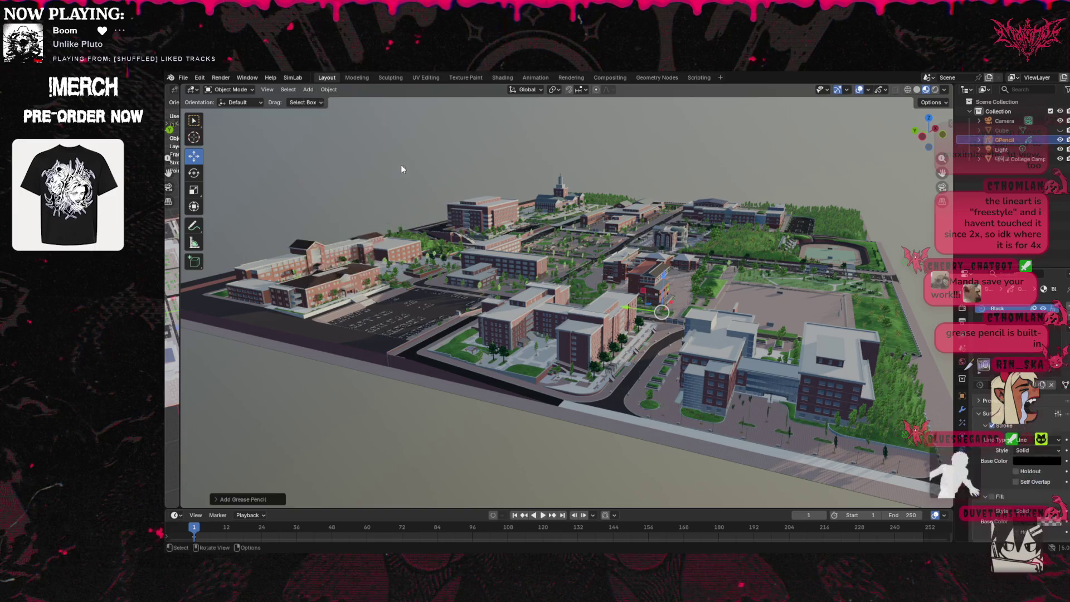
Add a Line Art modifier to GPencil from the Modifier properties.
click(962, 408)
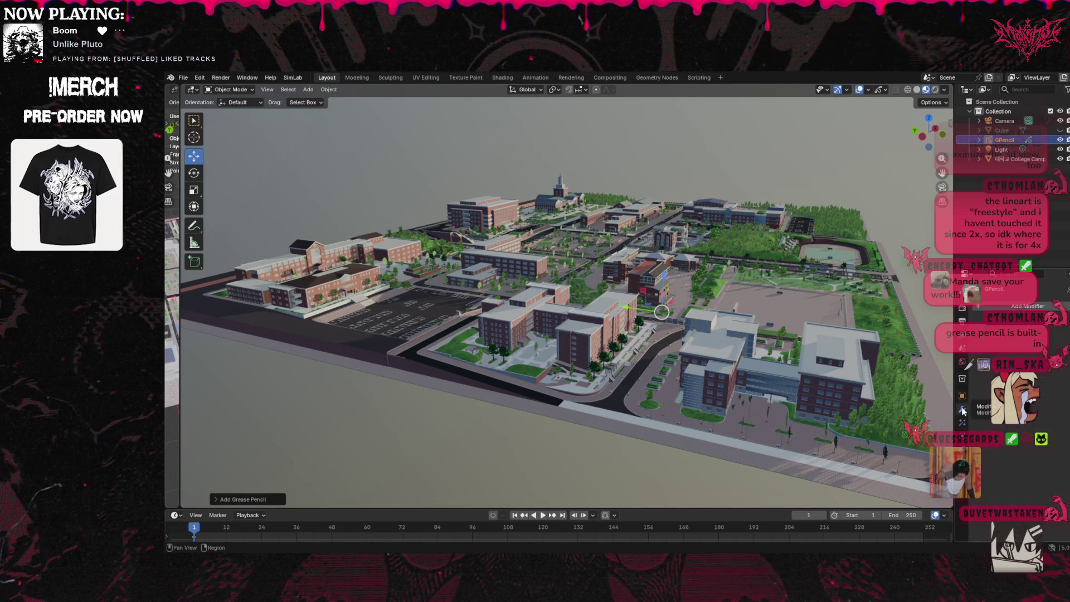
click(1023, 307)
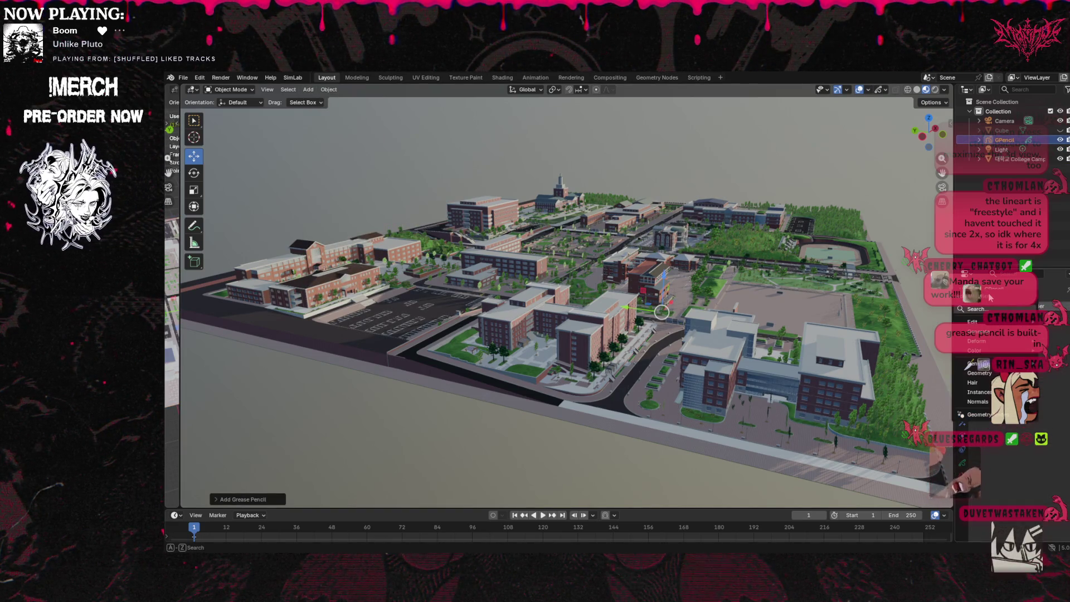
text(l)
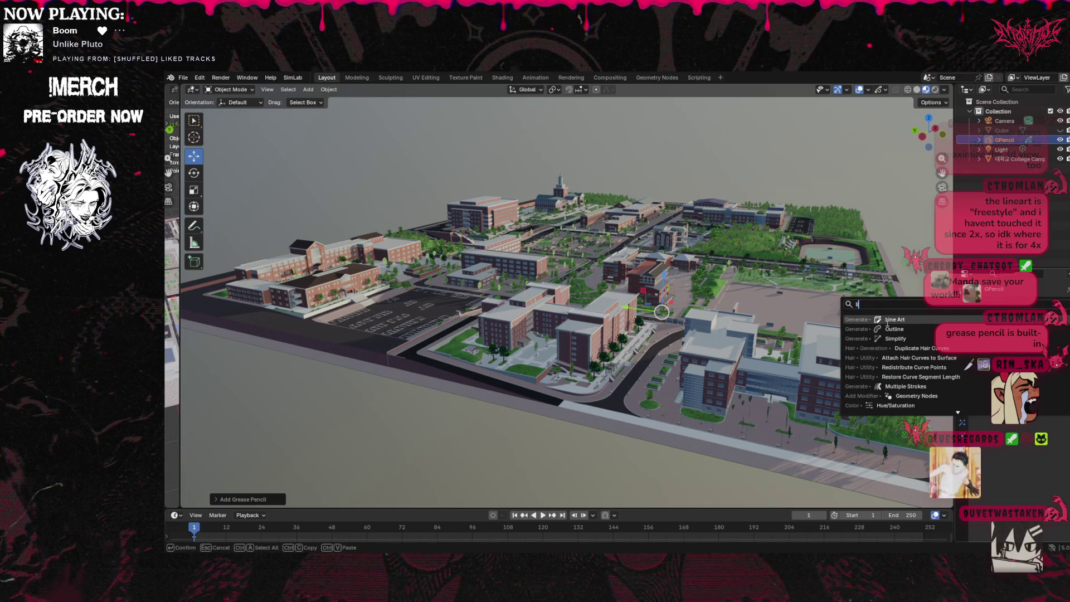
click(888, 322)
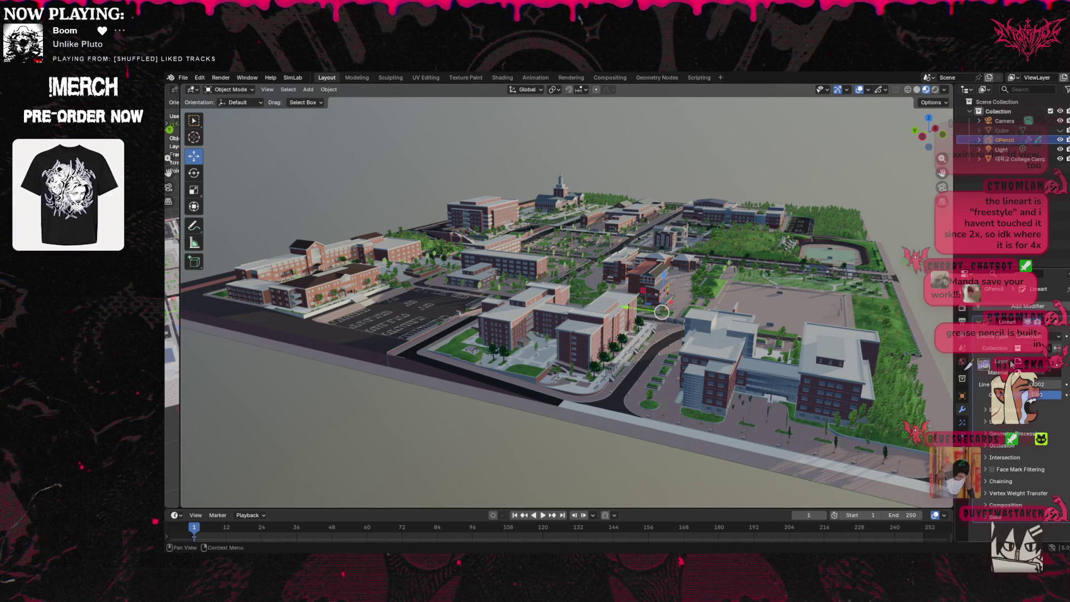
click(1010, 361)
click(985, 387)
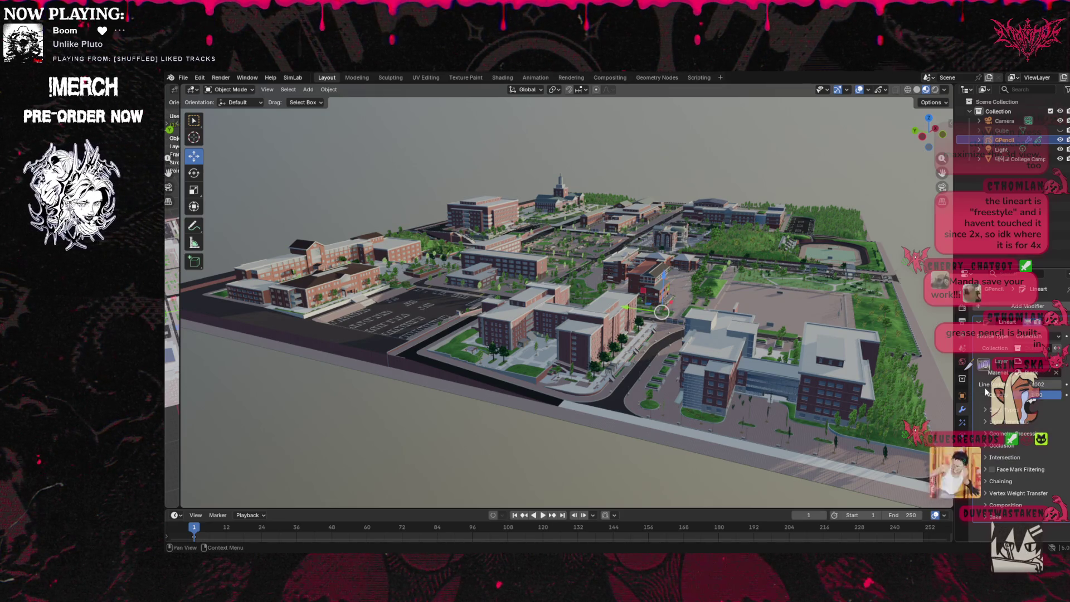
Set the Line Art source type to Object and choose the College Campus model.
click(1056, 337)
click(1021, 357)
click(1003, 348)
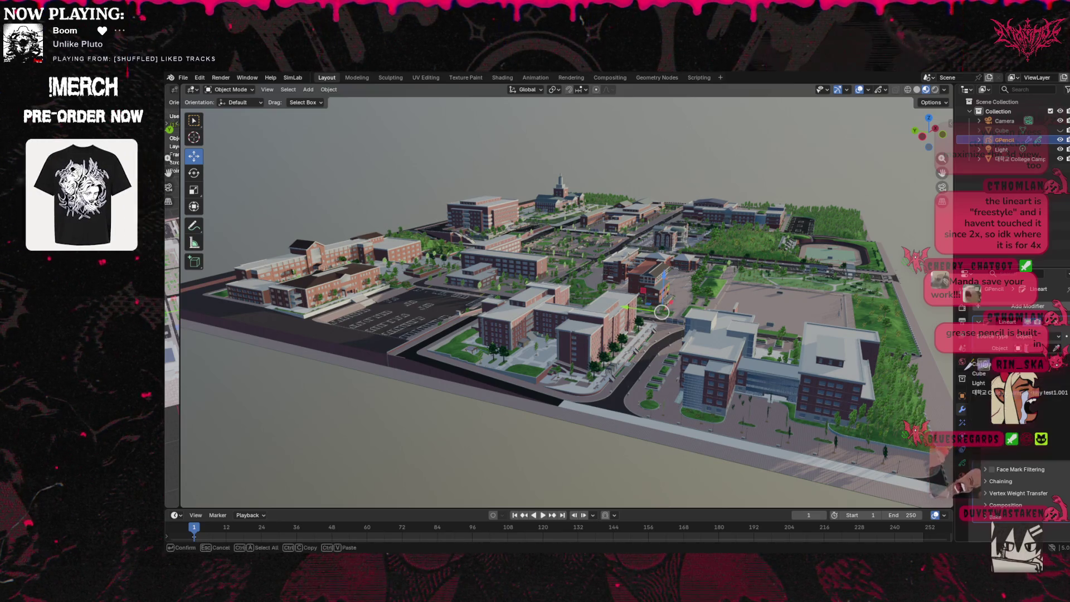
click(1006, 393)
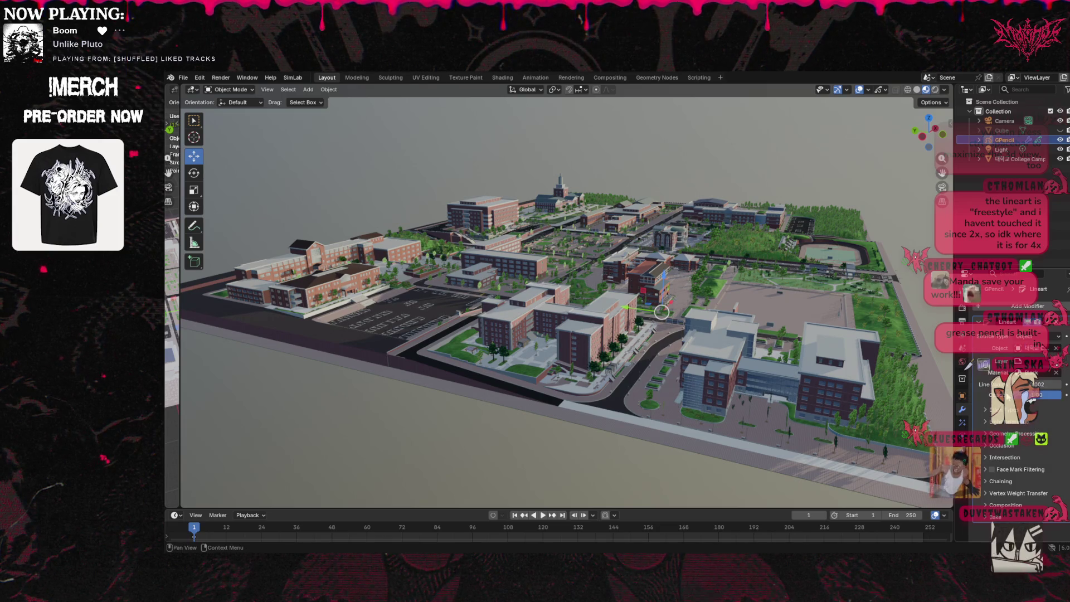
scroll(892, 387, up, 6)
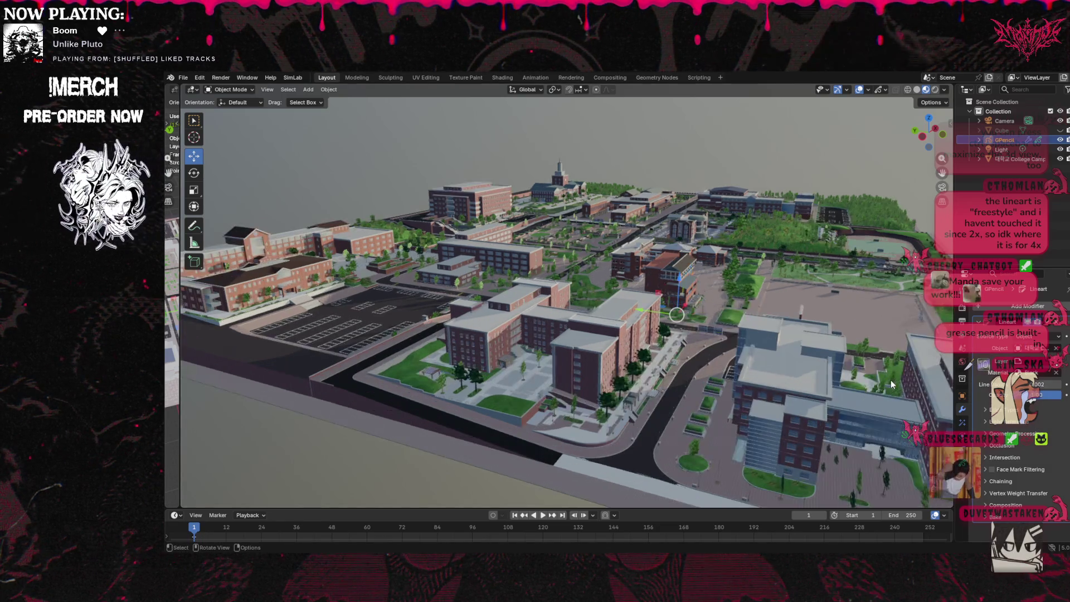
Fly close to the campus wall and raise Line Radius from 0.002 to 0.01.
scroll(891, 385, up, 3)
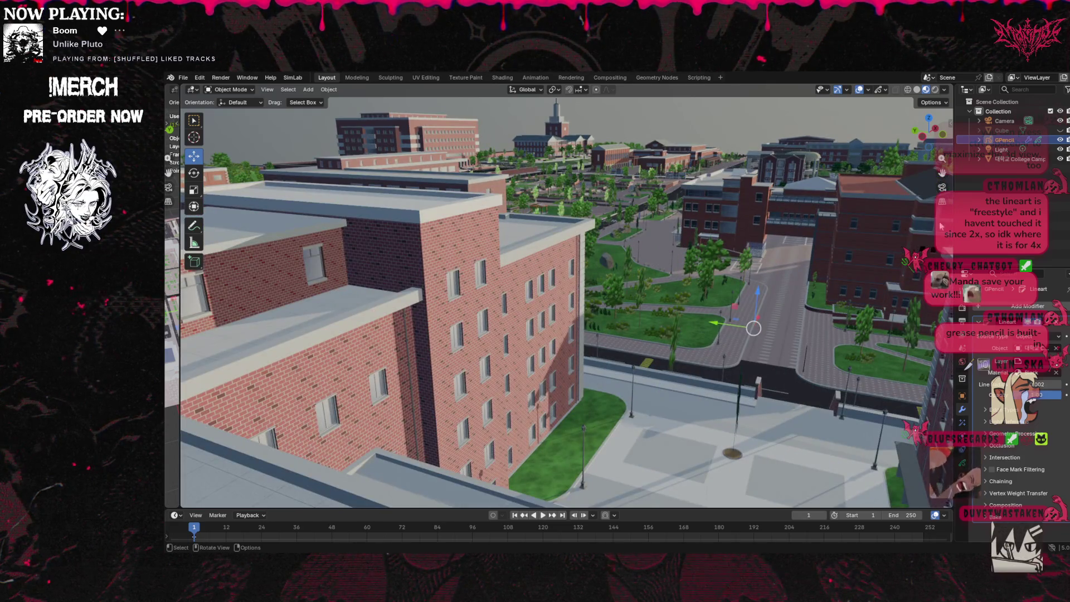
key(shift+grave)
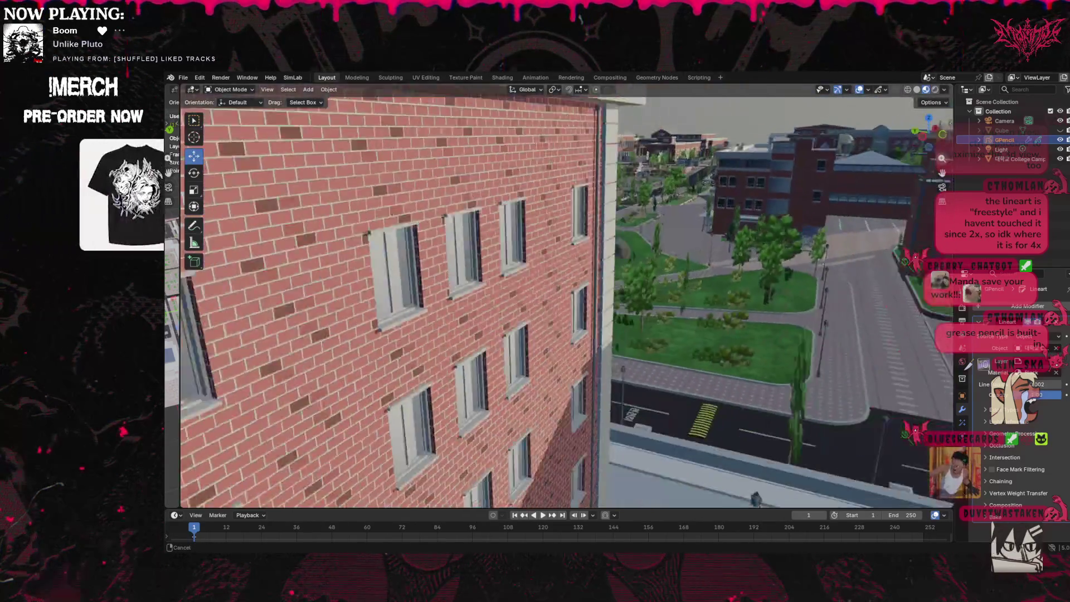
click(942, 167)
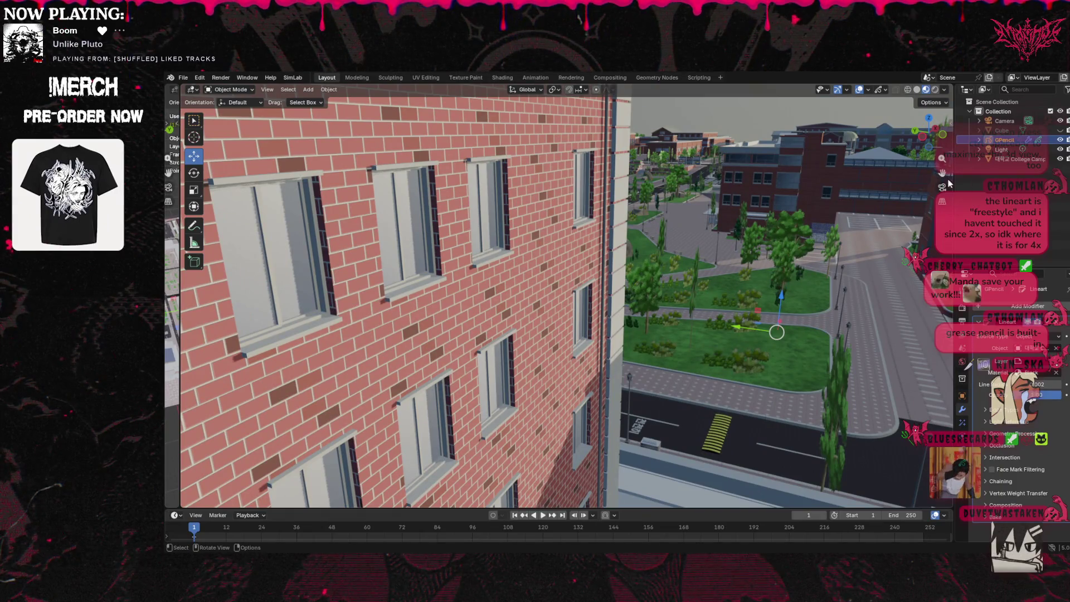
scroll(566, 296, up, 5)
scroll(565, 296, down, 2)
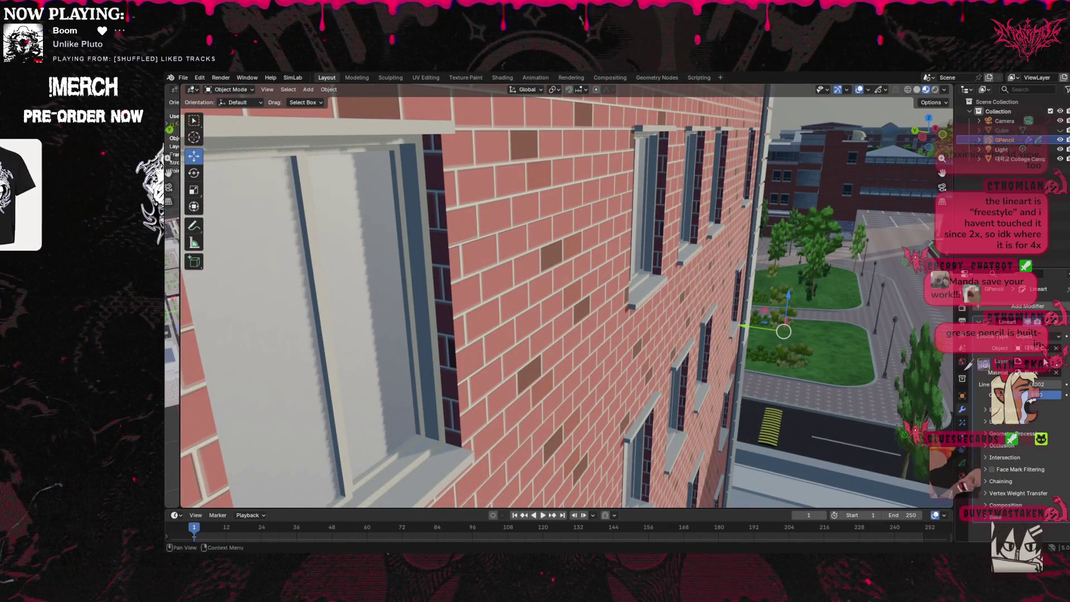
drag(1047, 390, 1064, 389)
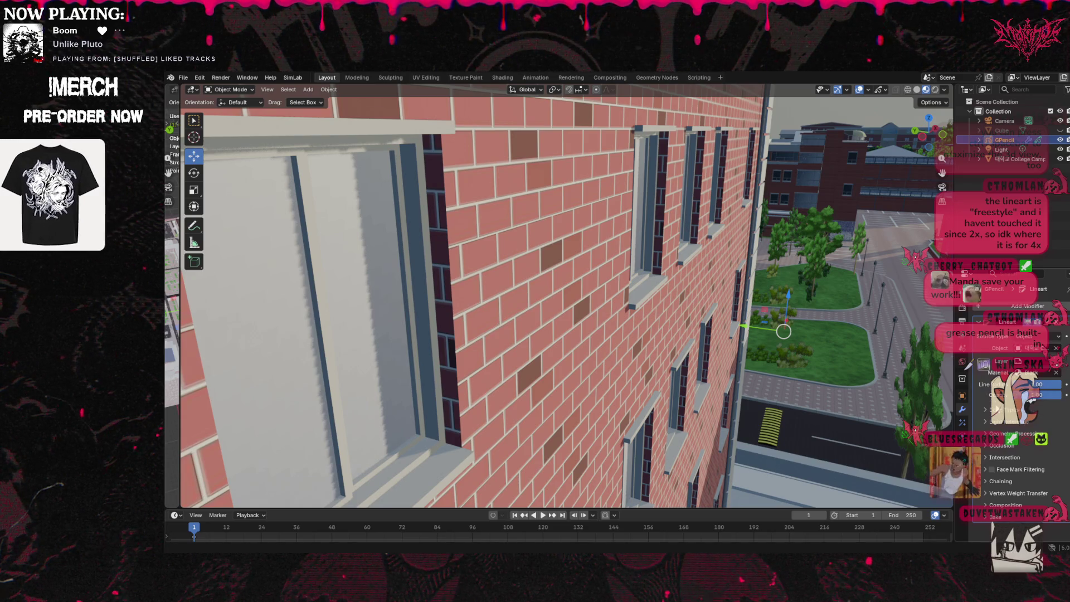
click(1020, 361)
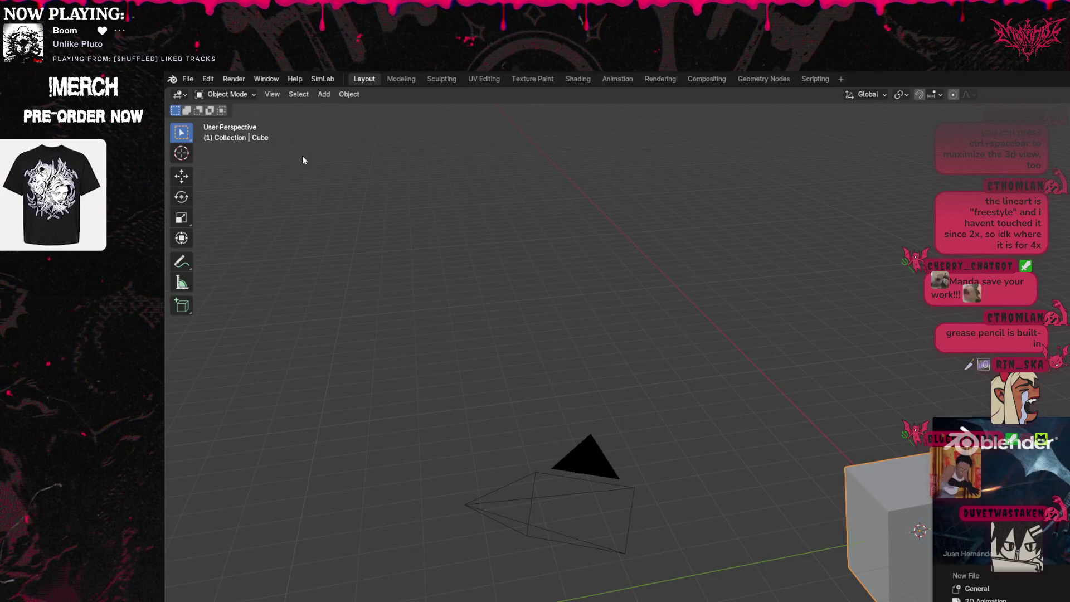
Import the college campus model as a Wavefront (.obj) file.
click(187, 81)
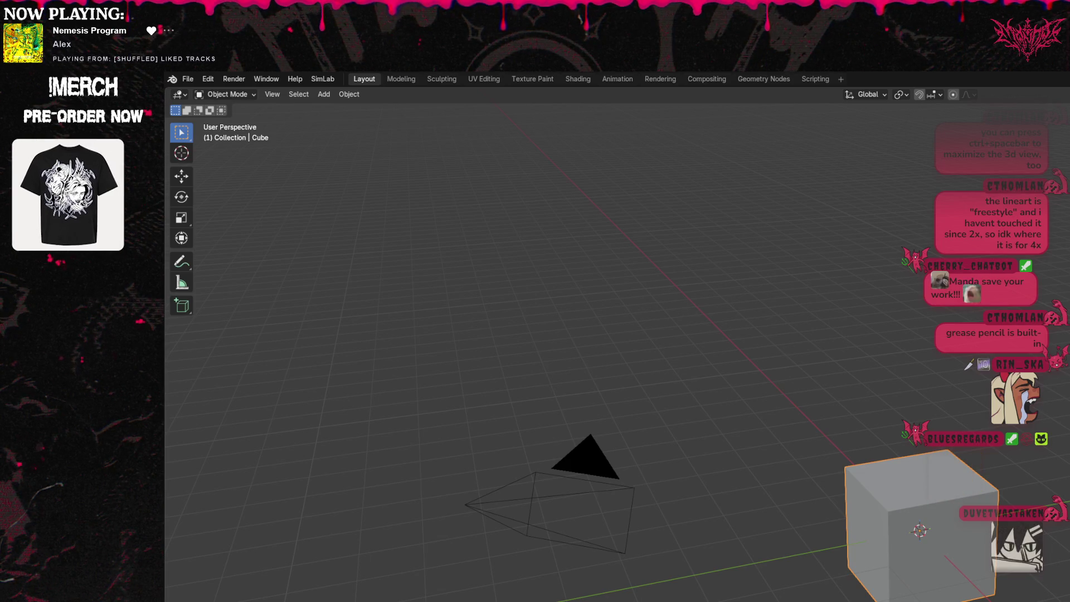
click(184, 79)
mouse_move(232, 247)
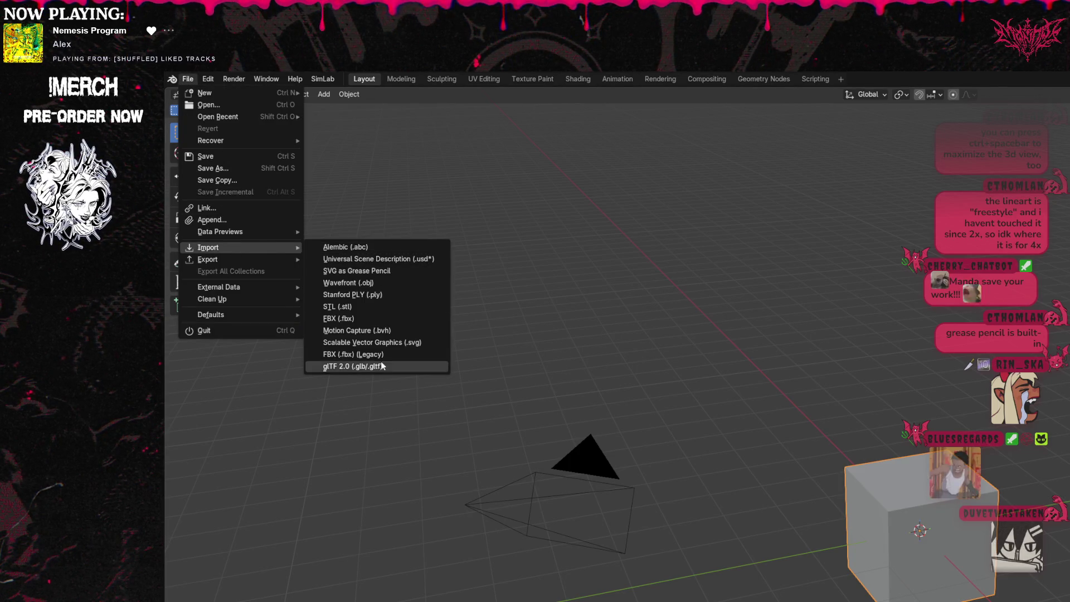
click(378, 283)
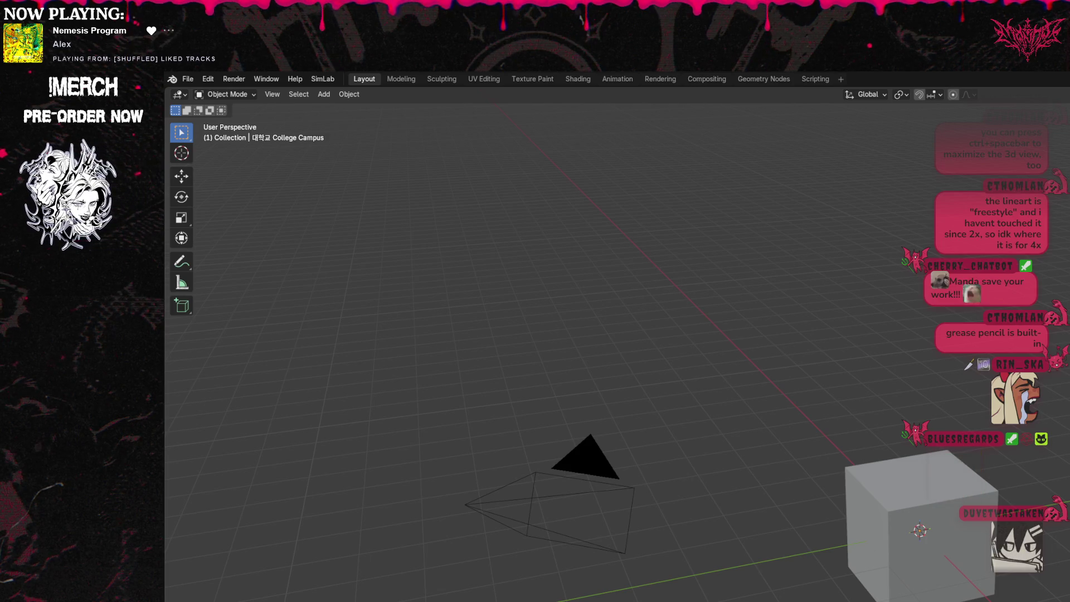
Frame the imported College Campus model and orbit the view until it is visible.
key(s)
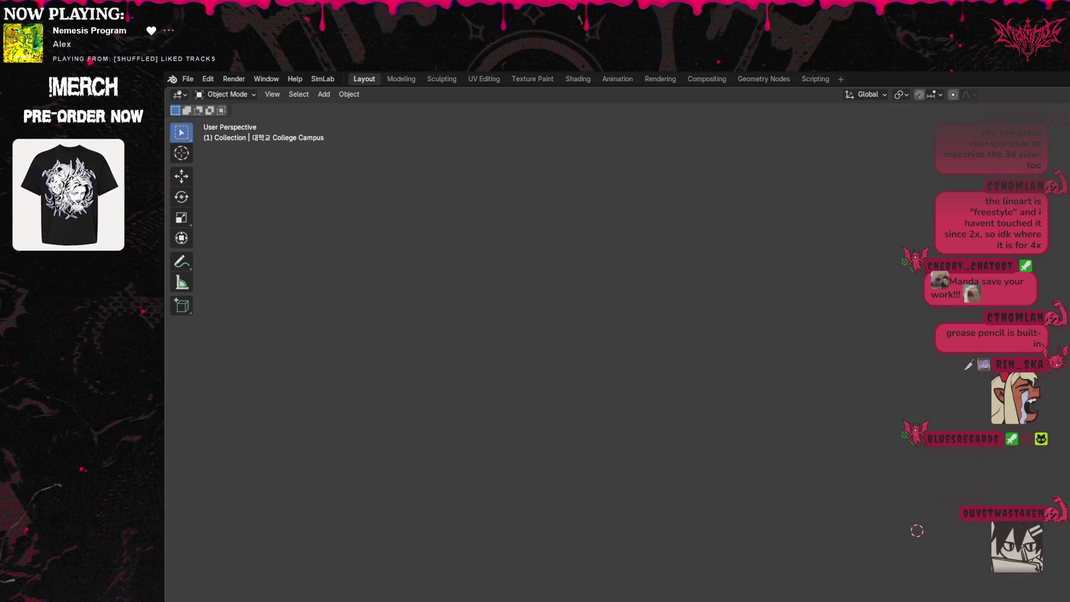
middle_drag(613, 335, 502, 329)
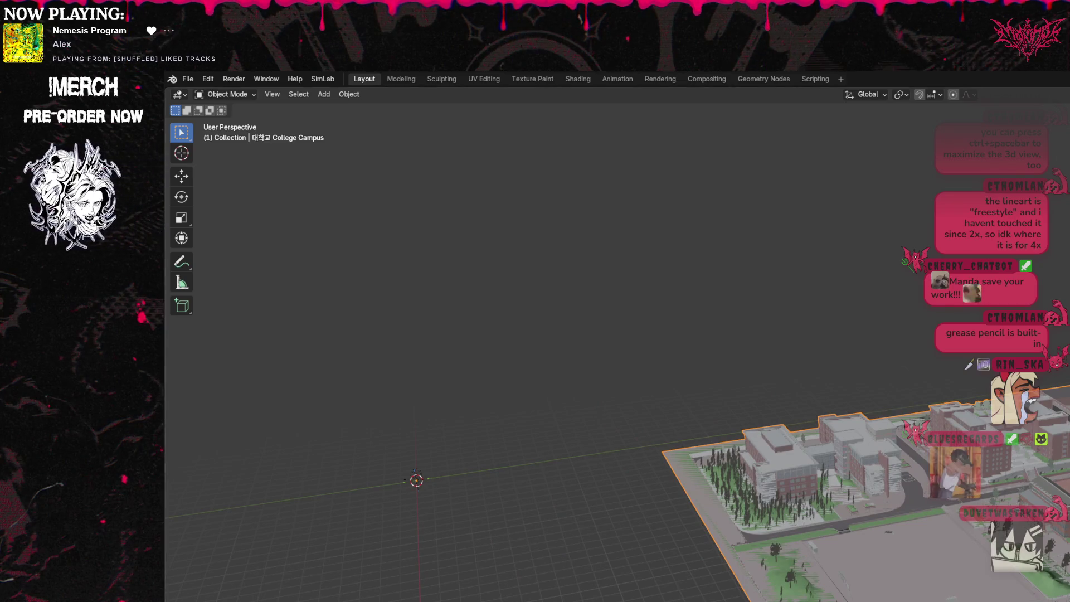
click(323, 94)
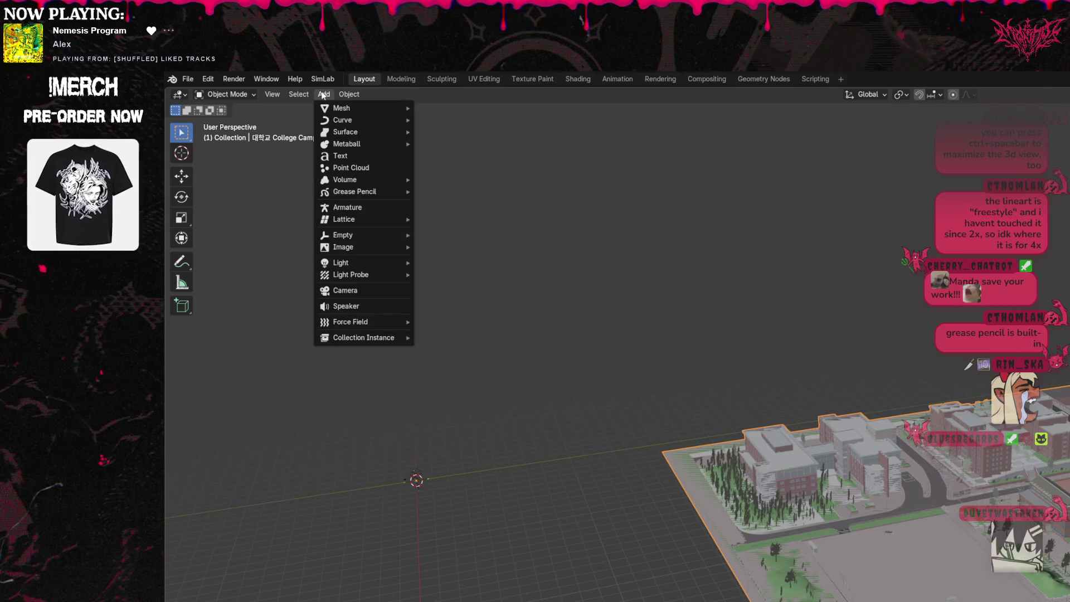
Browse the View, Select and Add menus, then delete the campus model from the viewport.
mouse_move(273, 98)
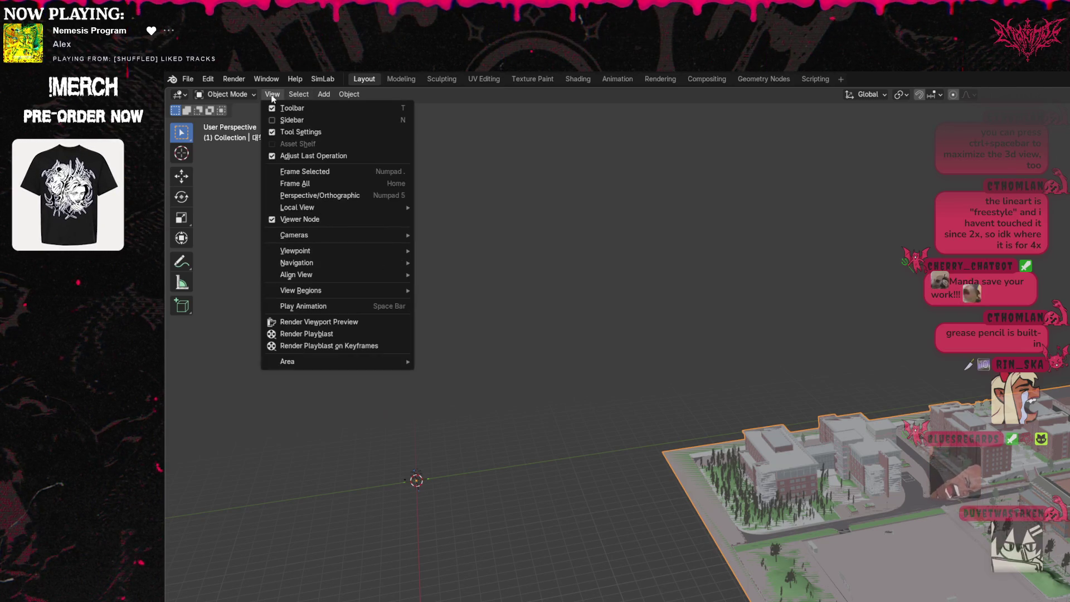
mouse_move(310, 99)
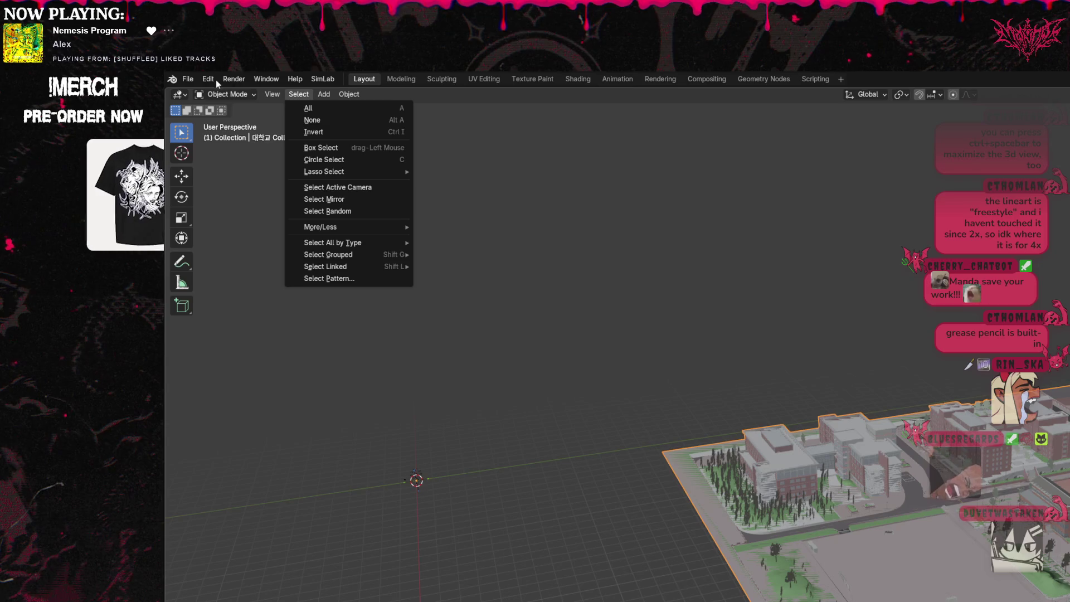
mouse_move(222, 95)
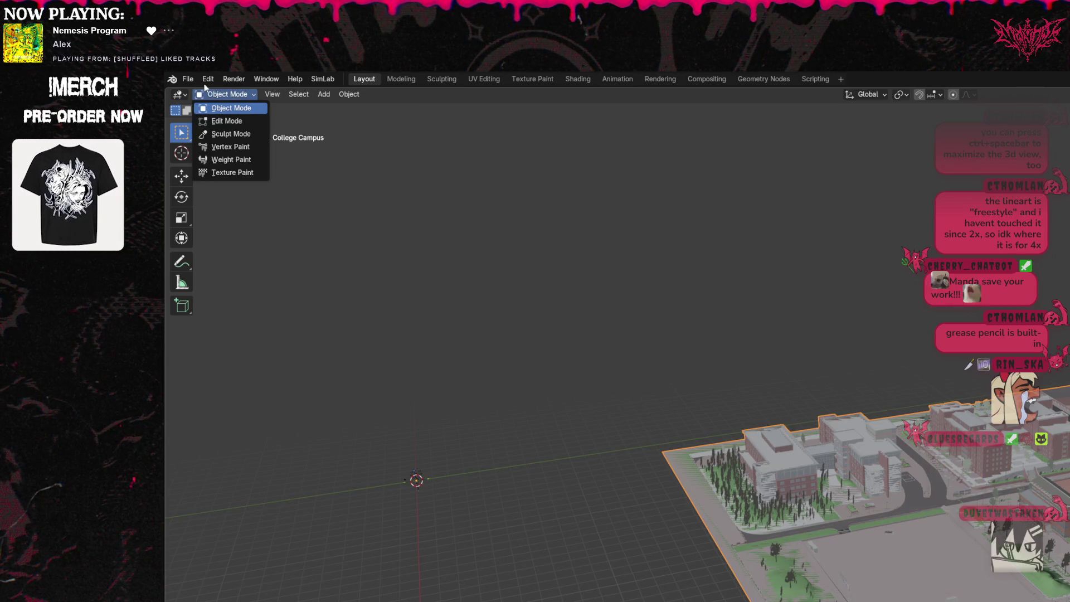
click(273, 94)
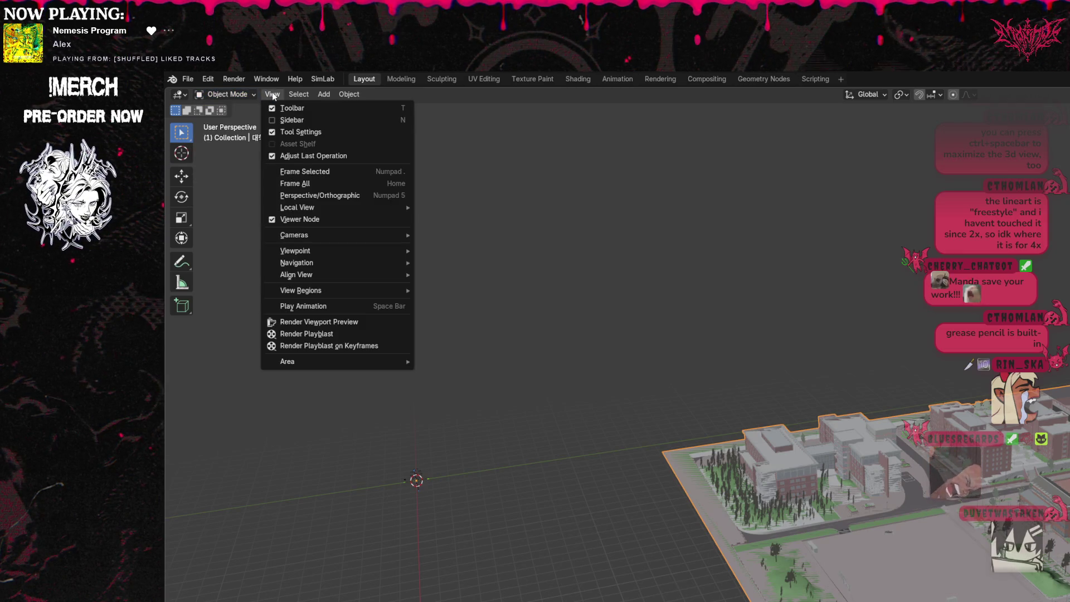
mouse_move(373, 275)
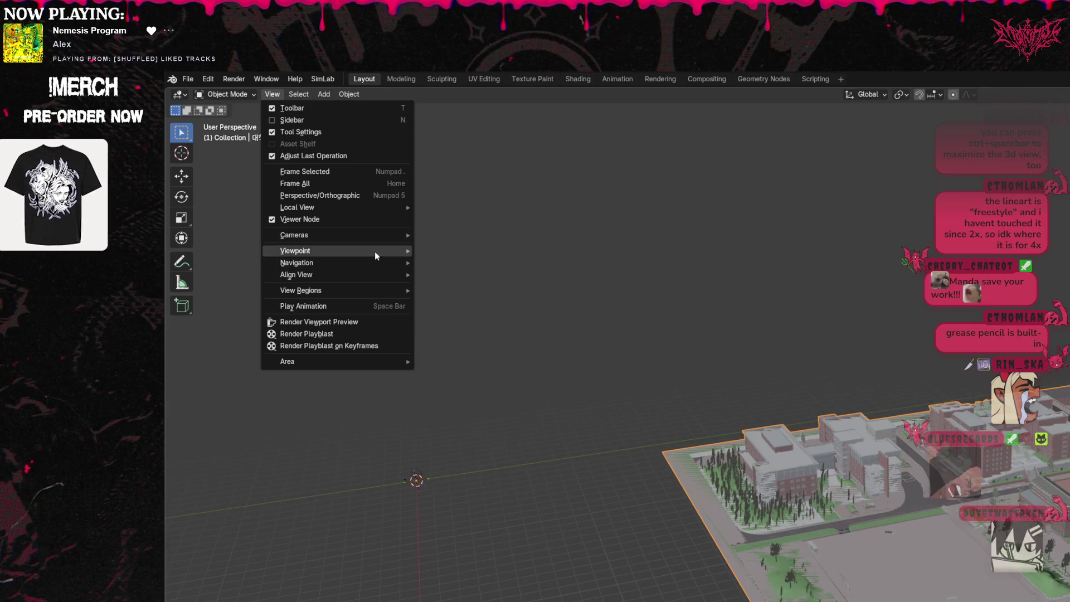
mouse_move(375, 254)
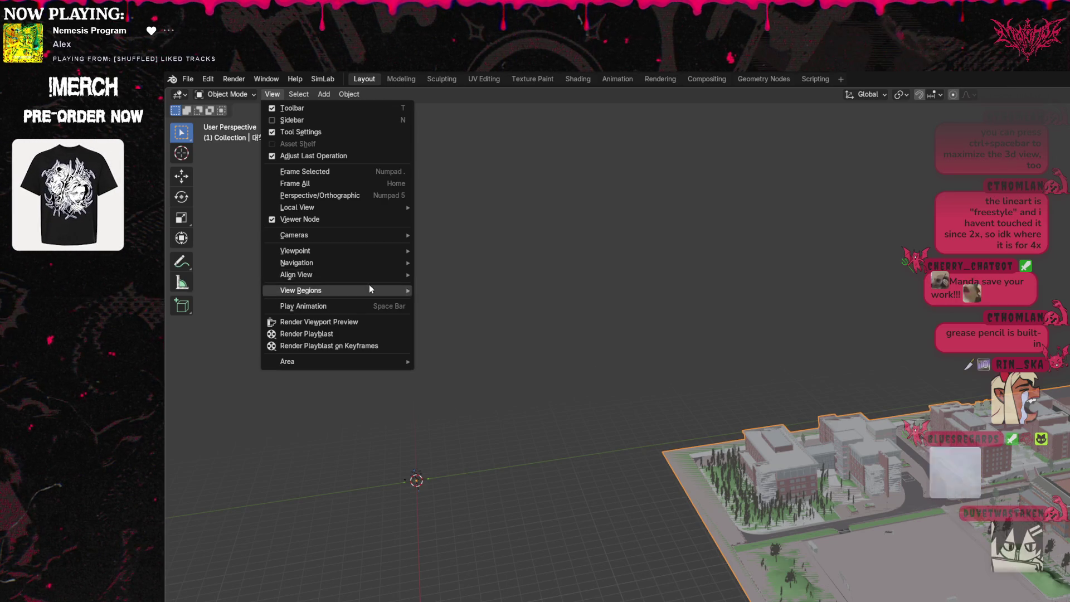
click(325, 97)
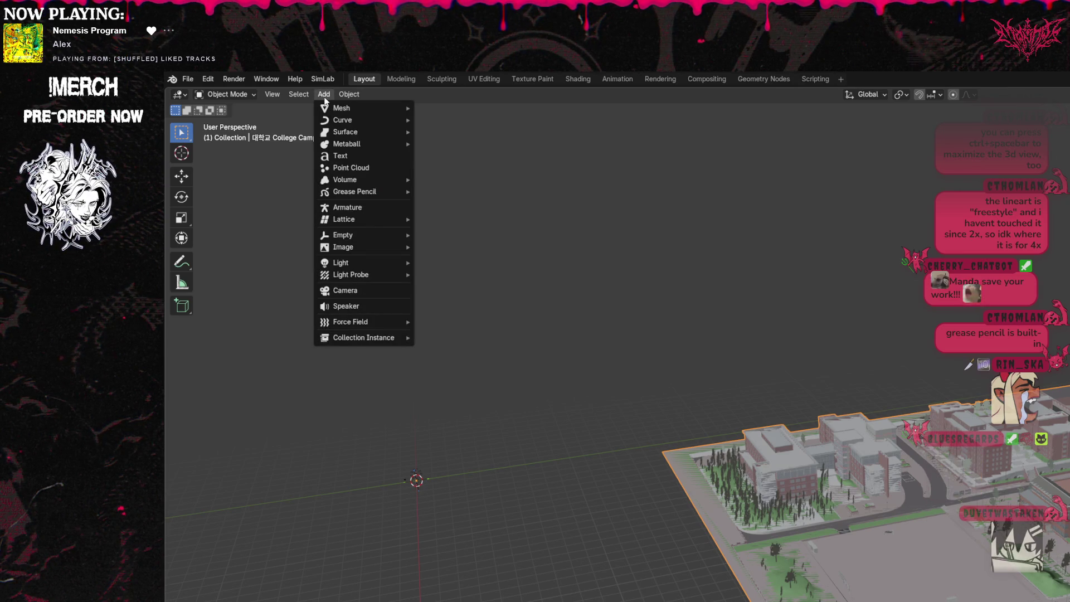
mouse_move(302, 102)
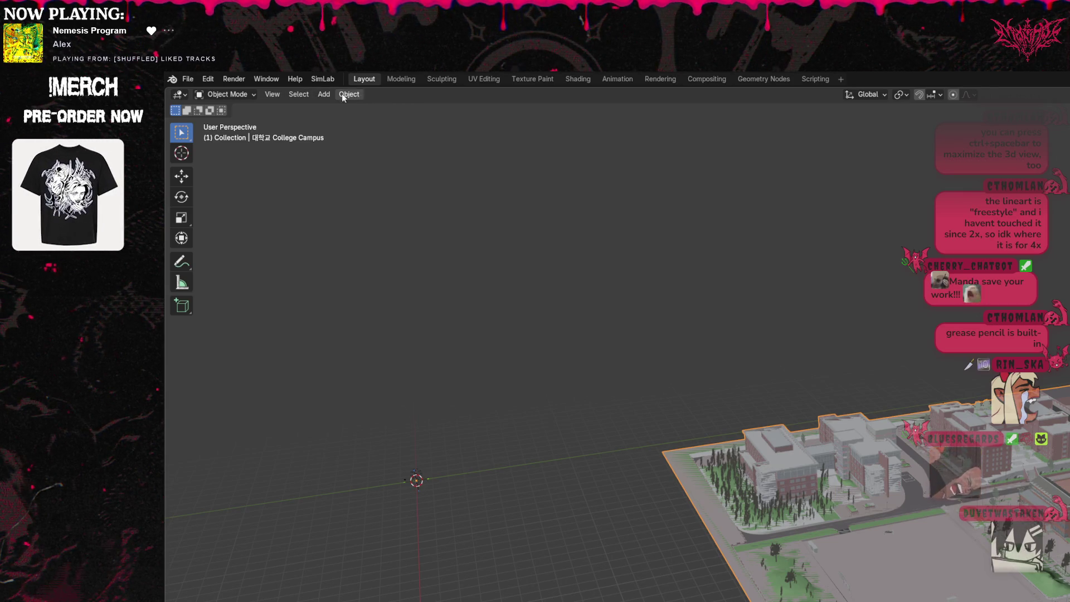
key(Delete)
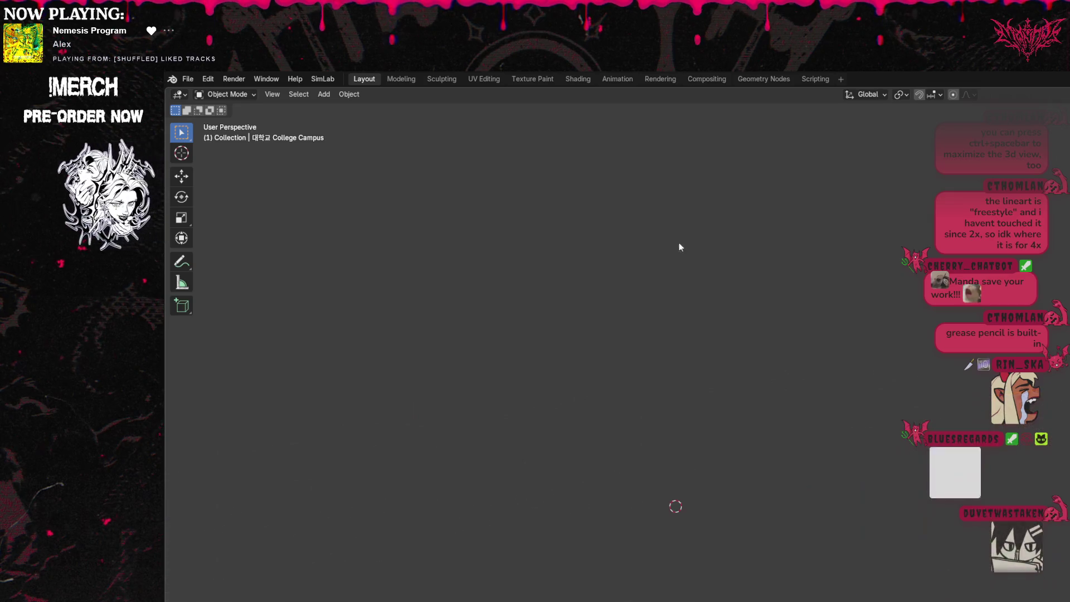
Undo the deletion and view the campus from Top Orthographic, zoomed in.
key(ctrl+z)
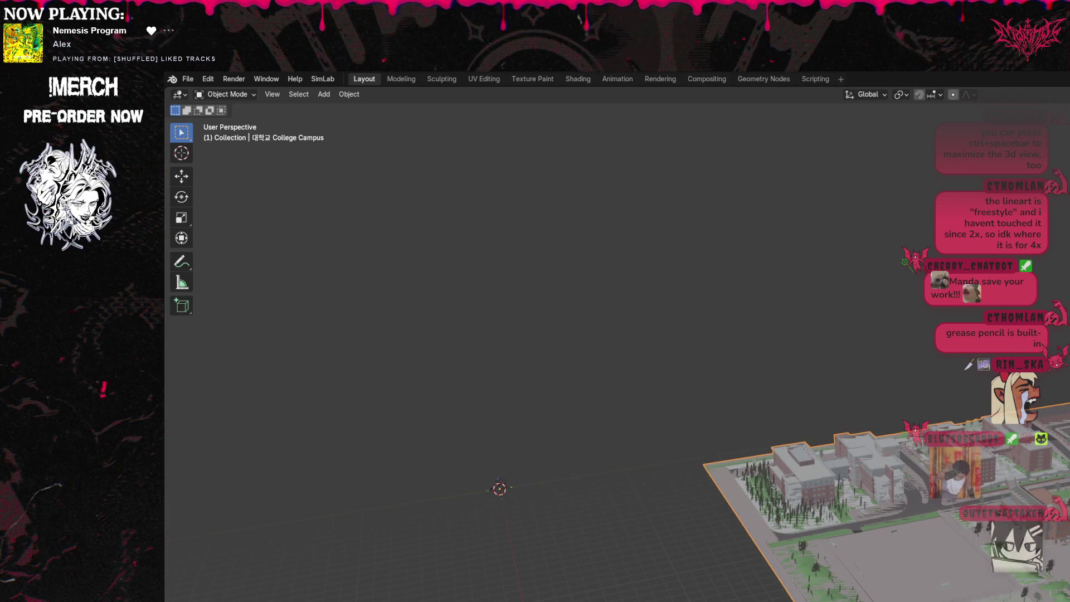
mouse_move(613, 335)
middle_down()
mouse_move(602, 346)
mouse_move(600, 267)
middle_up()
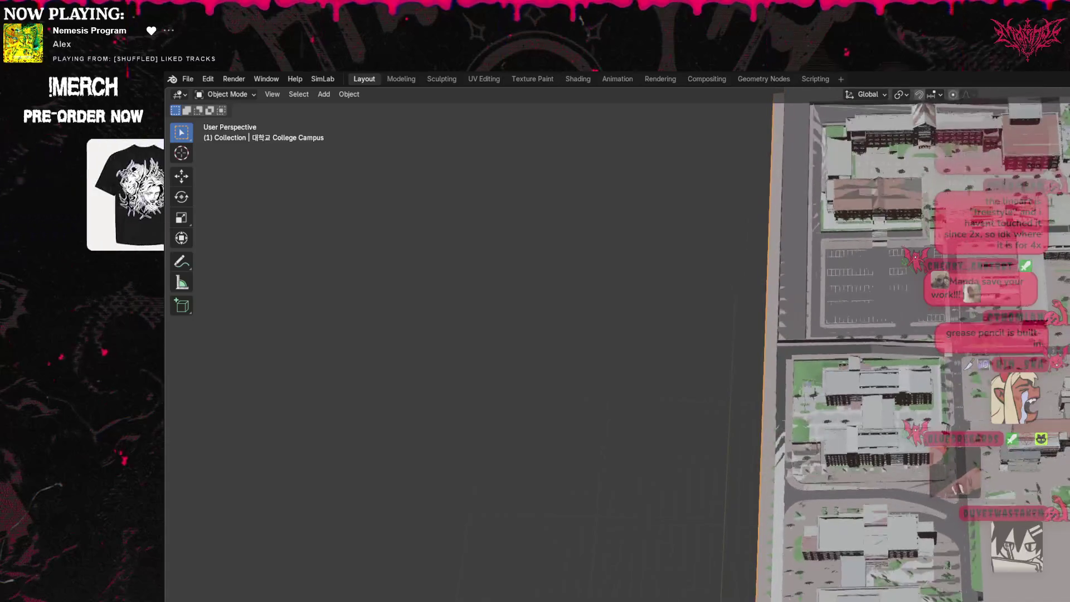
key(KP_7)
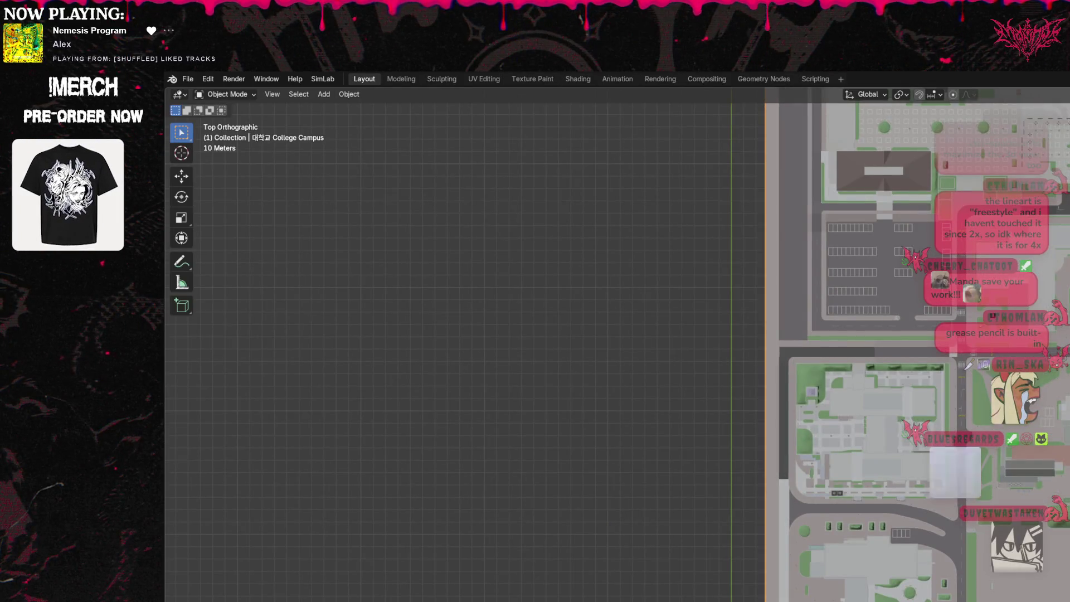
scroll(781, 334, up, 3)
scroll(507, 294, down, 3)
scroll(507, 294, up, 1)
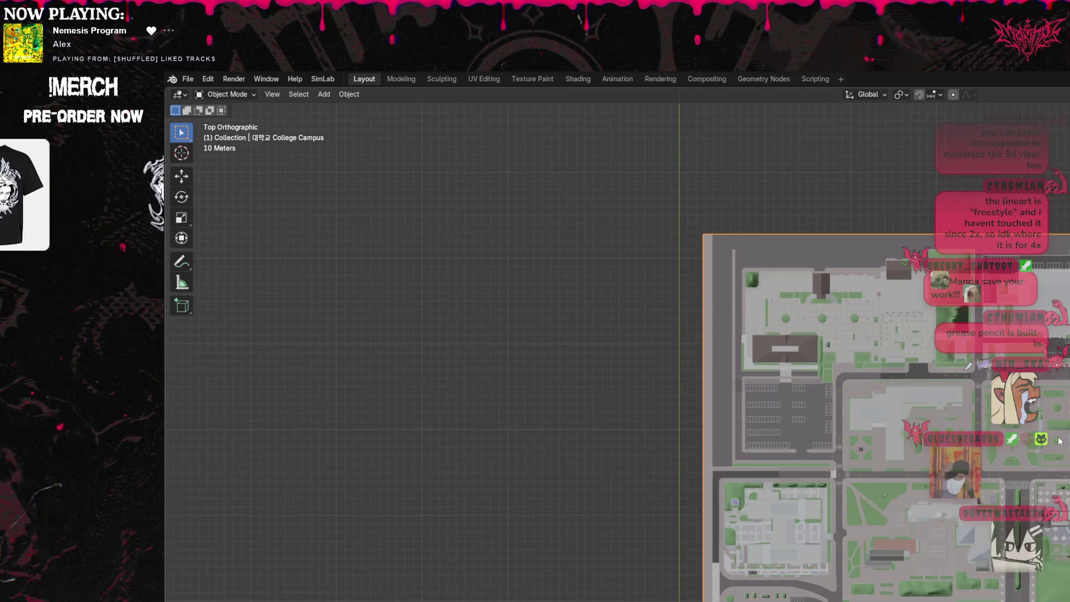
Browse the View and mode menus and undo the last action from the Edit menu.
click(272, 95)
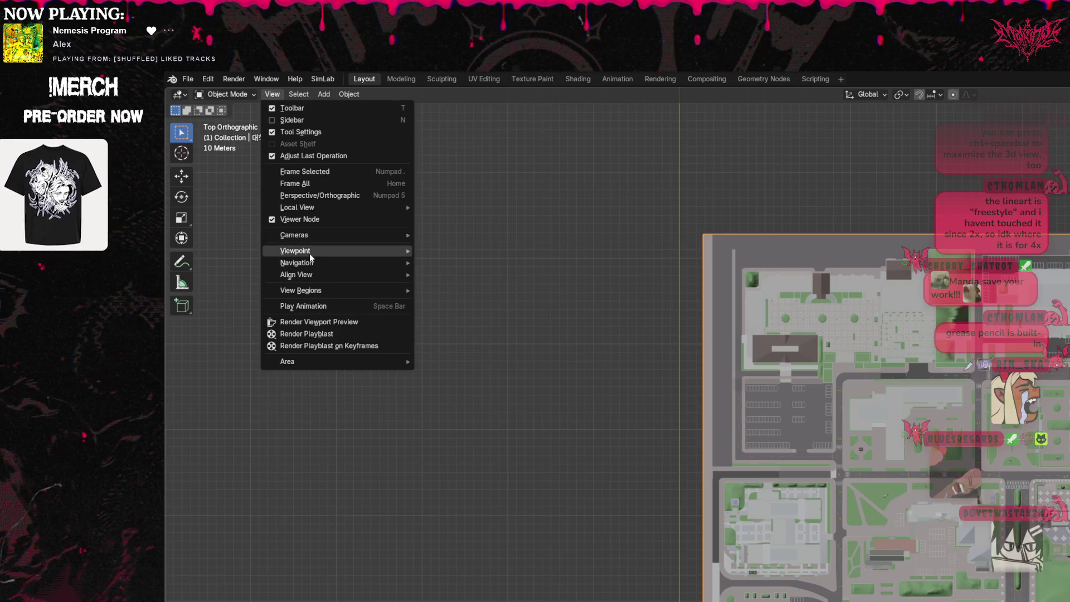
mouse_move(310, 257)
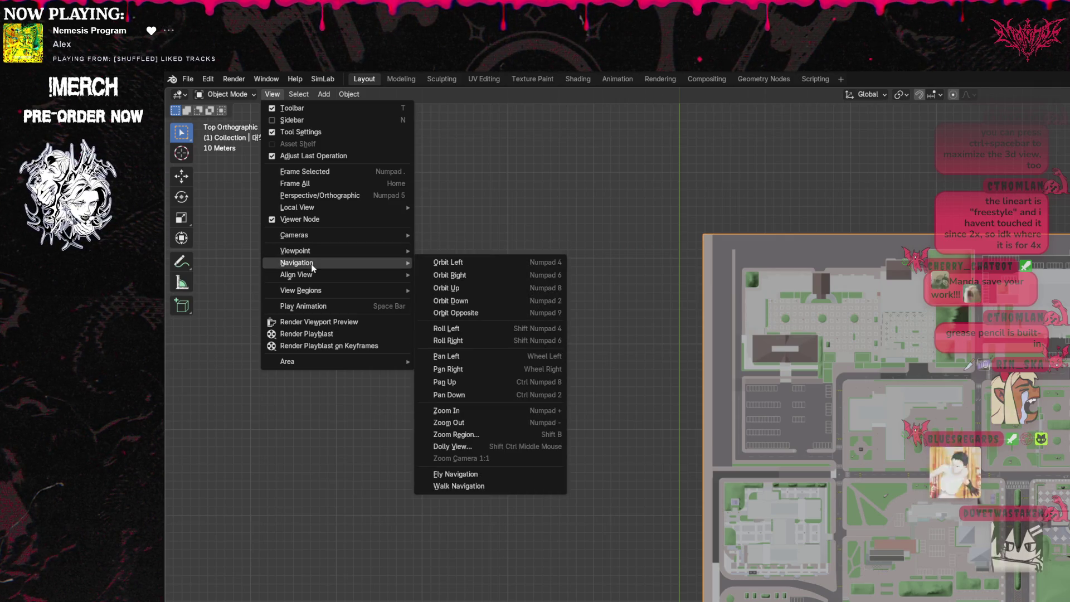
mouse_move(314, 276)
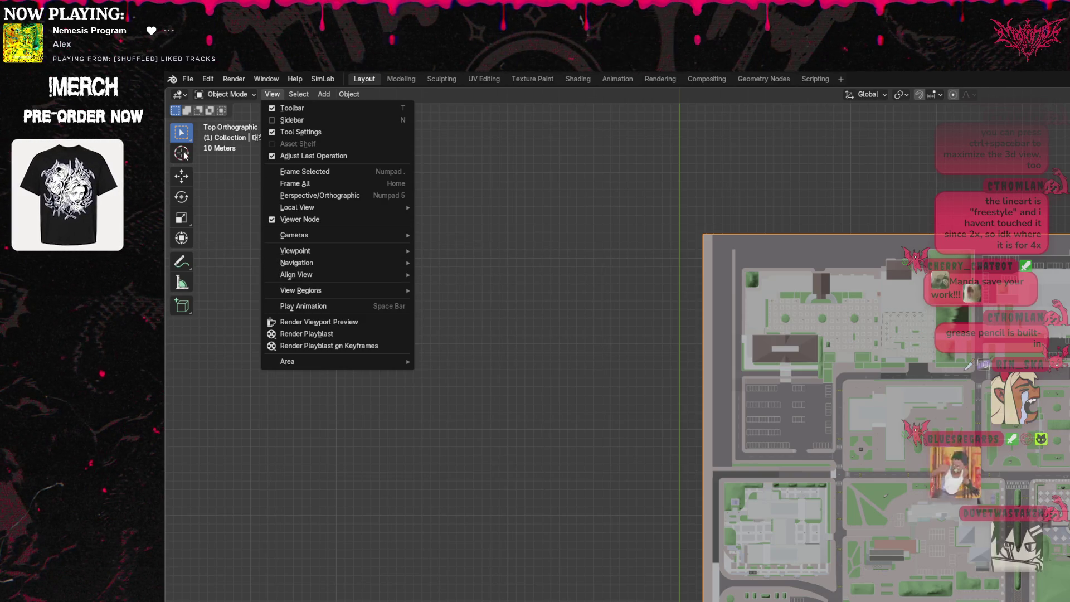
click(220, 94)
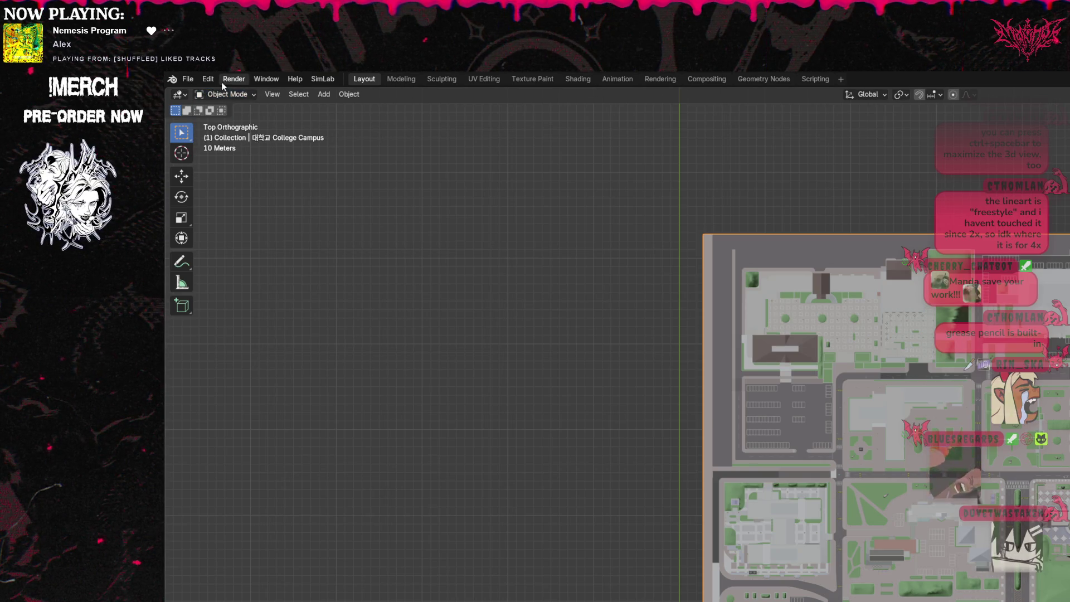
click(208, 81)
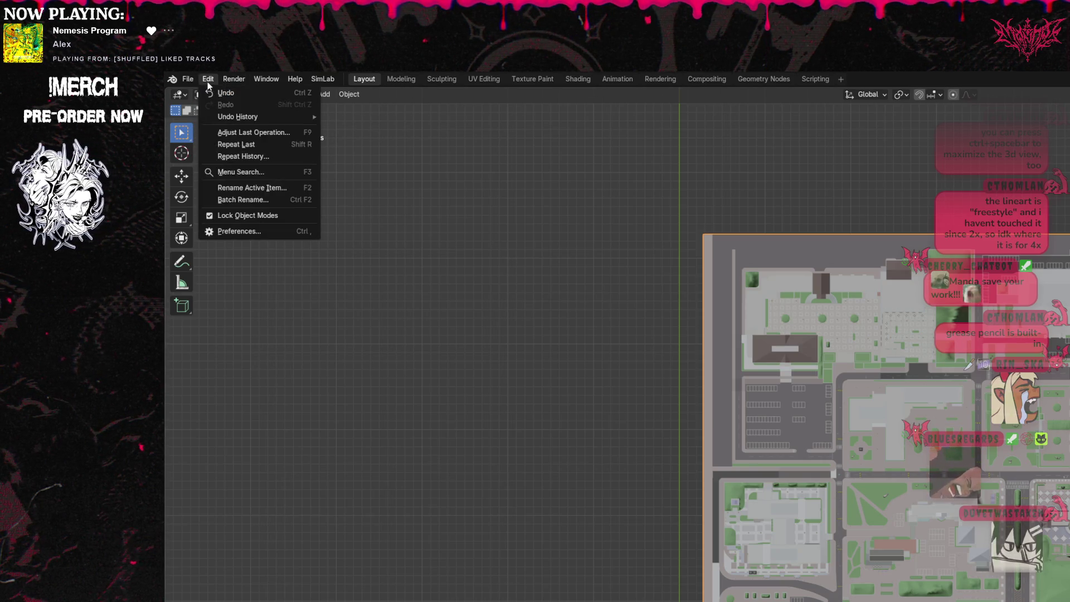
click(236, 87)
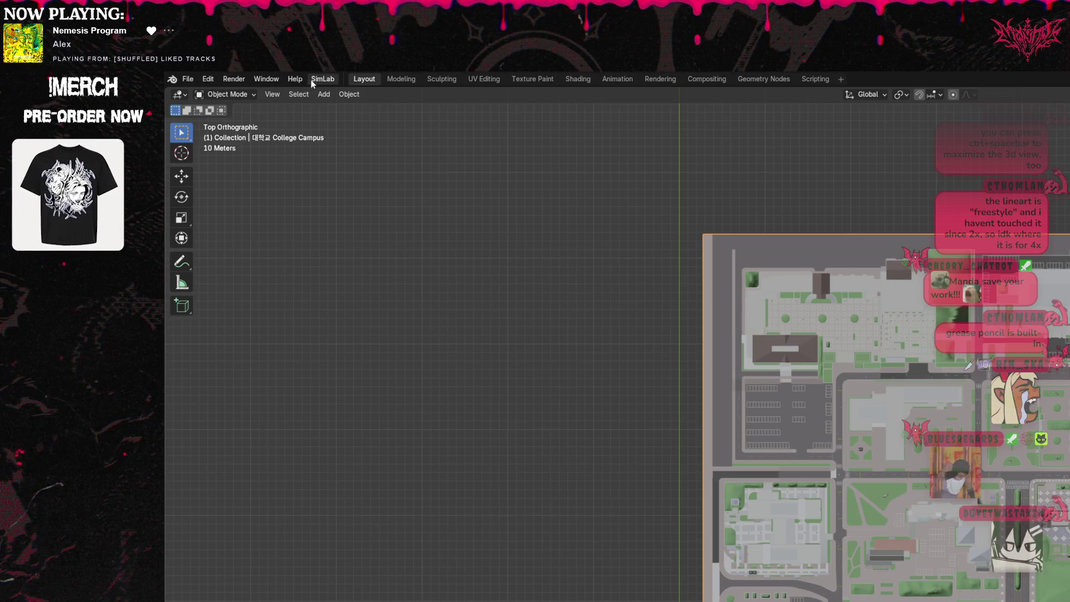
click(268, 95)
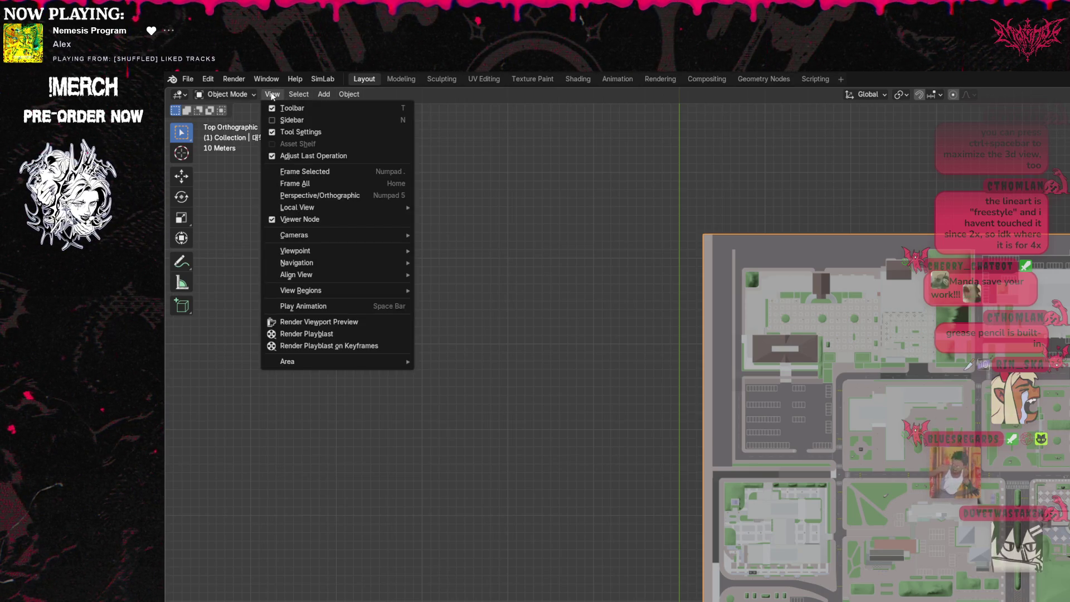
mouse_move(299, 96)
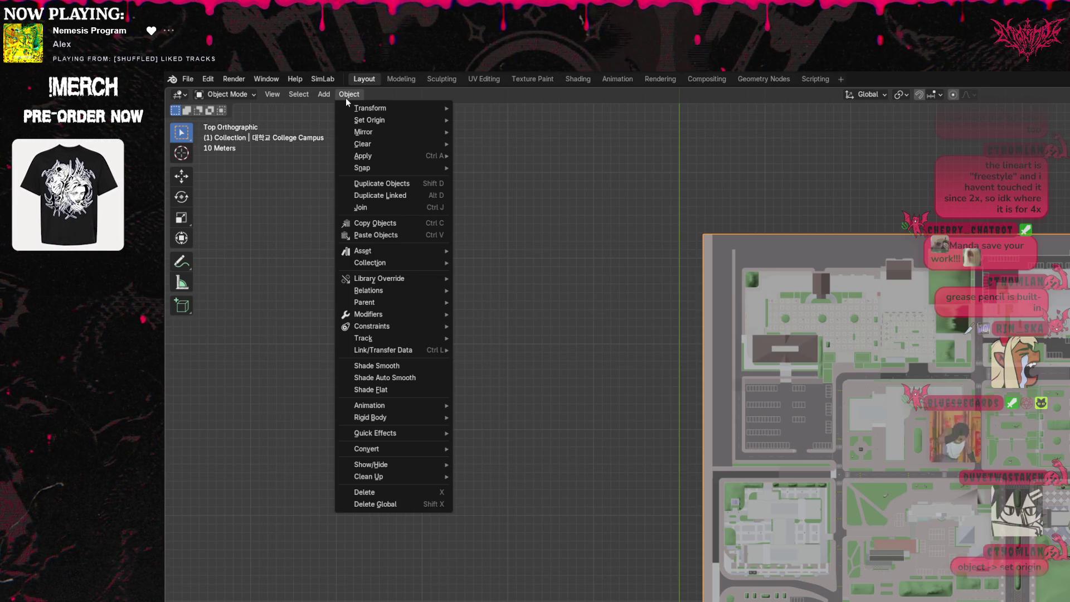
Set the campus object's origin to its surface centre of mass.
mouse_move(390, 120)
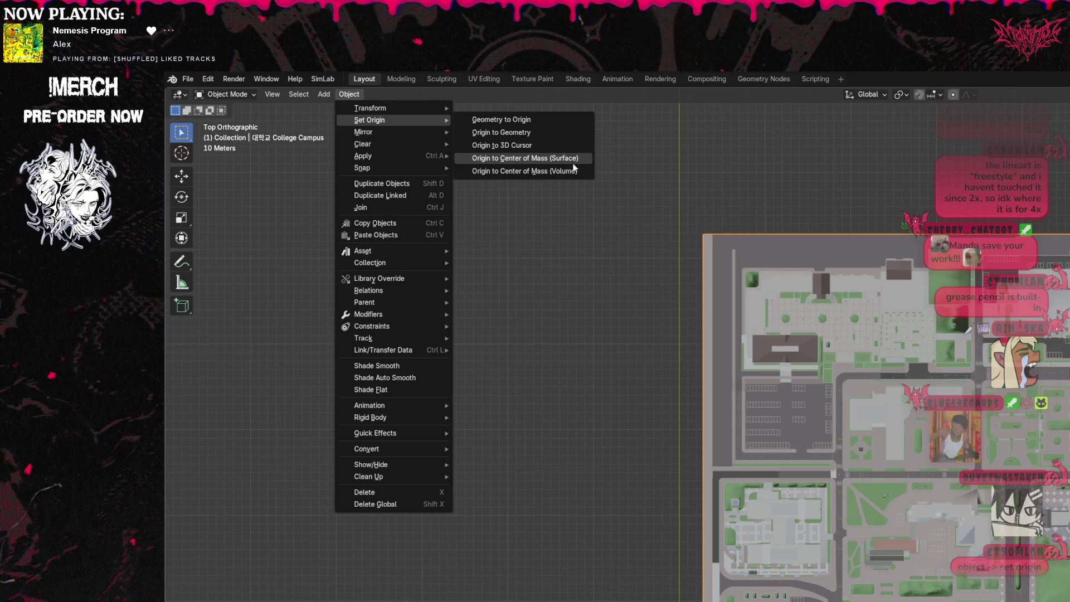
click(573, 162)
scroll(570, 312, down, 2)
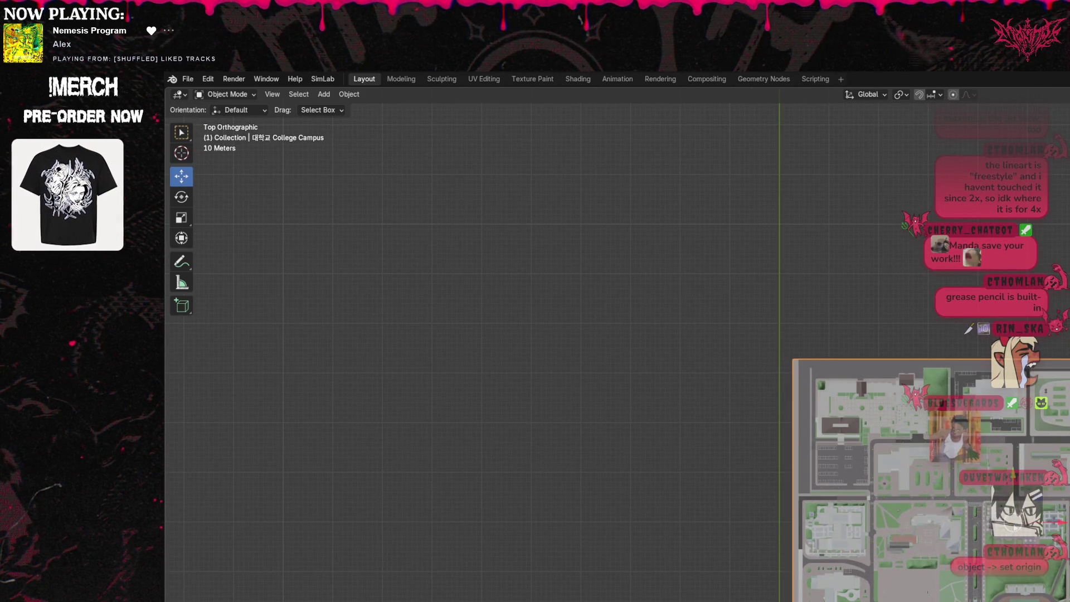
Move the campus map across the grid so it ends slightly up and to the right.
key(g)
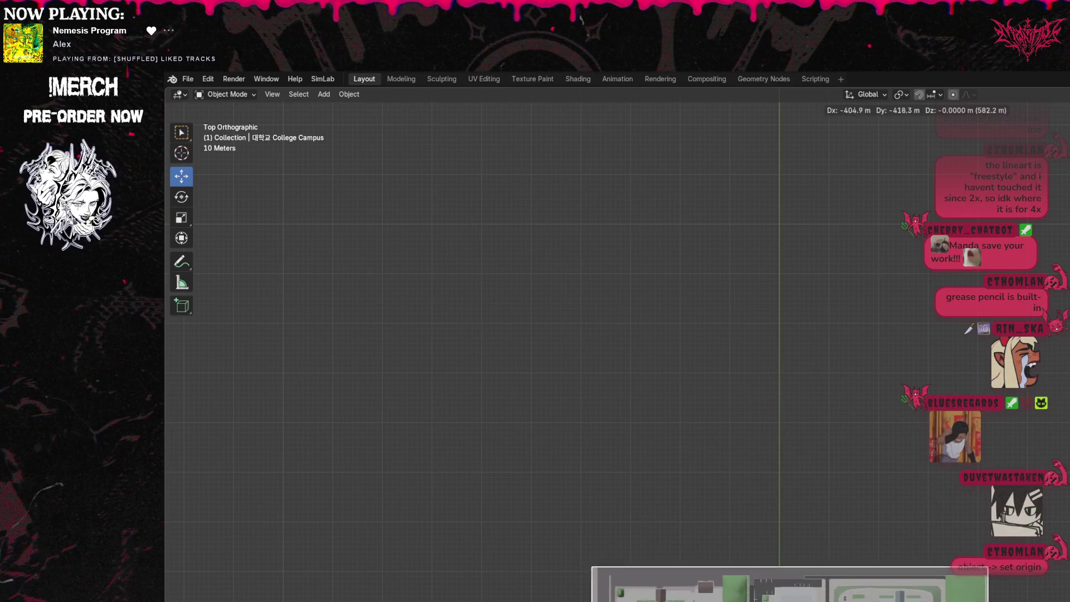
click(886, 597)
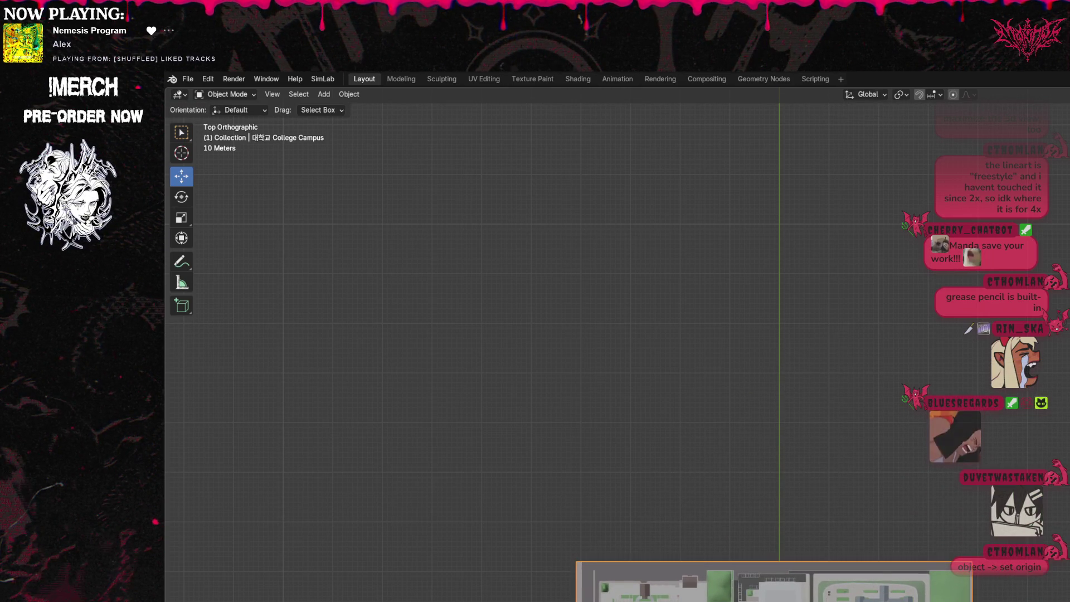
key(g)
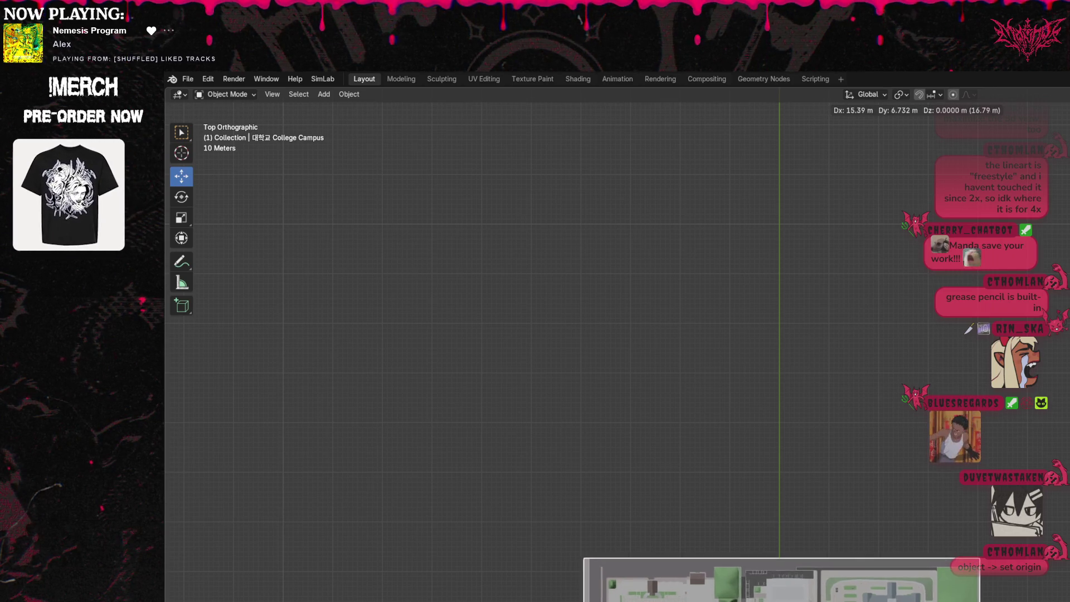
key(Return)
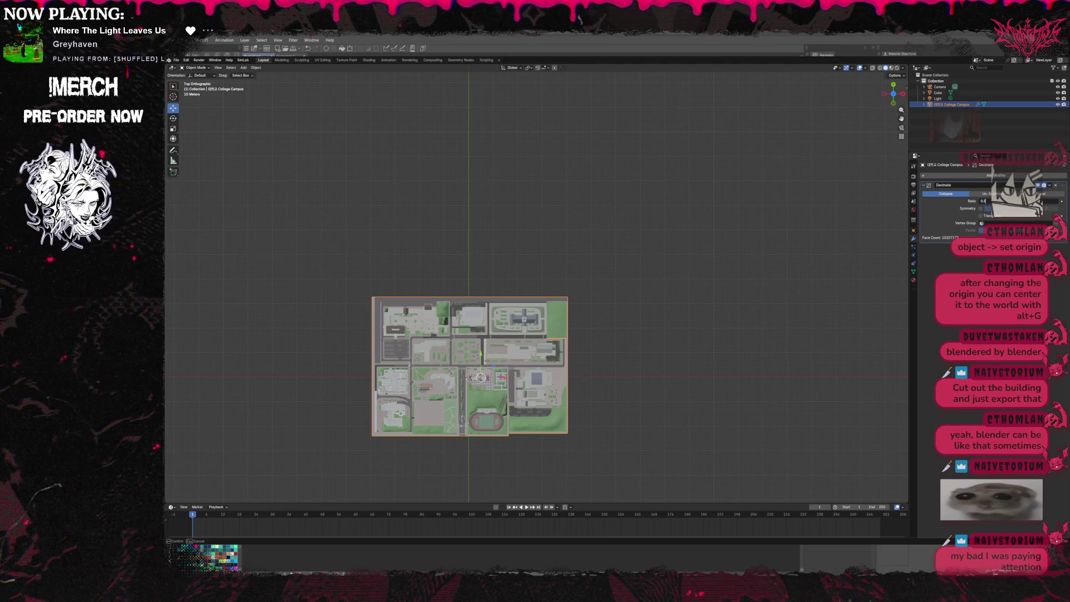
Switch from Blender to Clip Studio Paint, where the campus render sits on pink.
key(alt+Tab)
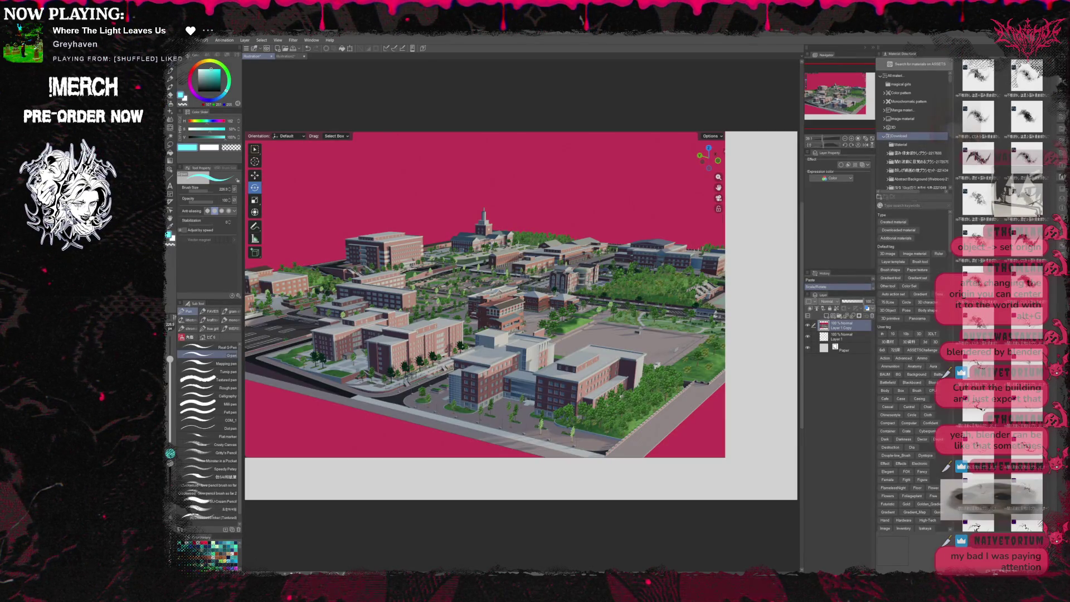
Fill the campus render's pink background with light grey.
key(alt+Tab)
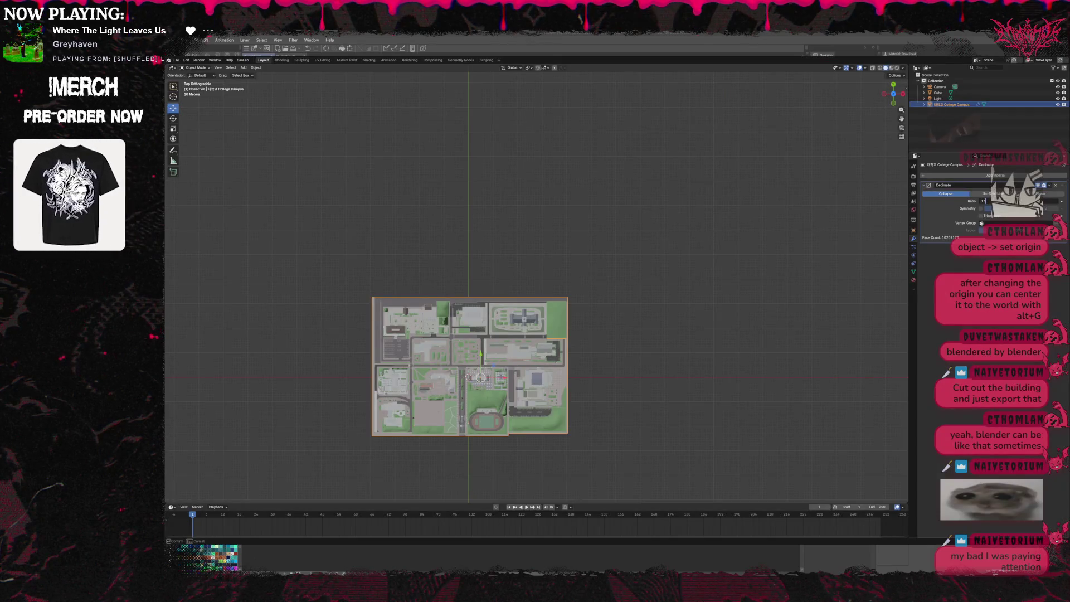
key(alt+Tab)
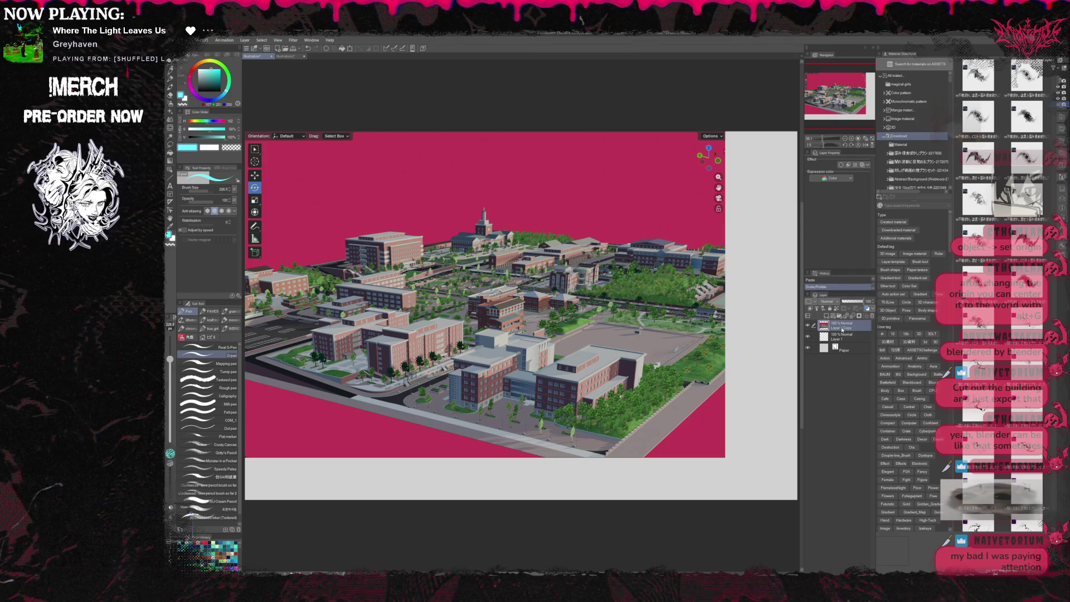
key(g)
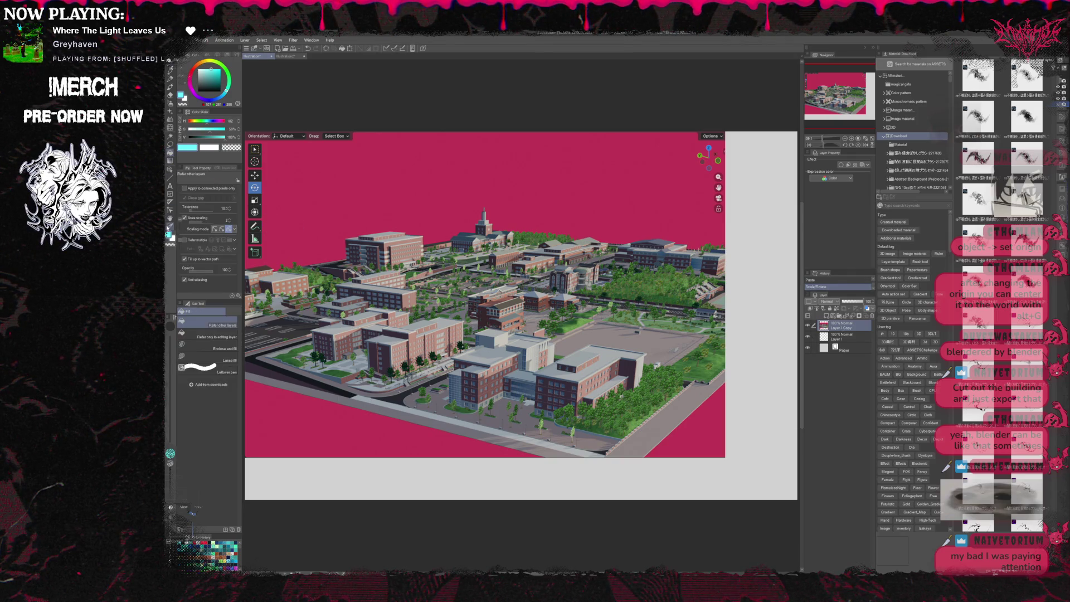
click(313, 229)
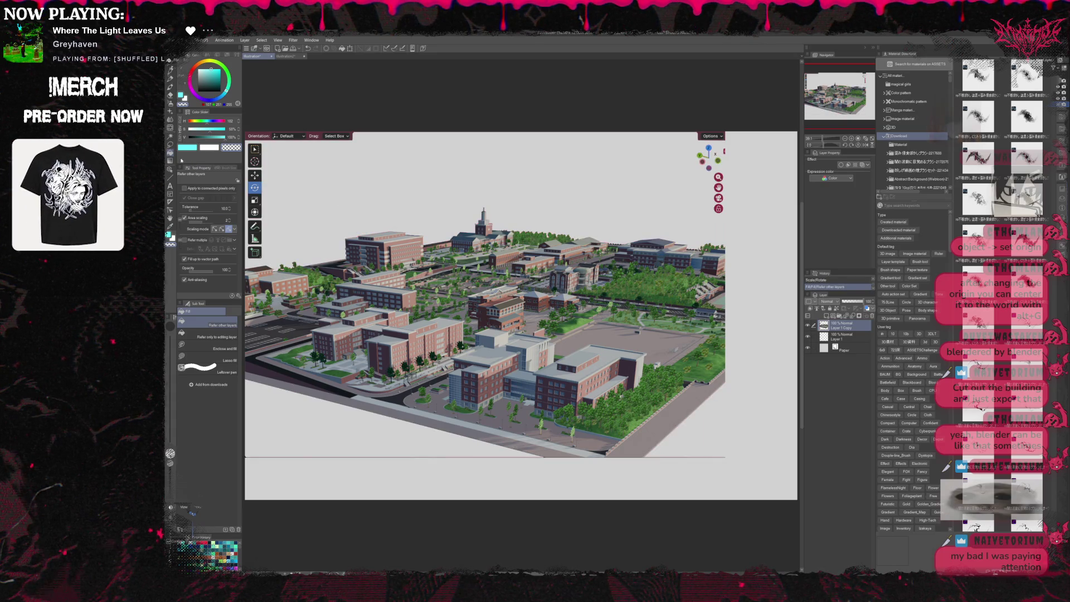
Erase the stray marks along the canvas top edge and the line along the bottom edge.
key(e)
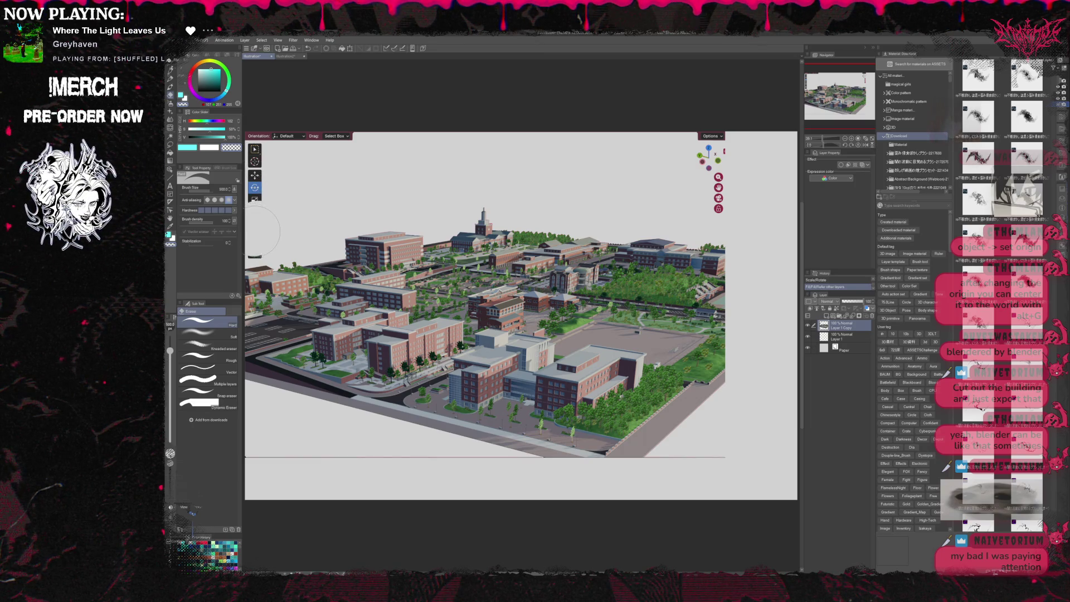
mouse_move(268, 134)
mouse_down()
mouse_move(323, 135)
mouse_move(365, 119)
mouse_up()
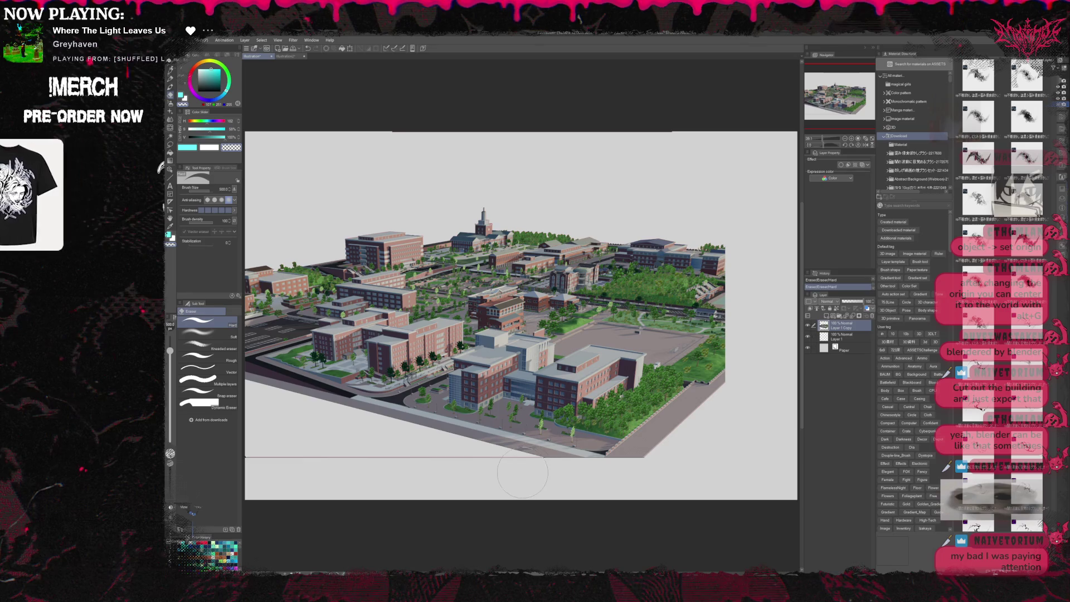
drag(513, 471, 267, 472)
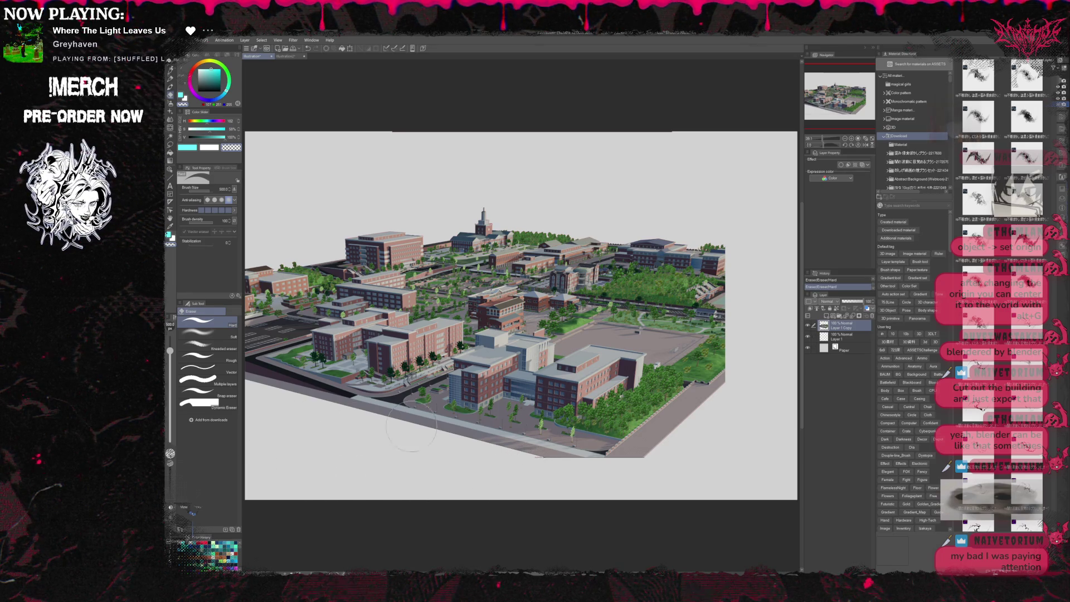
scroll(398, 429, down, 1)
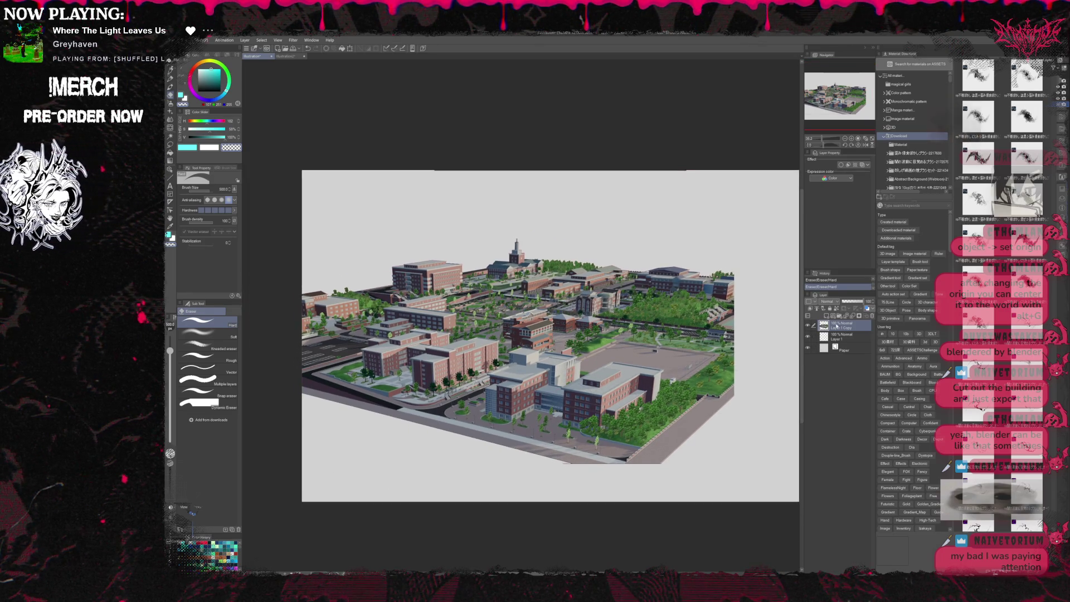
key(ctrl+t)
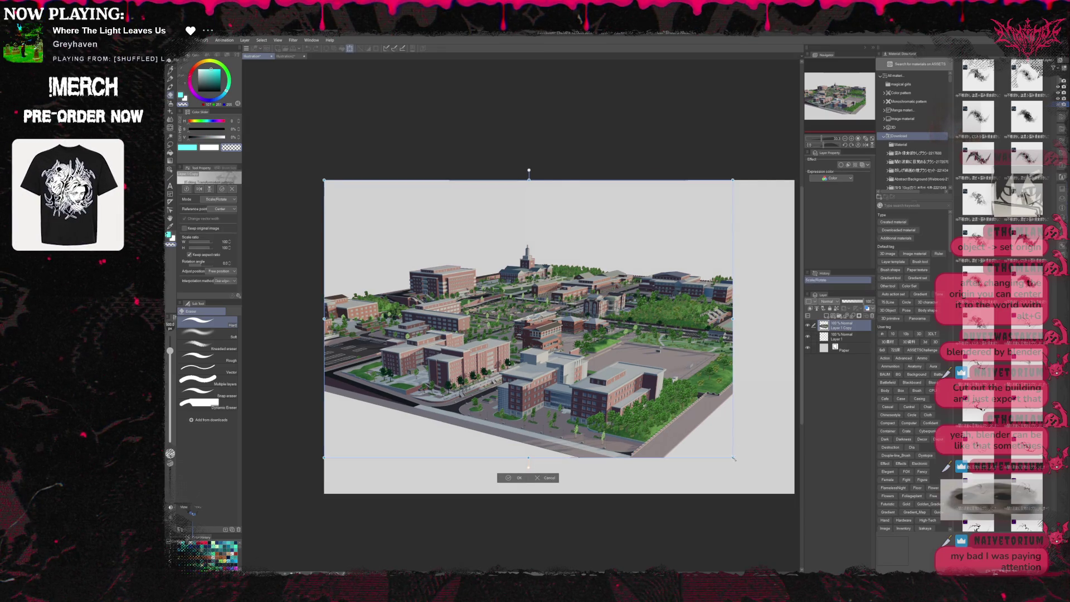
Enlarge the campus render to about 122%, then shift it slightly right and fine-tune its scale.
drag(528, 463, 529, 524)
key(Return)
key(ctrl+t)
drag(691, 390, 695, 390)
key(Right)
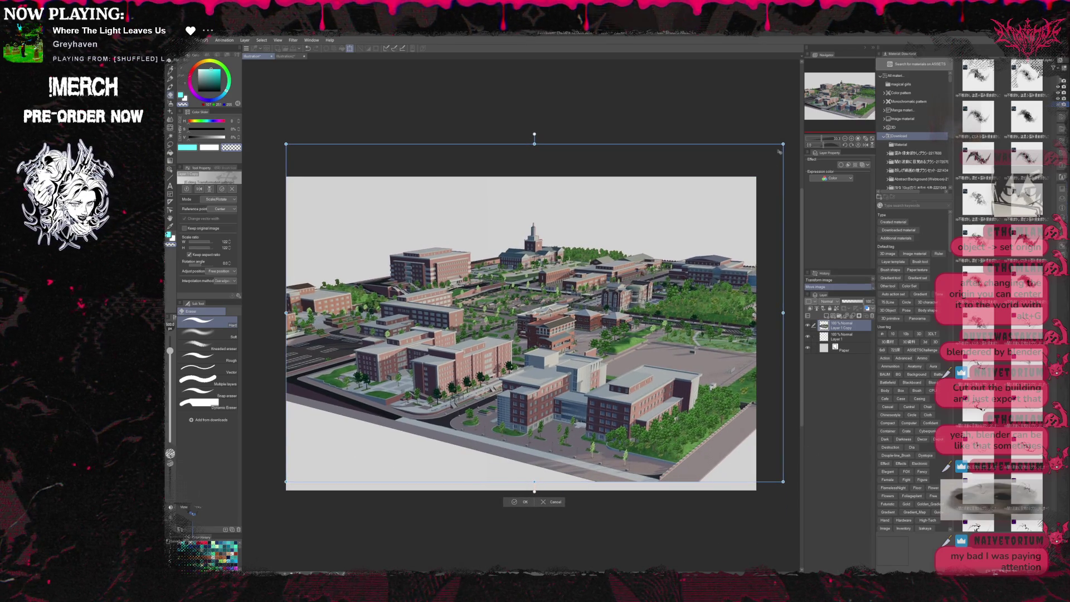
drag(783, 144, 757, 161)
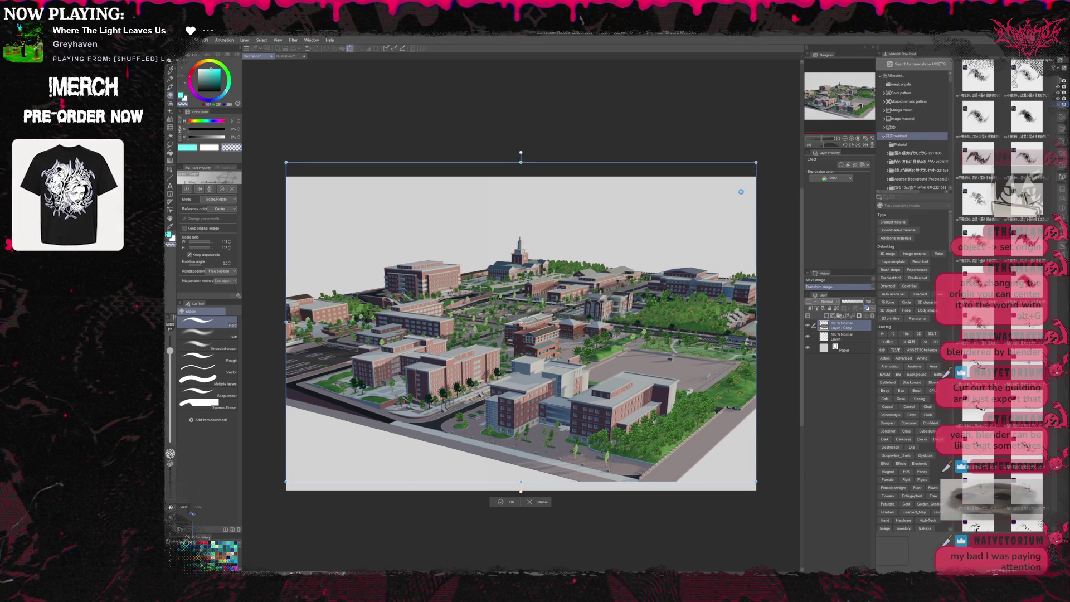
key(Return)
Duplicate the render layer and fill empty areas and the bottom strip using Refer multiple.
scroll(644, 251, up, 1)
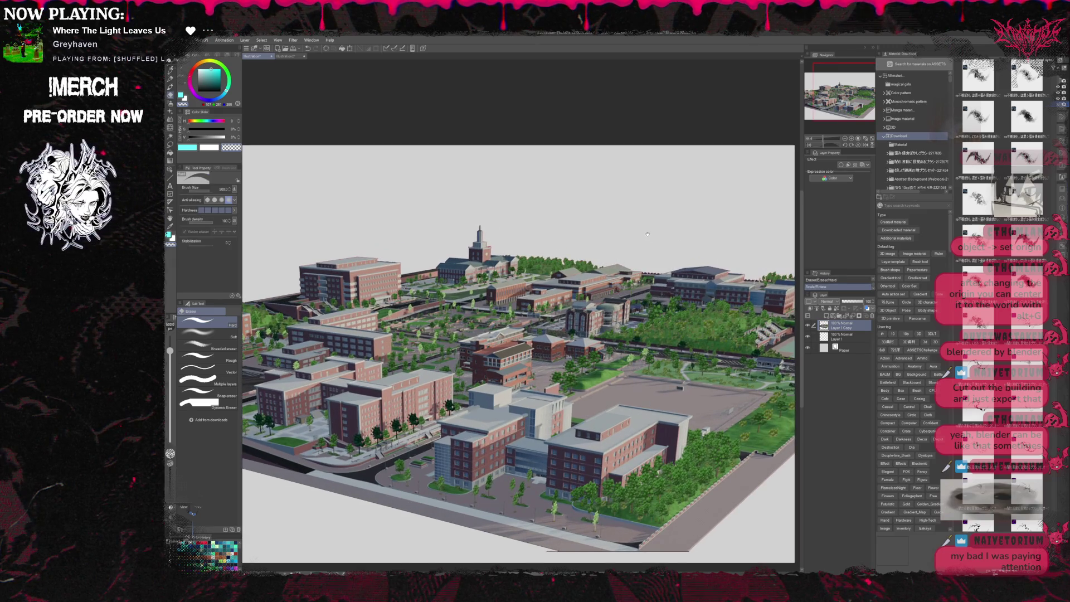
click(827, 317)
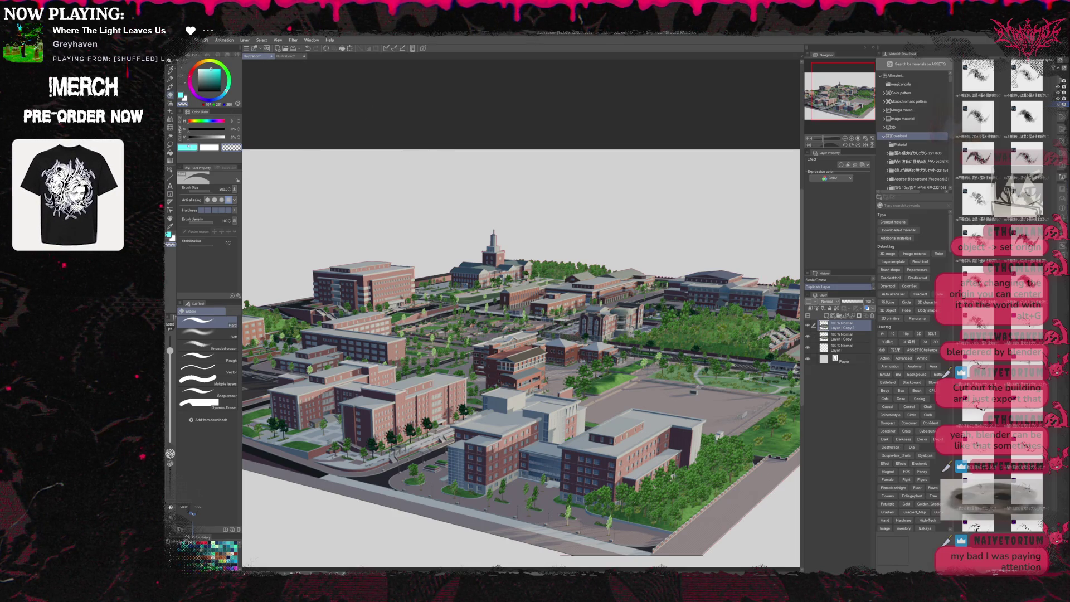
click(170, 153)
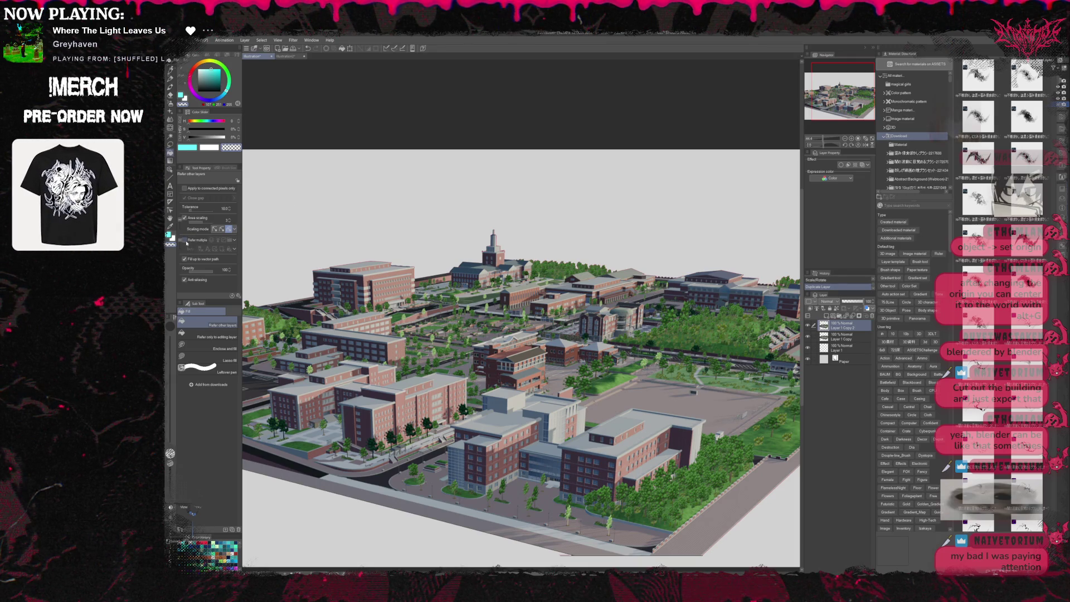
click(185, 240)
click(351, 212)
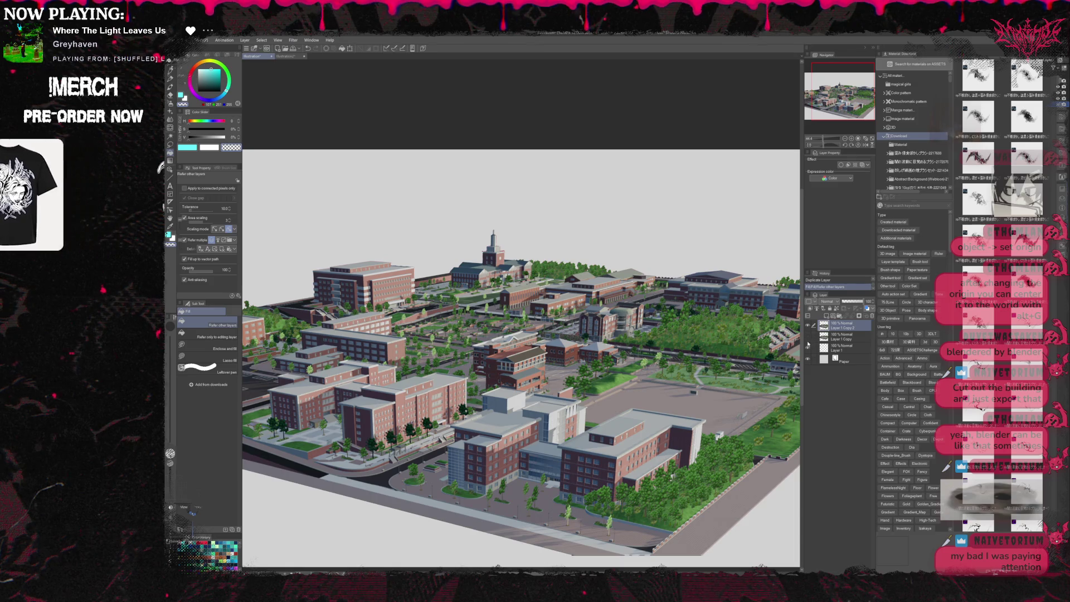
key(ctrl+z)
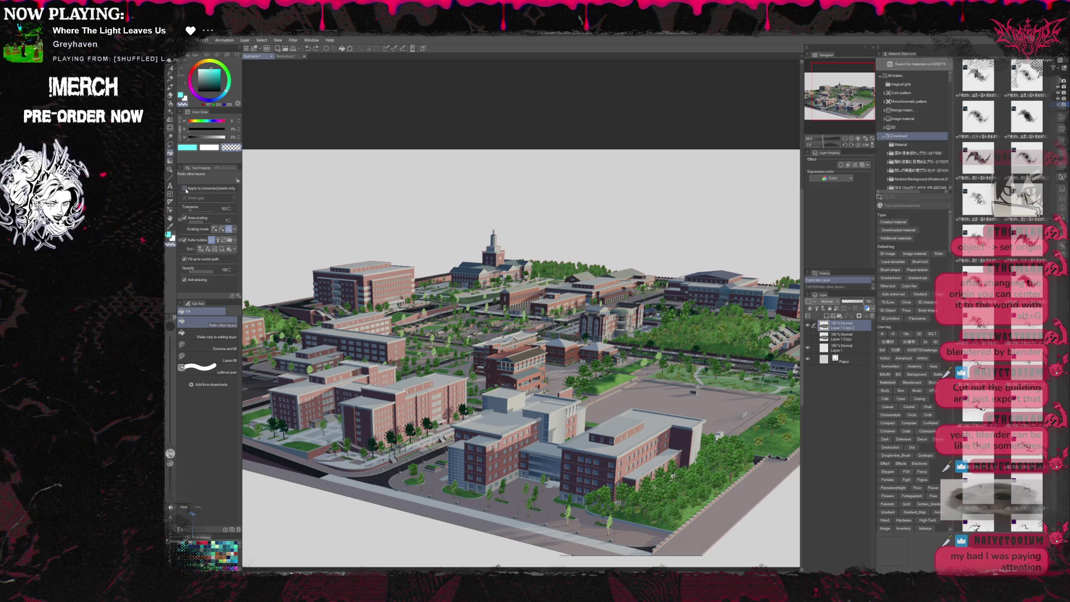
key(ctrl+y)
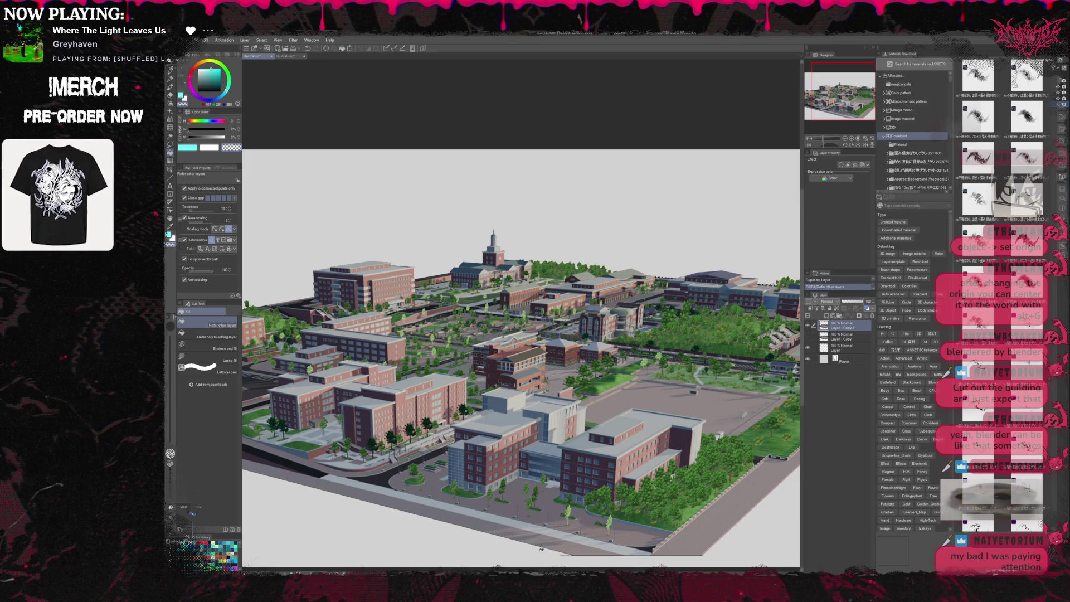
click(777, 537)
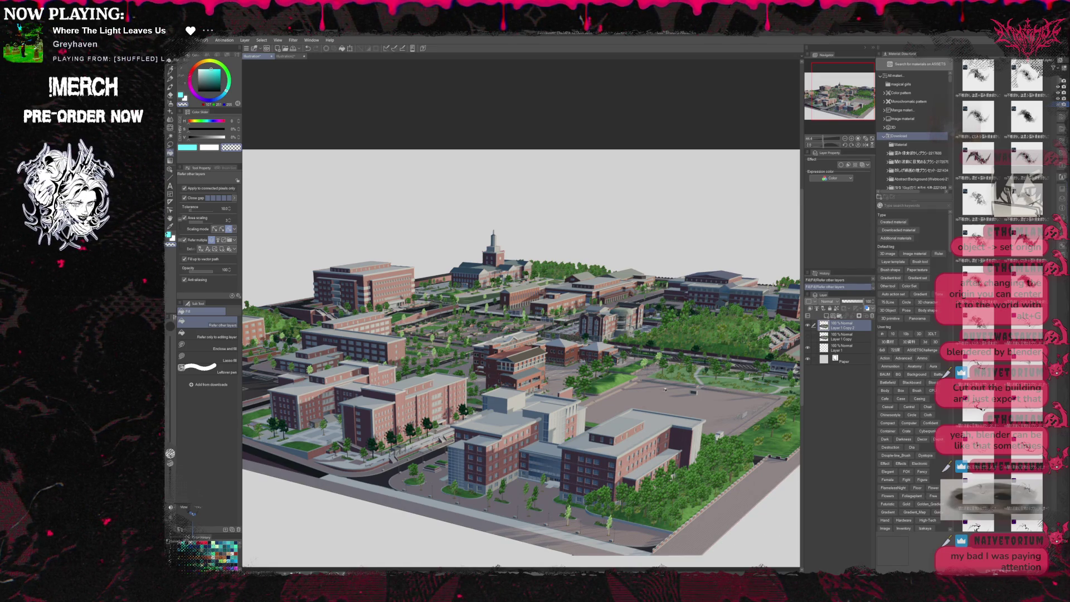
Undo the latest fill, reframe the whole render, and duplicate the layer again.
scroll(665, 389, up, 5)
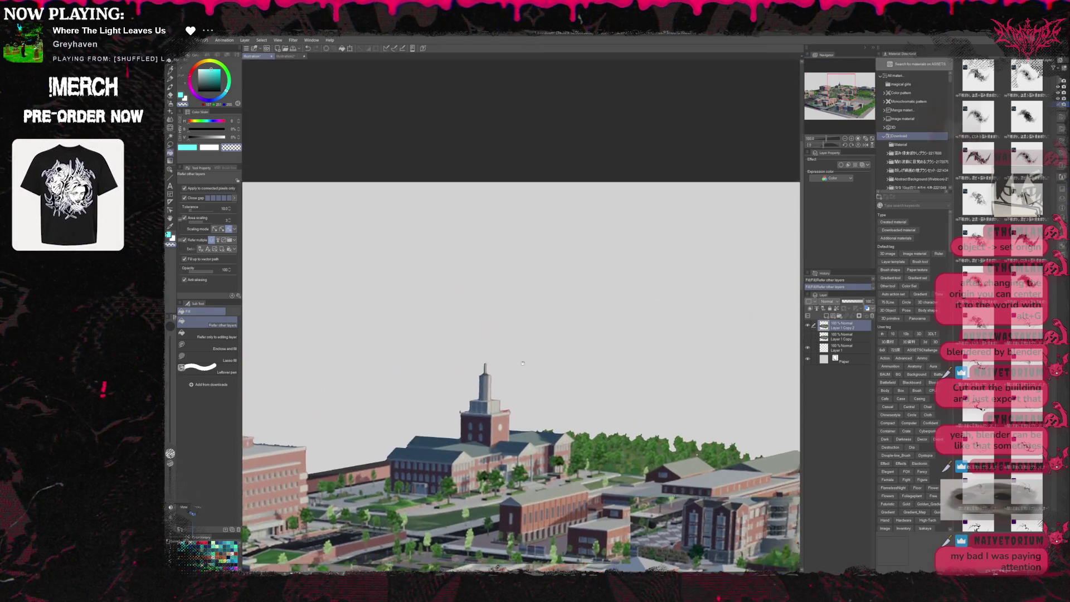
drag(523, 363, 499, 408)
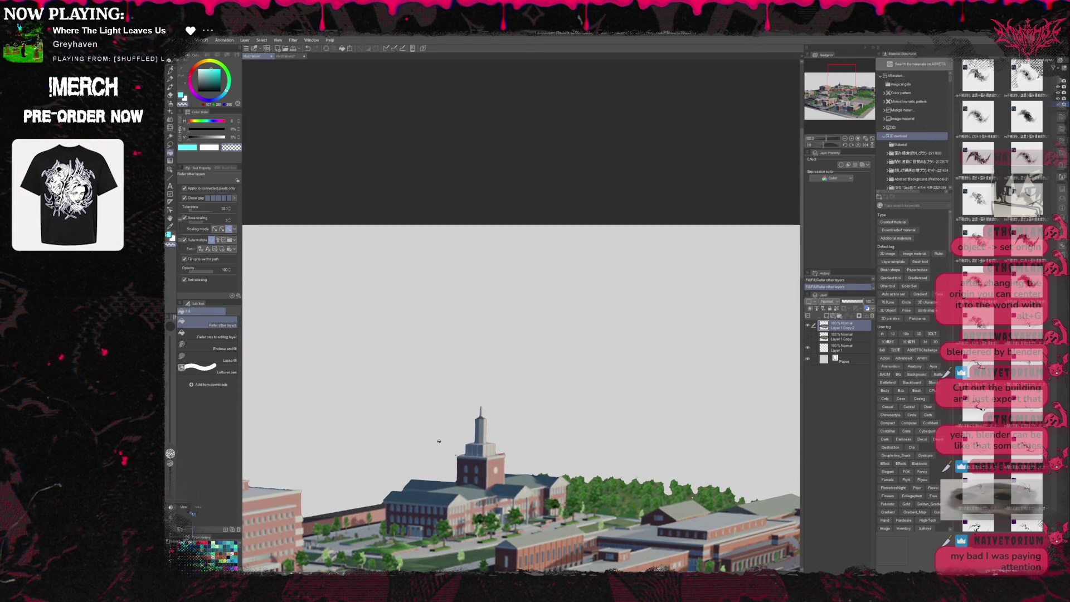
key(ctrl+z)
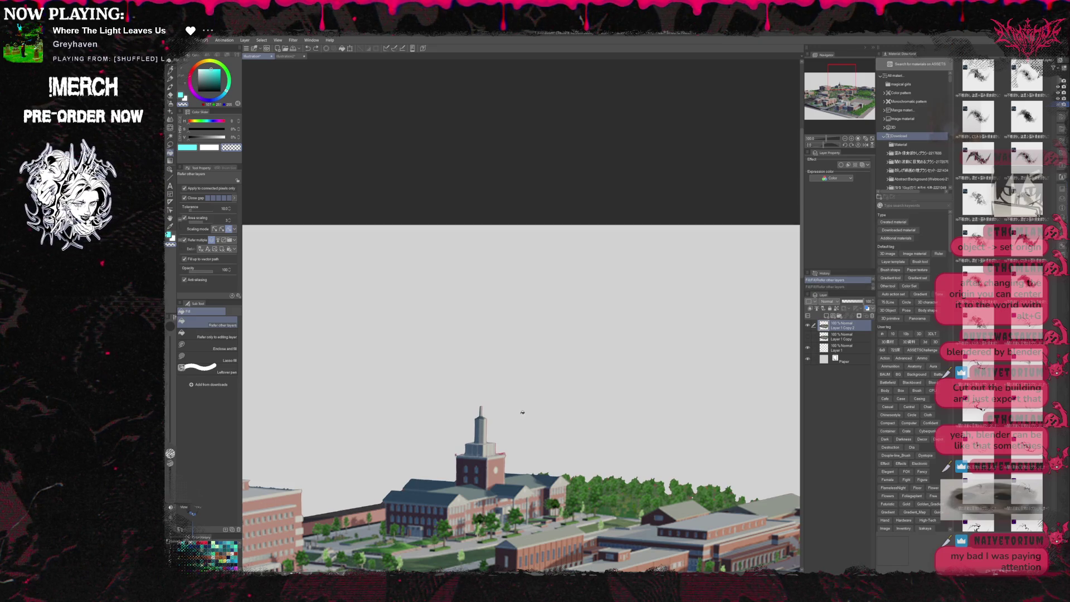
drag(502, 417, 686, 426)
scroll(686, 425, down, 4)
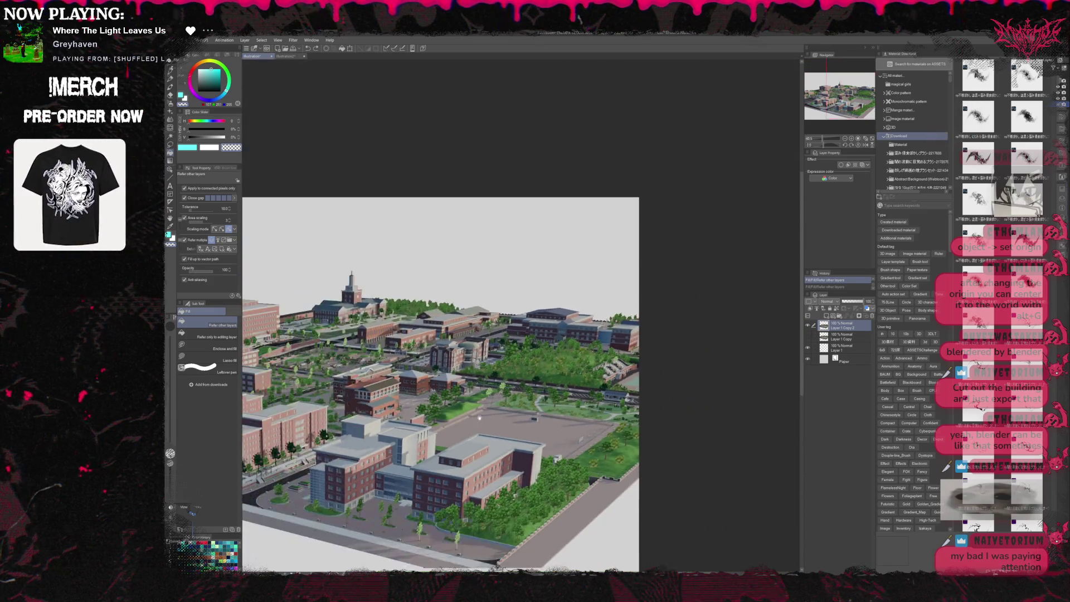
drag(601, 377, 663, 446)
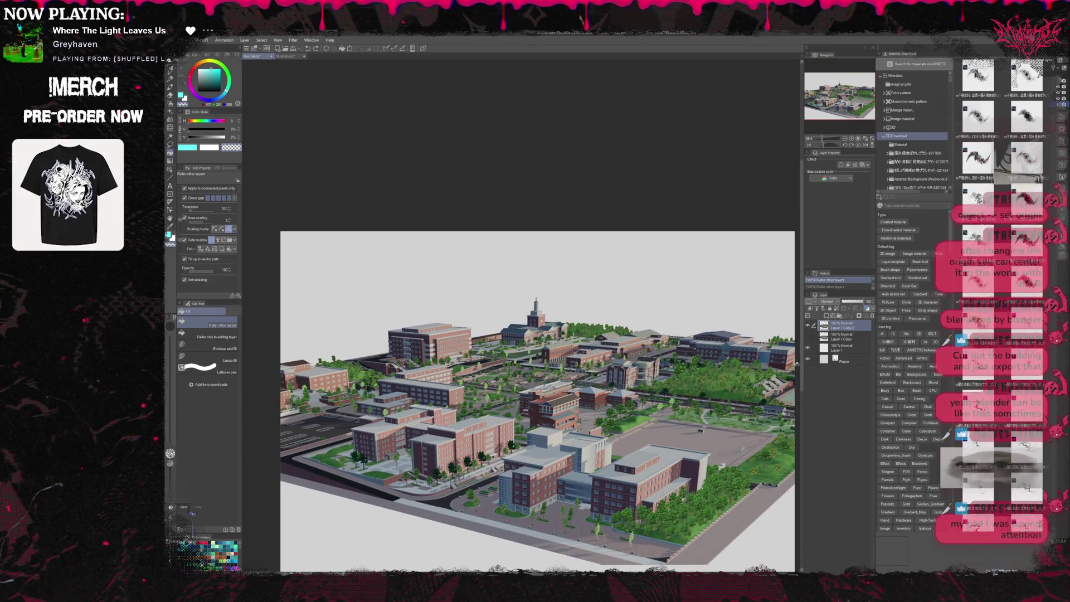
key(ctrl+j)
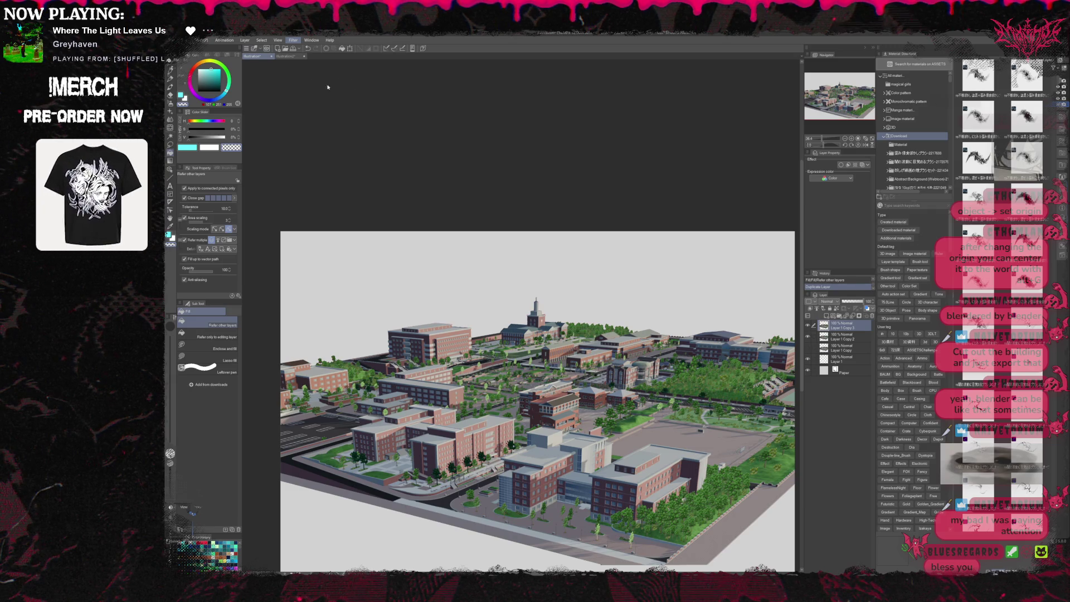
key(Tab)
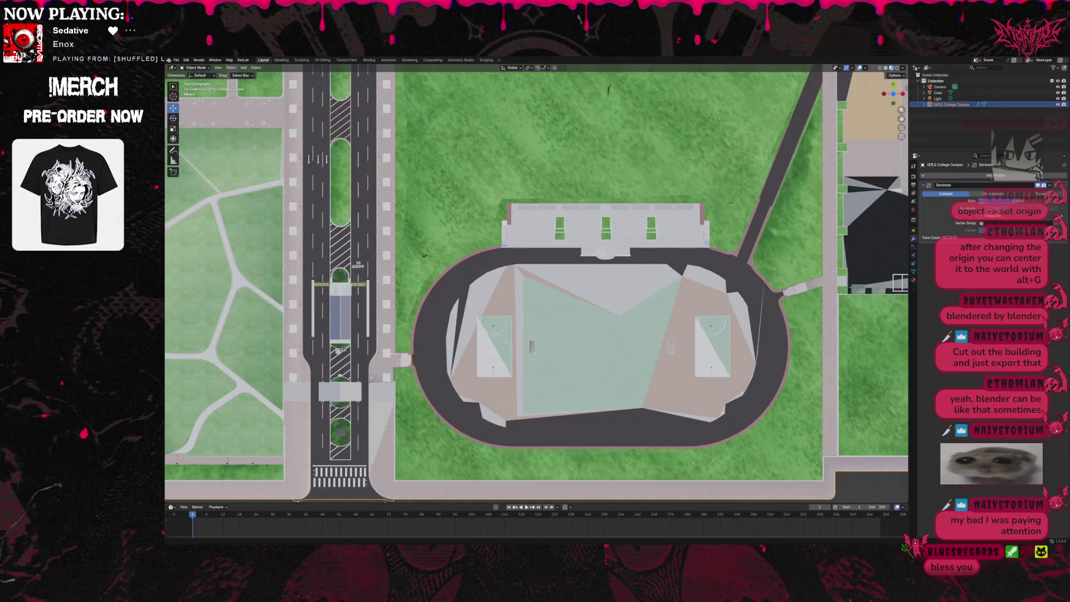
scroll(537, 284, down, 5)
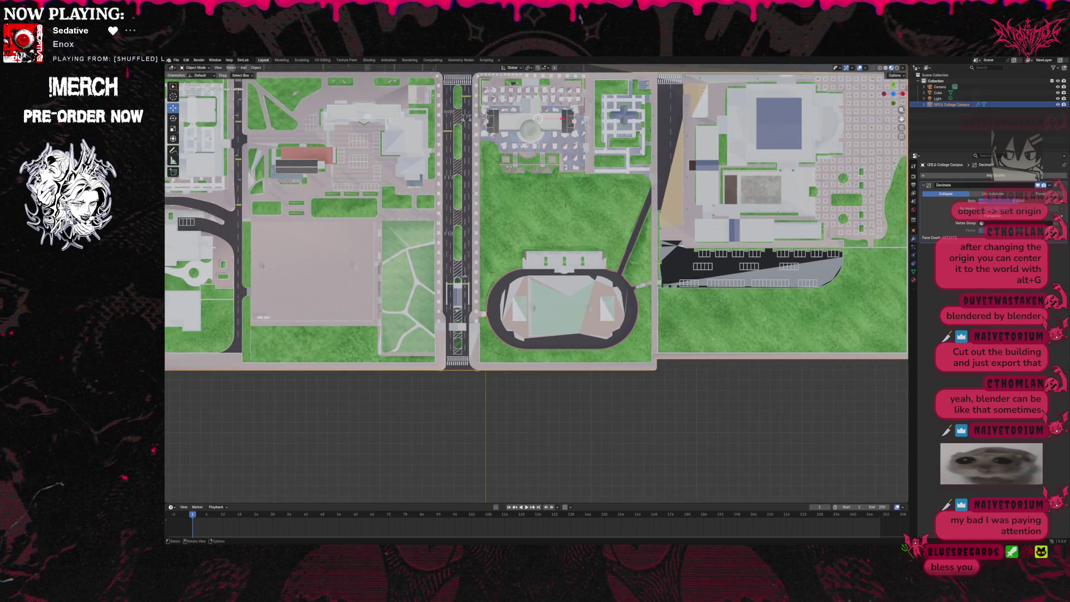
scroll(537, 284, down, 2)
scroll(537, 285, up, 2)
shift+middle_drag(725, 313, 533, 312)
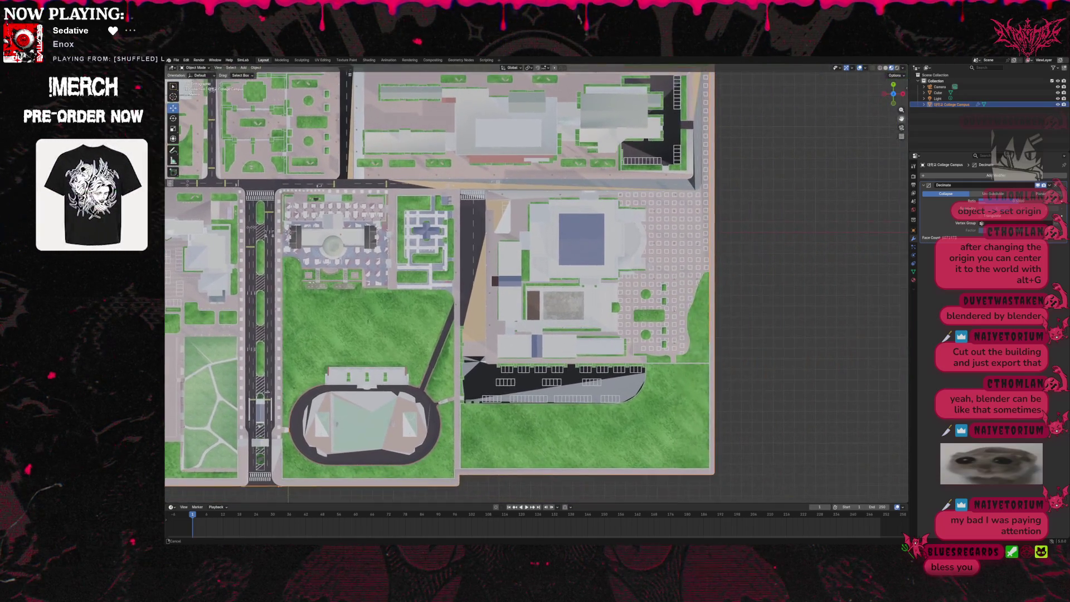
mouse_move(502, 251)
shift+middle_down()
mouse_move(597, 365)
mouse_move(649, 235)
mouse_move(661, 238)
shift+middle_up()
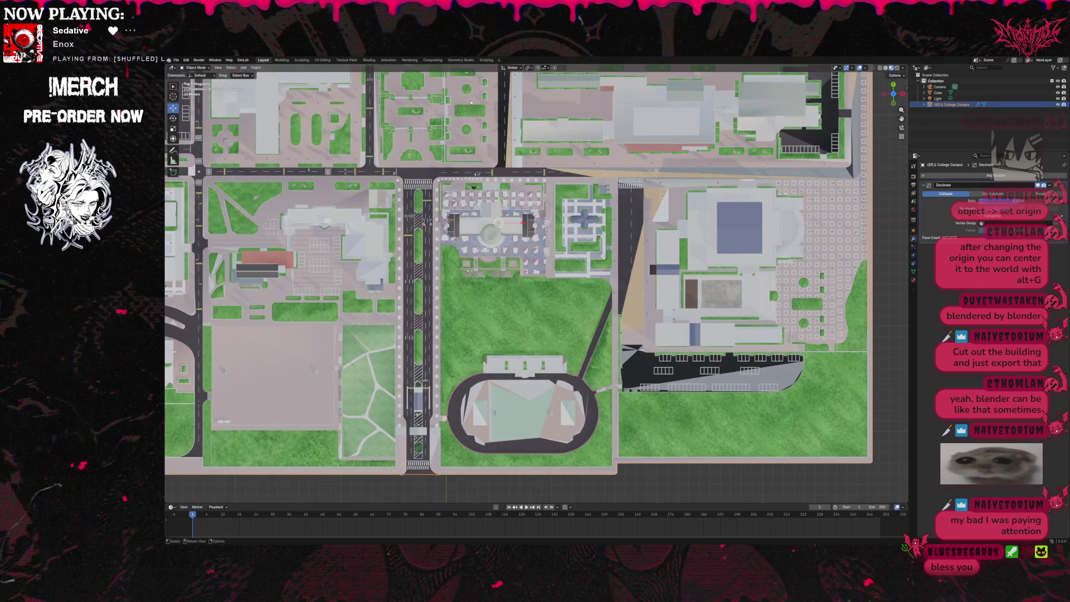
scroll(360, 141, down, 3)
scroll(400, 159, up, 2)
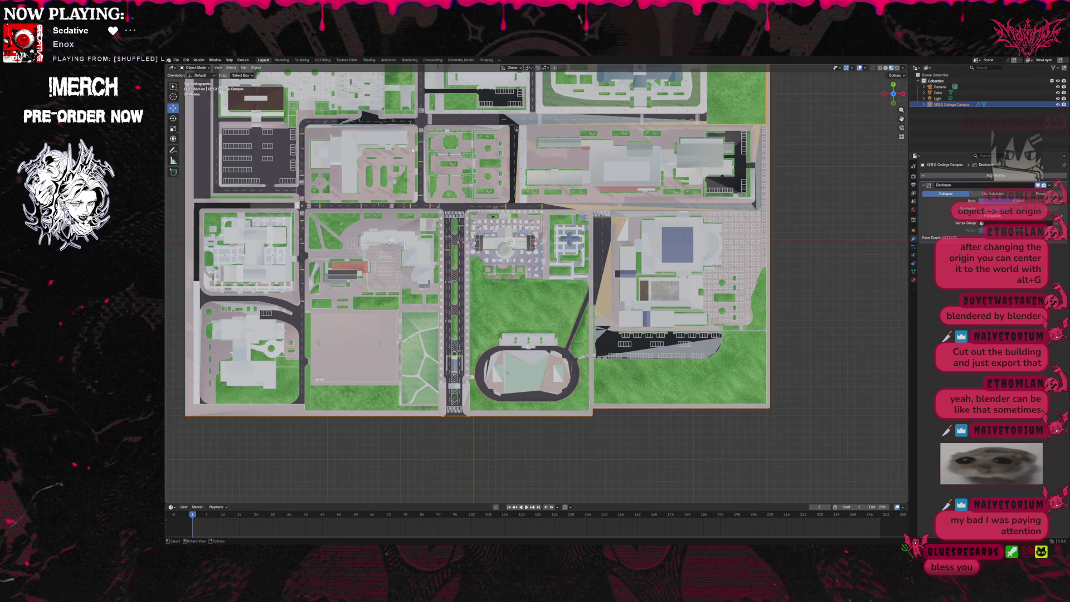
click(187, 59)
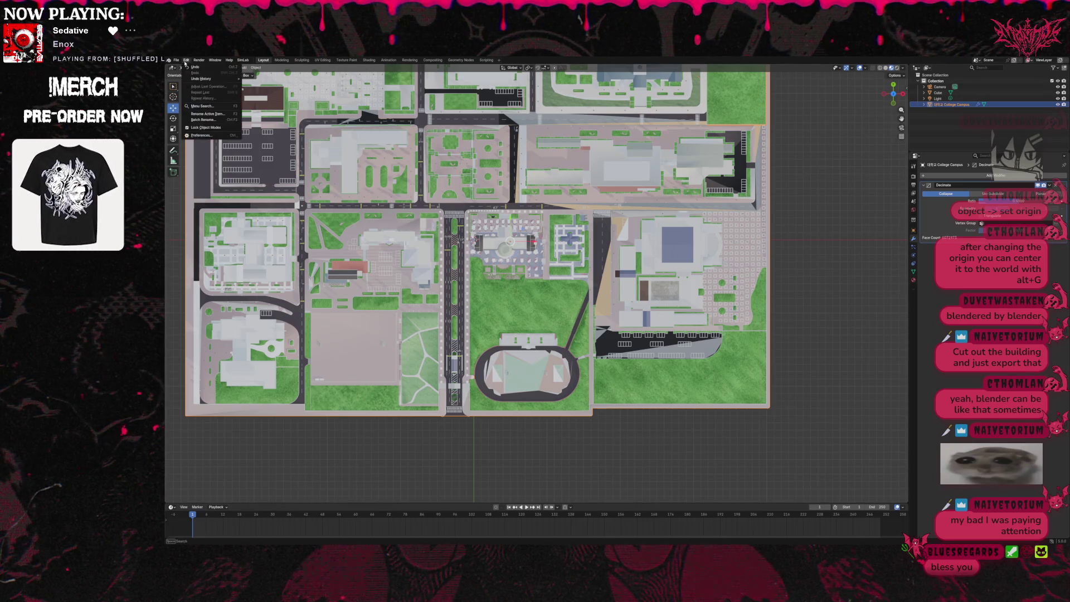
Revert to the Move step in Undo History, removing the Decimate modifier, and frame the campus.
mouse_move(210, 81)
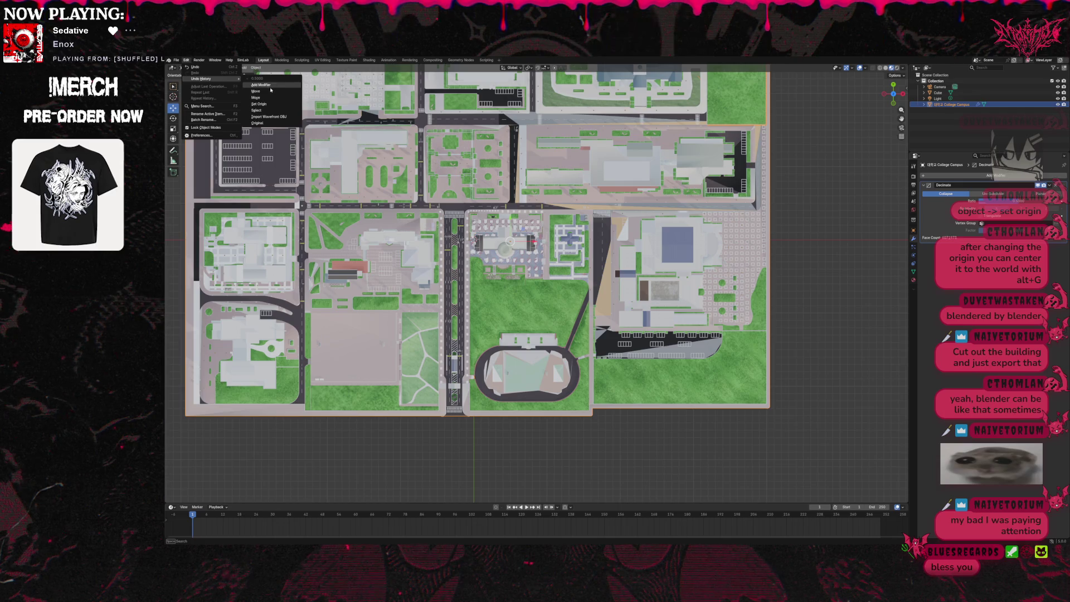
click(269, 91)
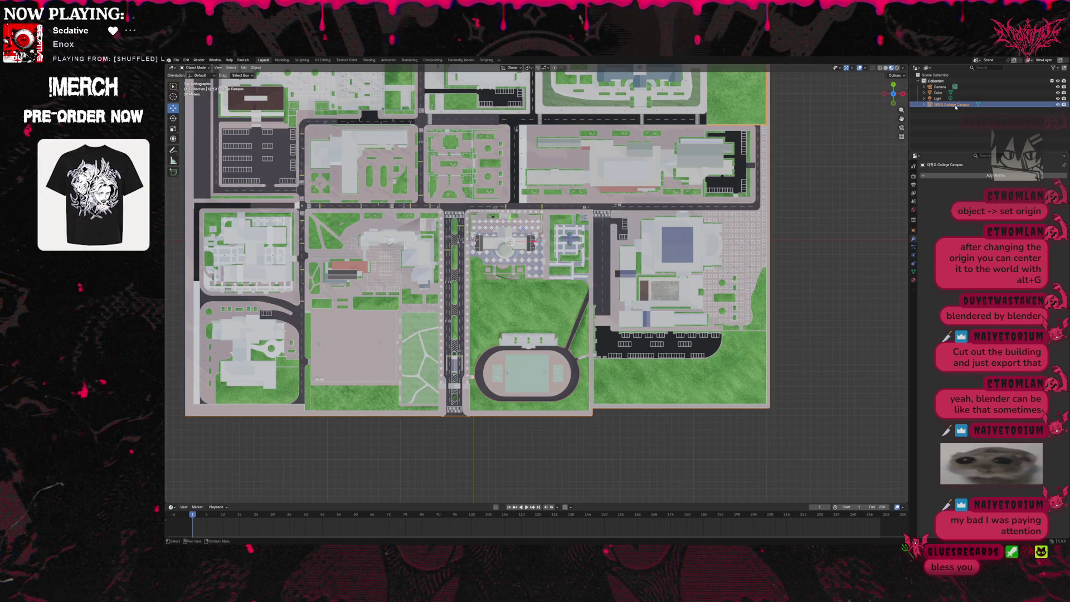
scroll(900, 176, down, 2)
drag(901, 119, 925, 198)
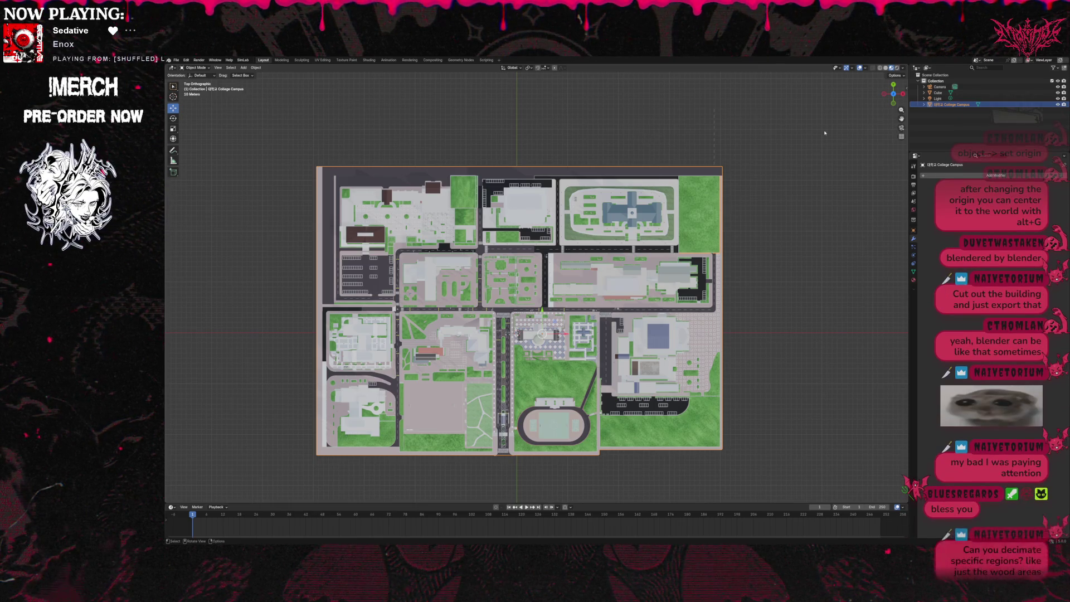
Switch the viewport to wireframe shading and turn on Statistics in the overlays.
click(873, 67)
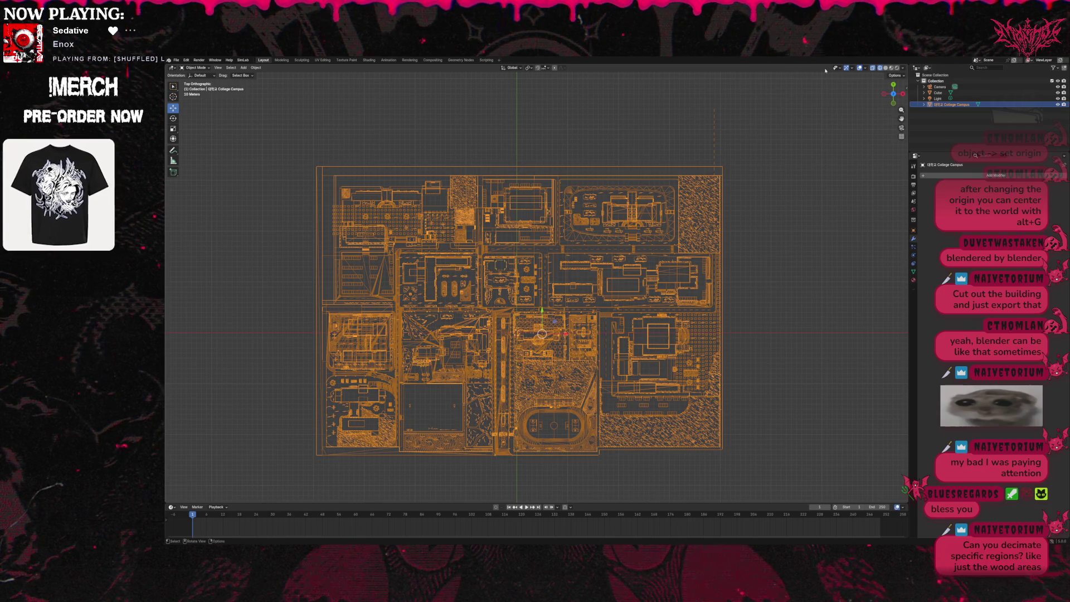
click(903, 68)
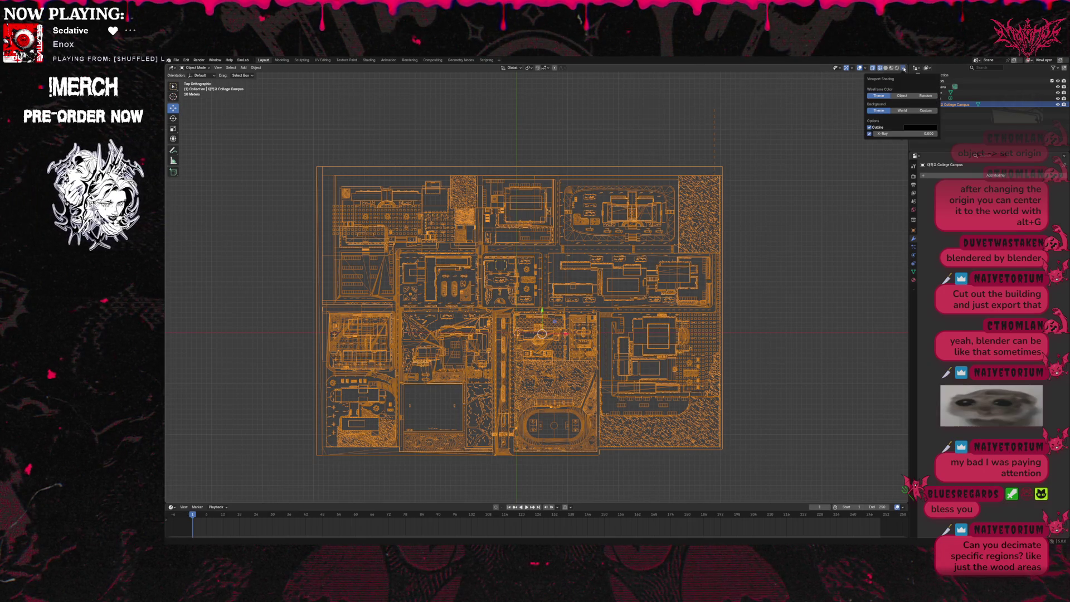
click(865, 68)
click(826, 115)
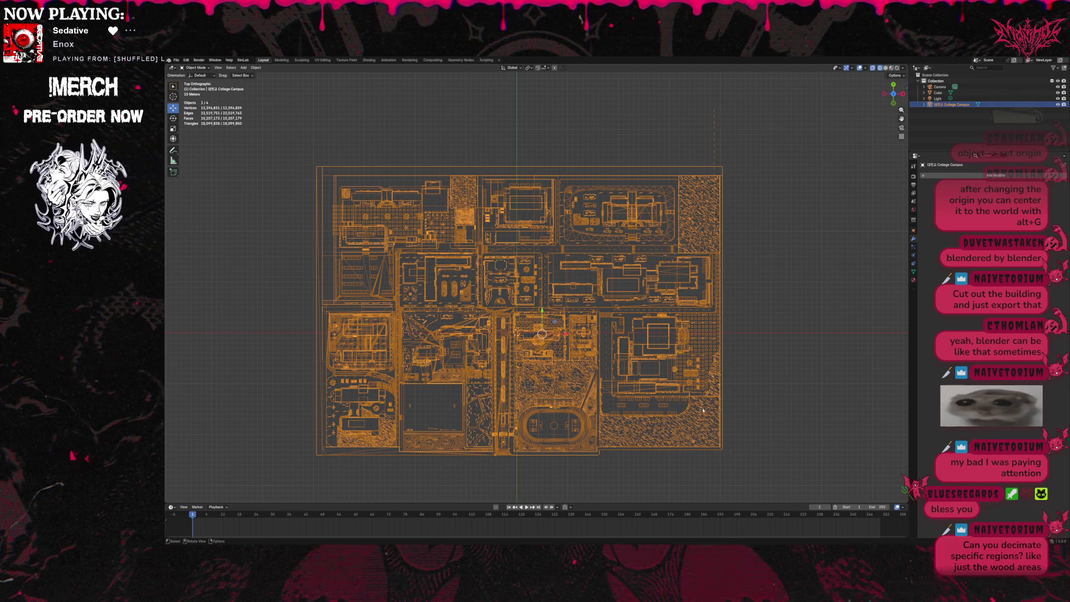
scroll(842, 294, up, 3)
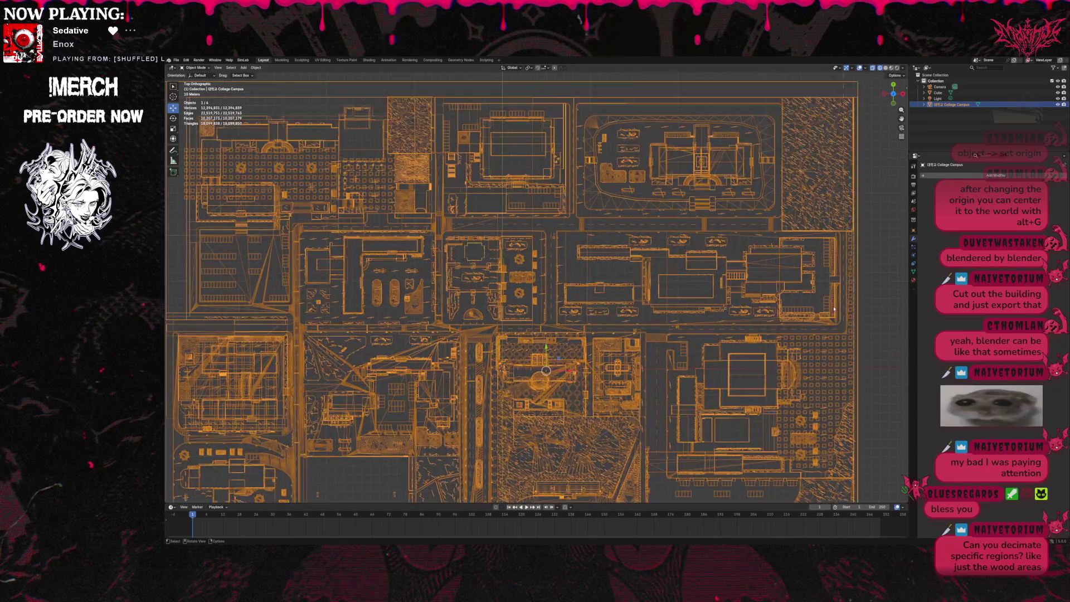
drag(901, 119, 866, 15)
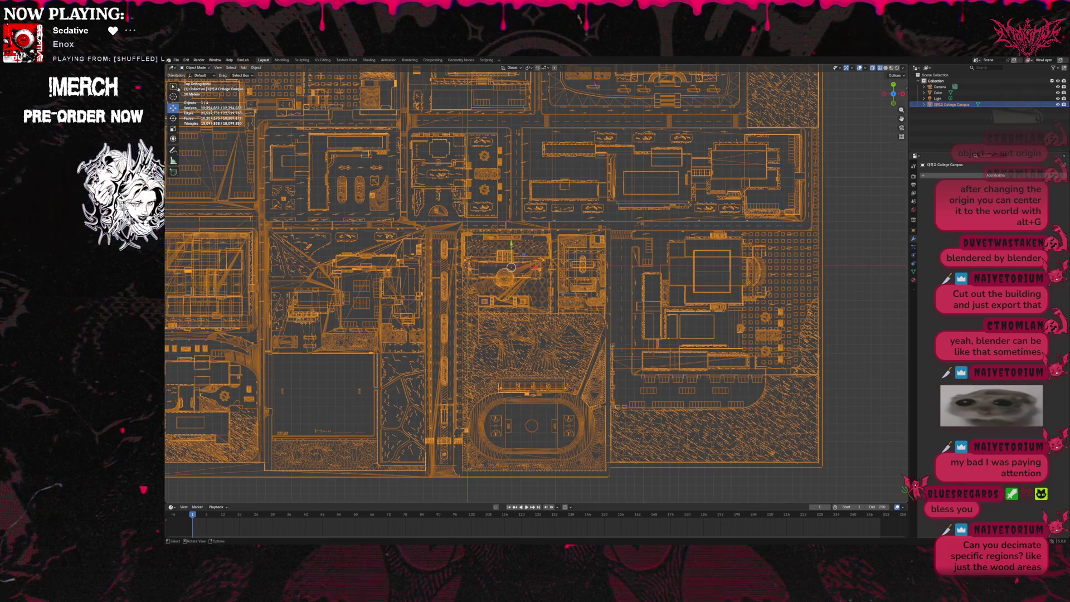
Pick the Select Box tool and switch the campus mesh into Edit Mode.
click(173, 87)
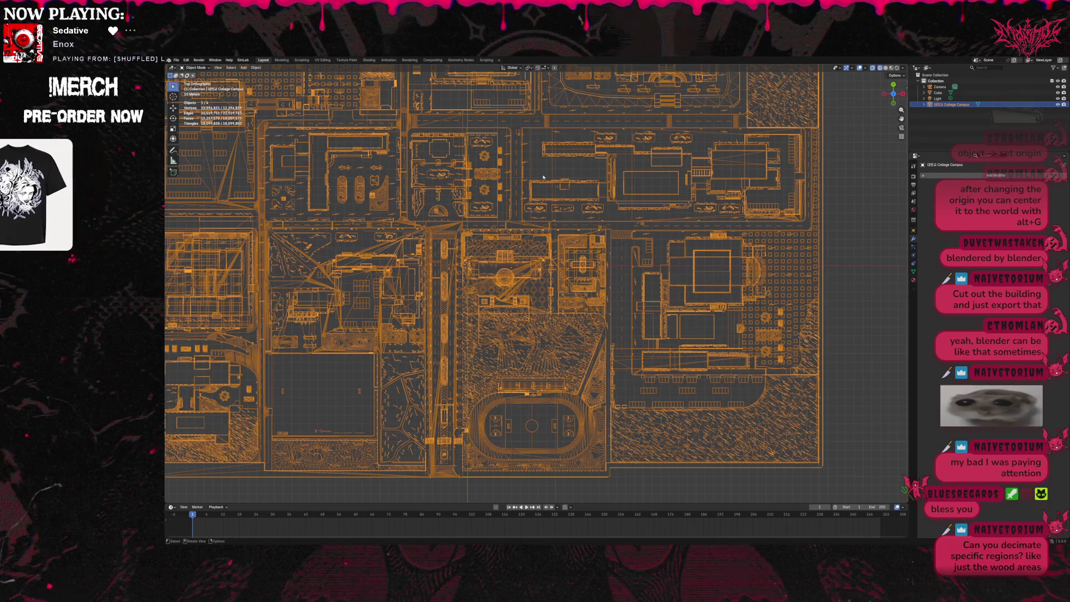
click(196, 68)
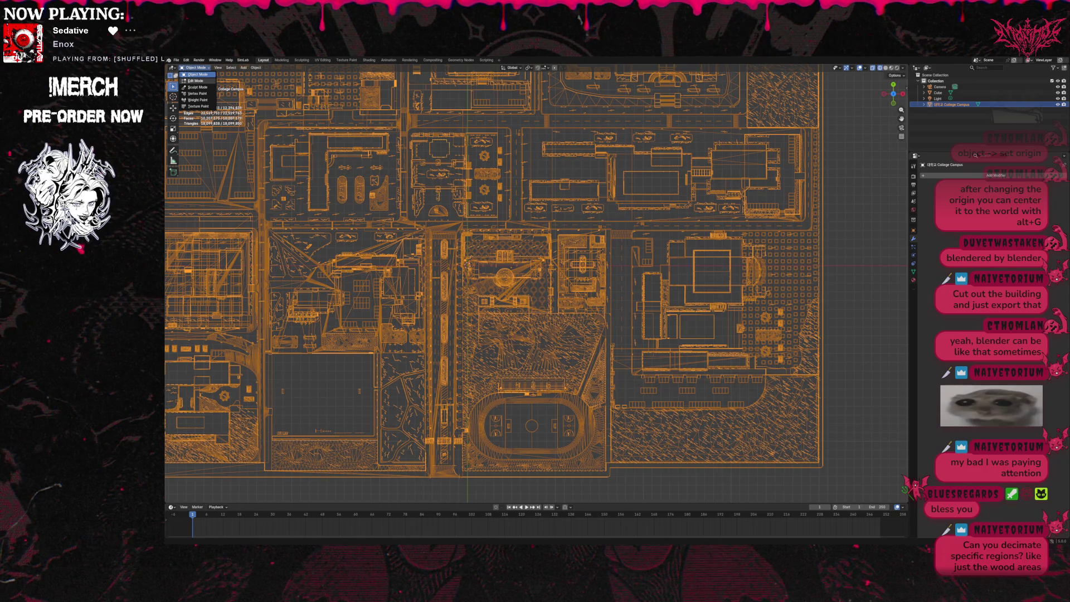
click(195, 81)
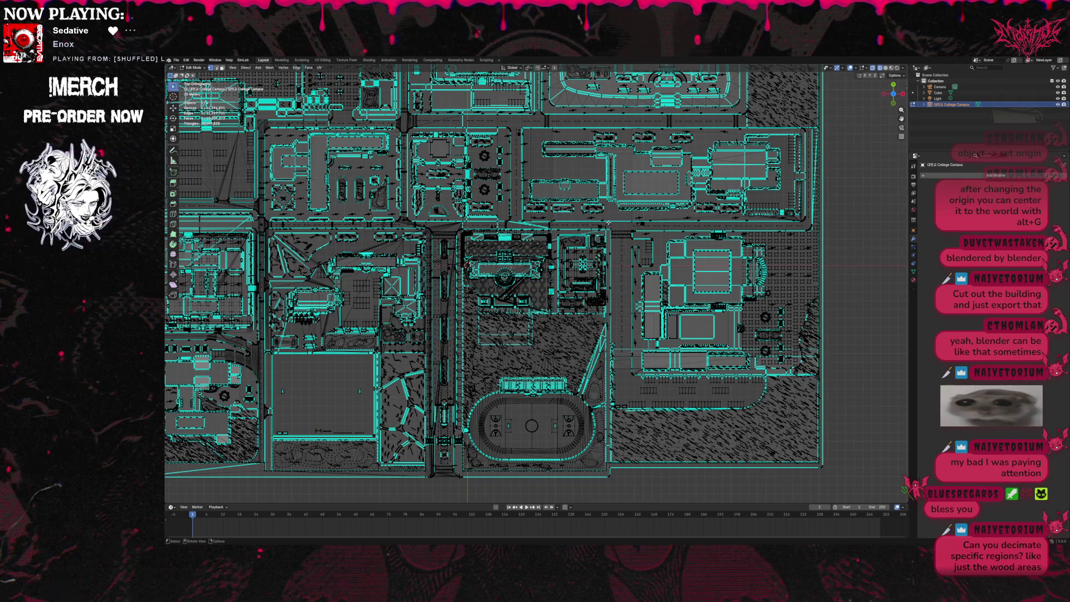
Box-select the eastern block's large building and trees, check it from the side, and return to Top view.
mouse_move(609, 223)
mouse_down()
mouse_move(750, 363)
mouse_move(818, 473)
mouse_move(831, 471)
mouse_up()
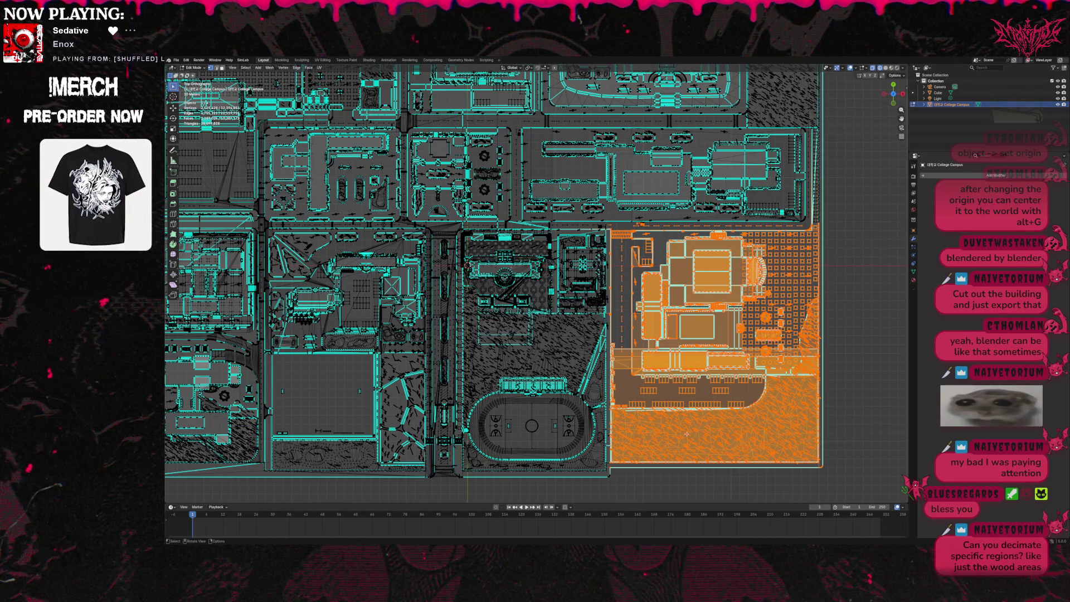
key(ctrl)
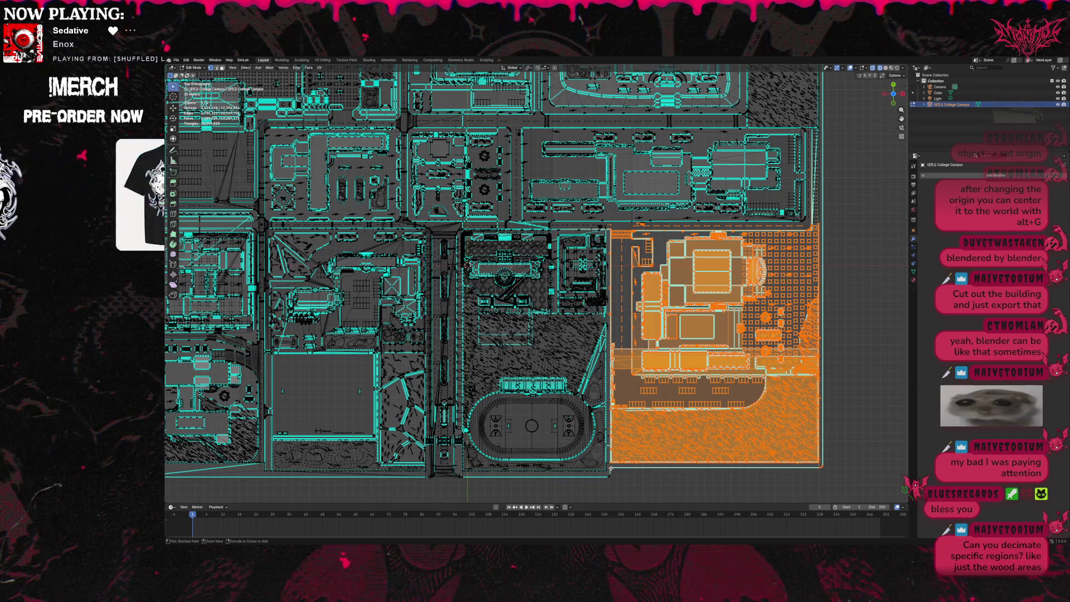
mouse_move(610, 470)
mouse_down()
mouse_move(734, 274)
mouse_move(823, 228)
mouse_up()
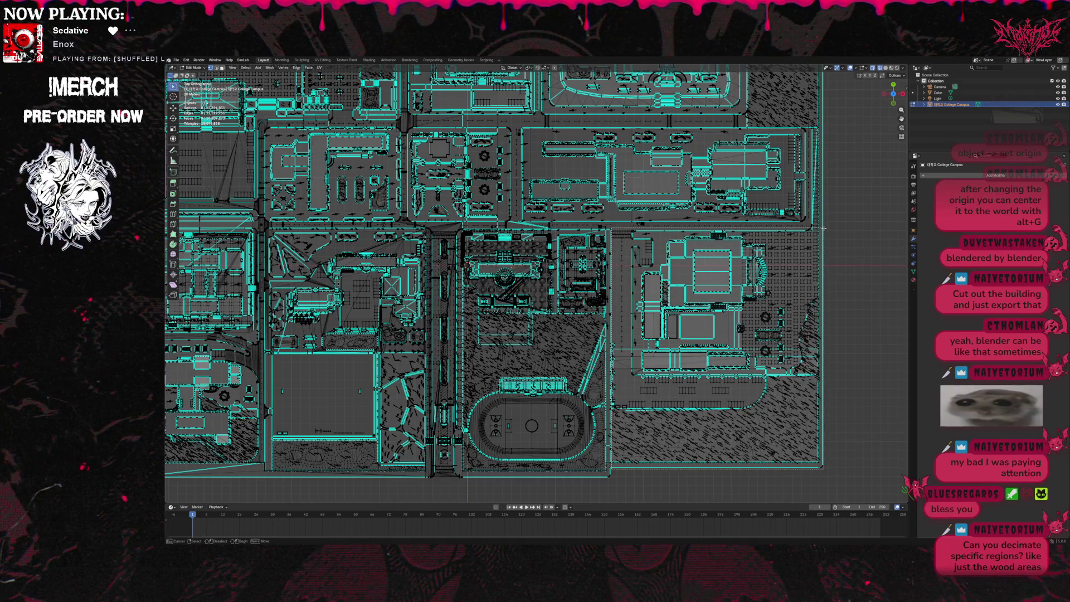
drag(824, 228, 824, 228)
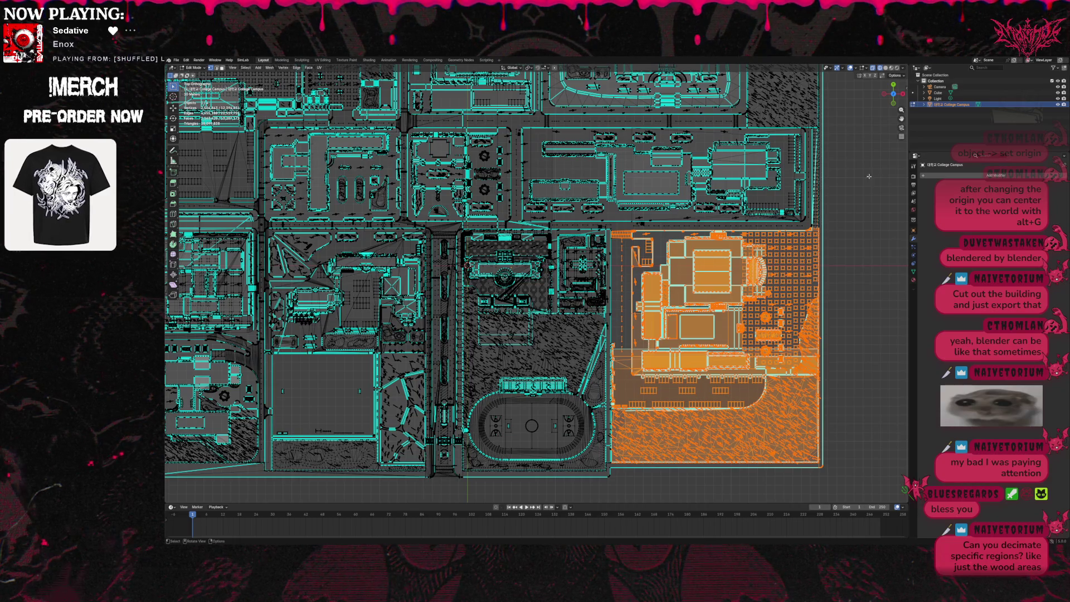
mouse_move(860, 184)
middle_down()
mouse_move(857, 100)
mouse_move(880, 256)
middle_up()
scroll(879, 257, up, 3)
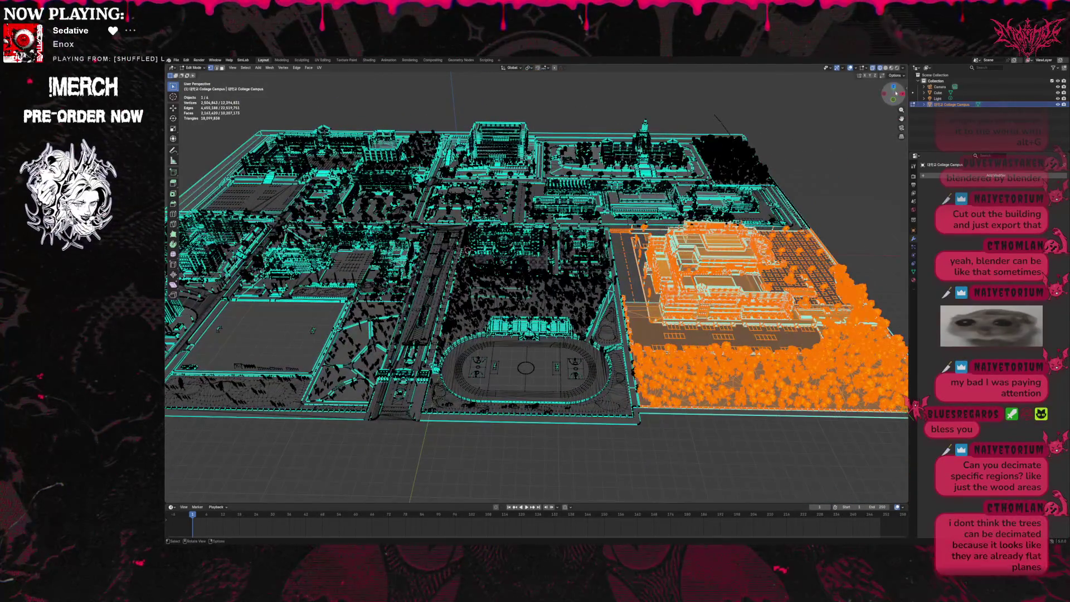
click(896, 93)
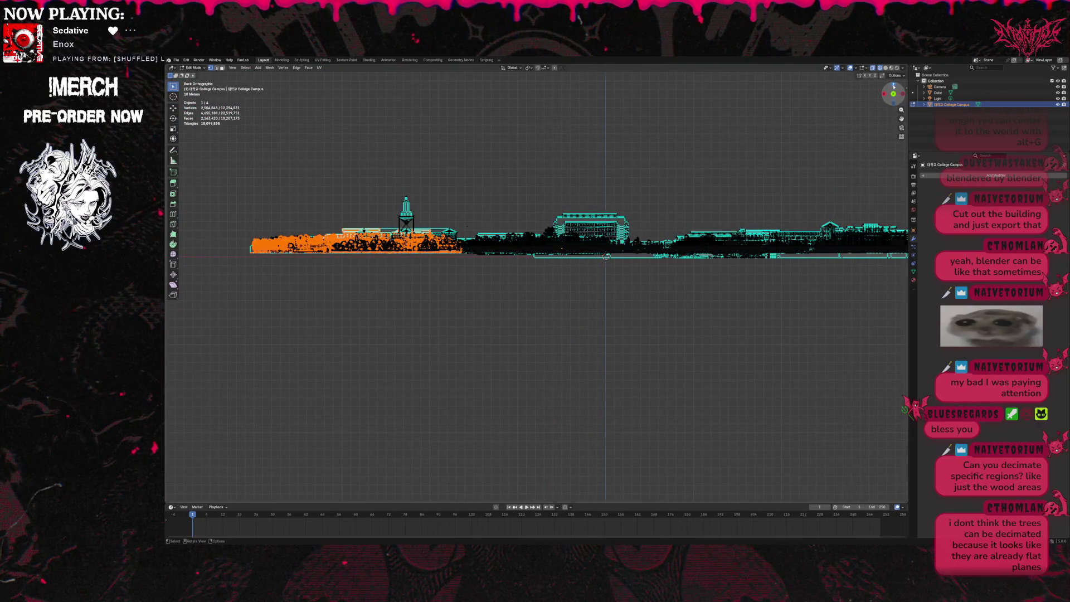
click(893, 84)
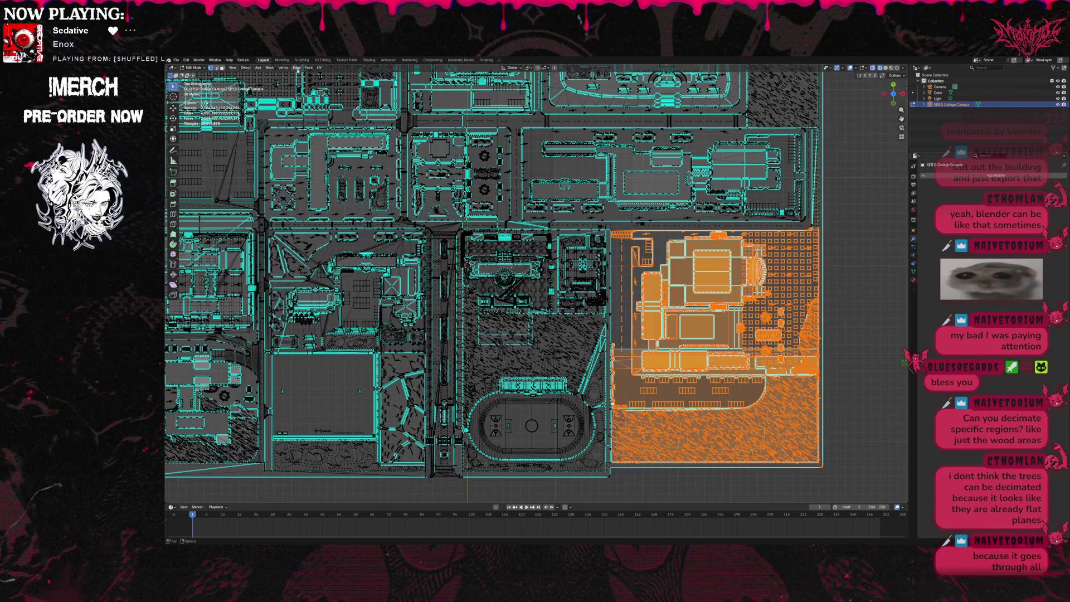
Separate the selected eastern block into its own object with Mesh > Separate > Selection.
click(232, 68)
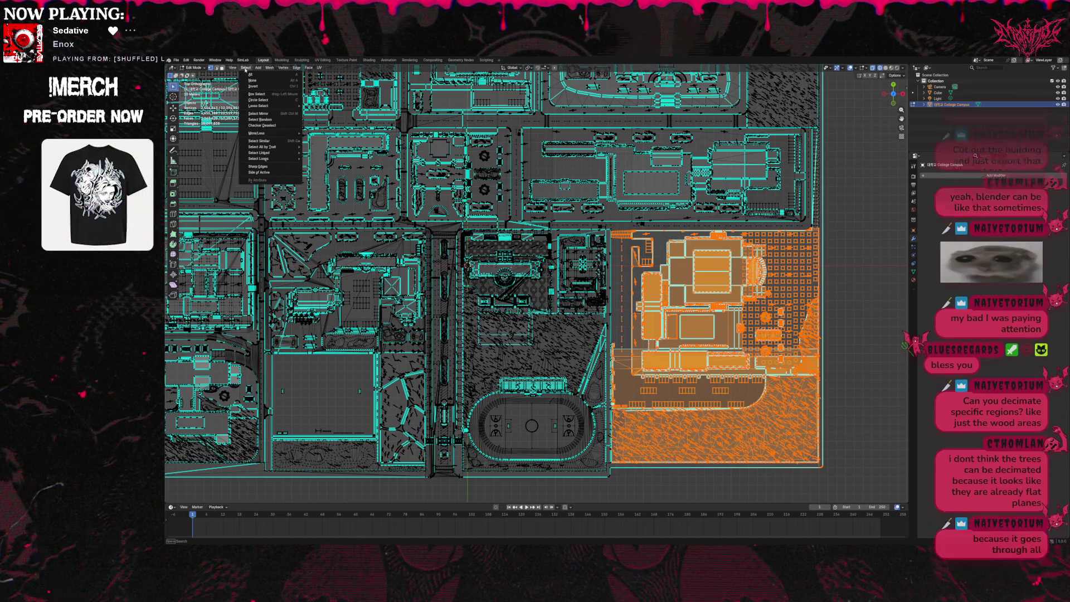
mouse_move(257, 72)
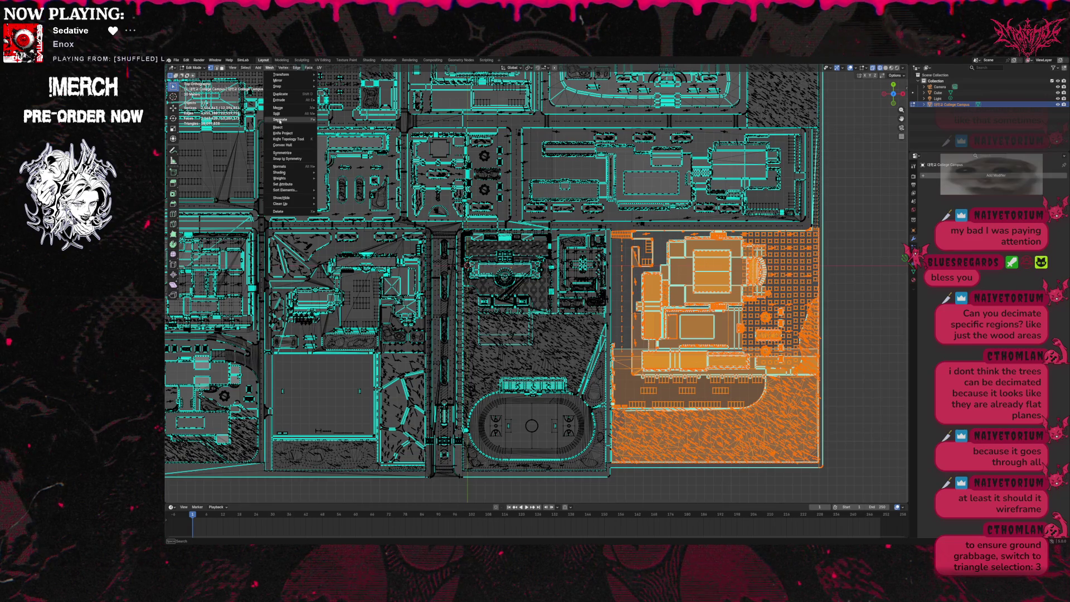
mouse_move(285, 120)
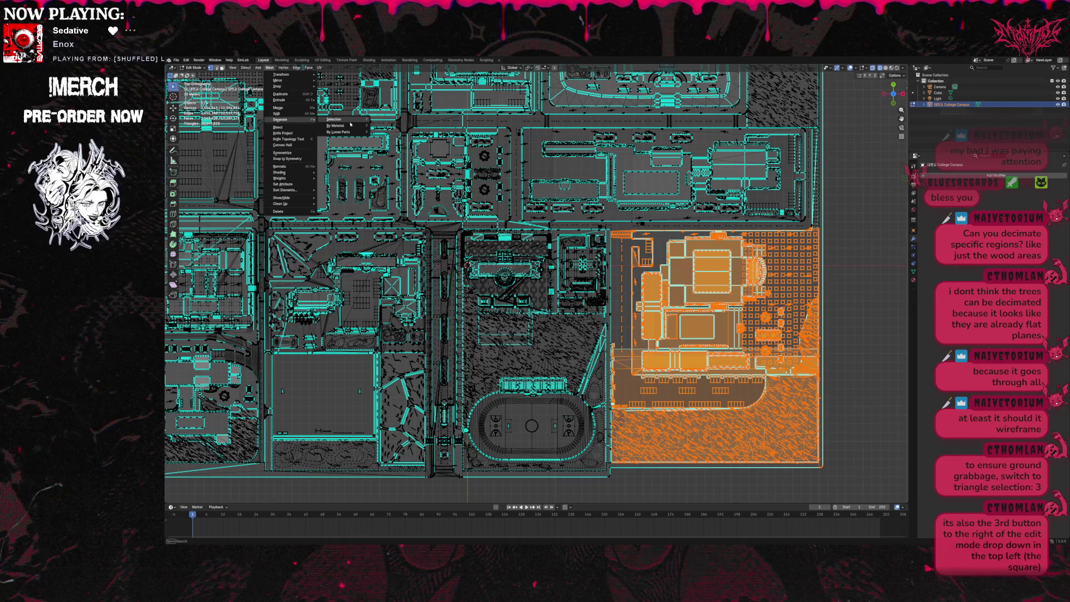
click(354, 126)
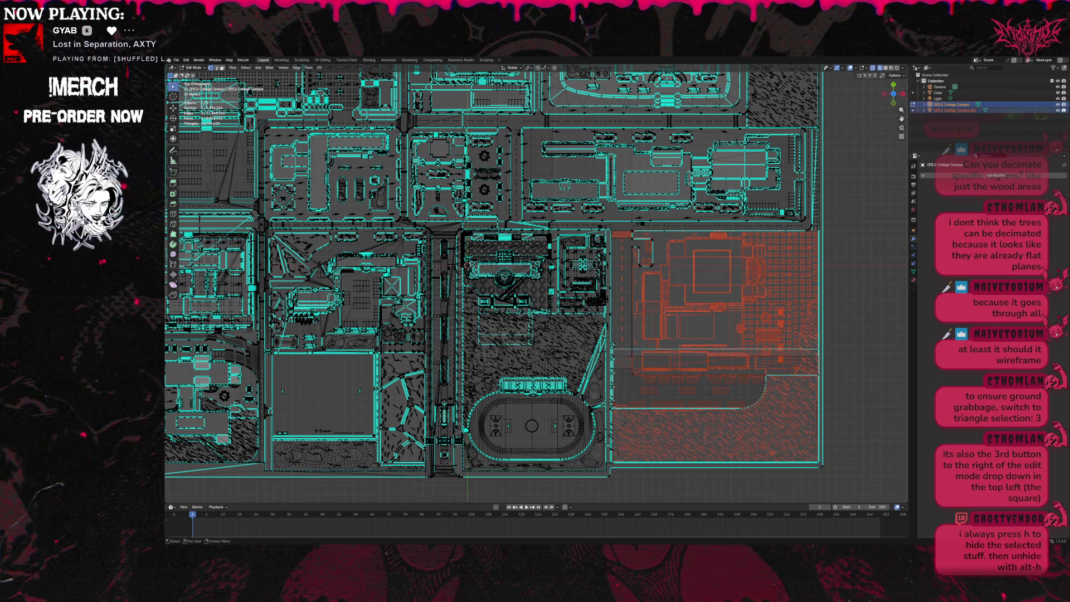
Hide College Campus.001 from the viewport using the Outliner eye icons.
click(1059, 104)
click(1058, 105)
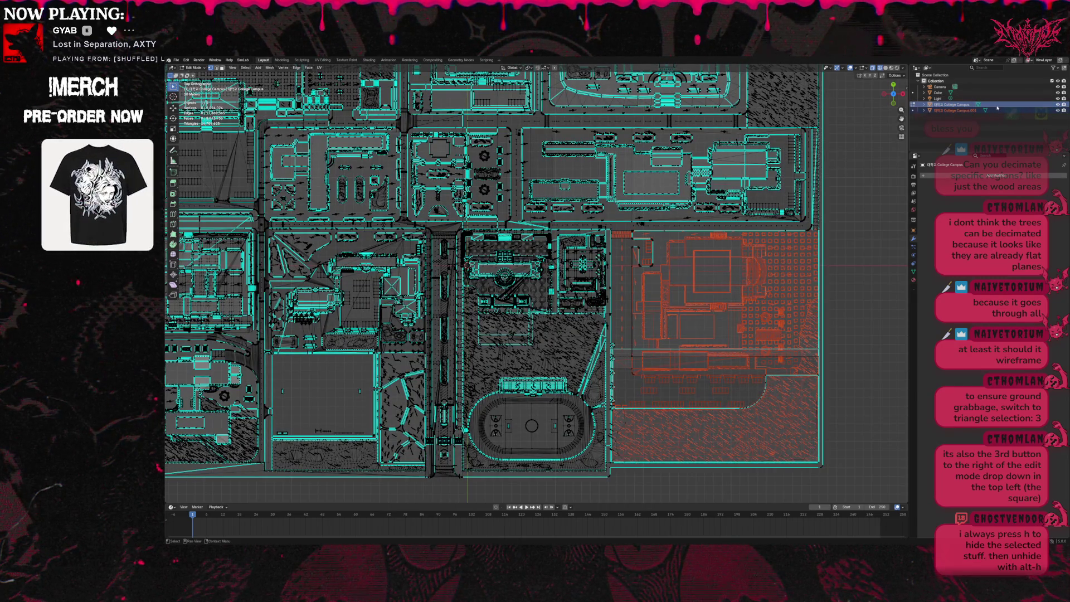
click(1048, 114)
click(1057, 111)
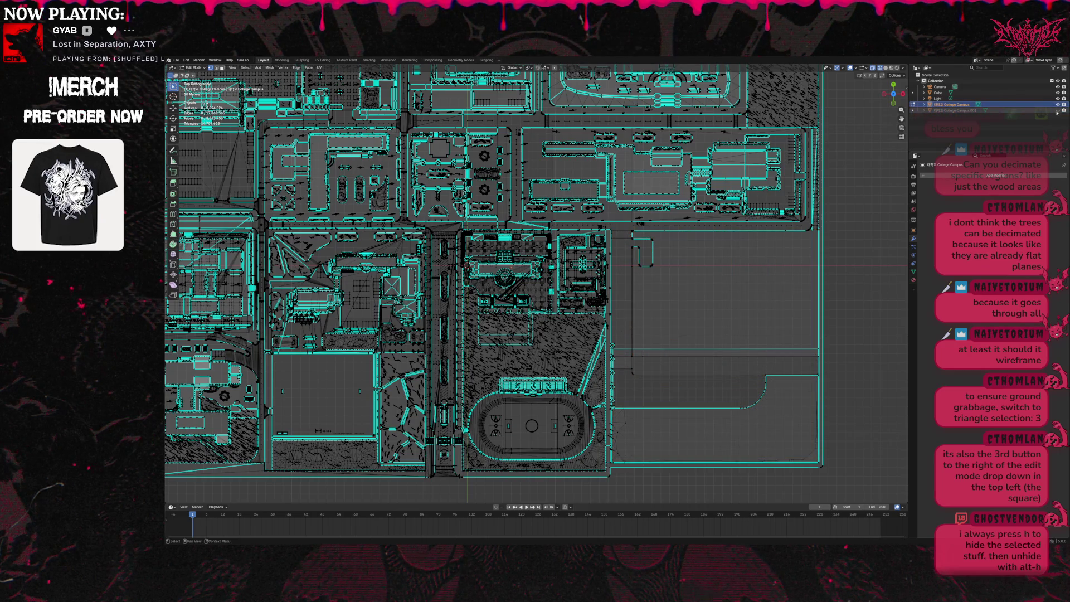
click(1057, 111)
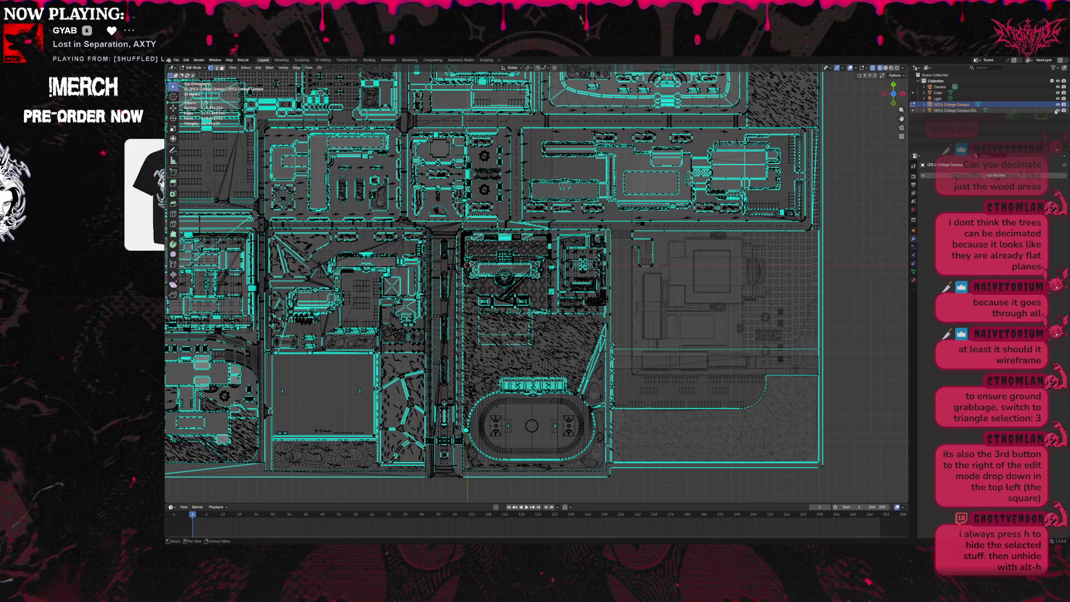
click(1058, 111)
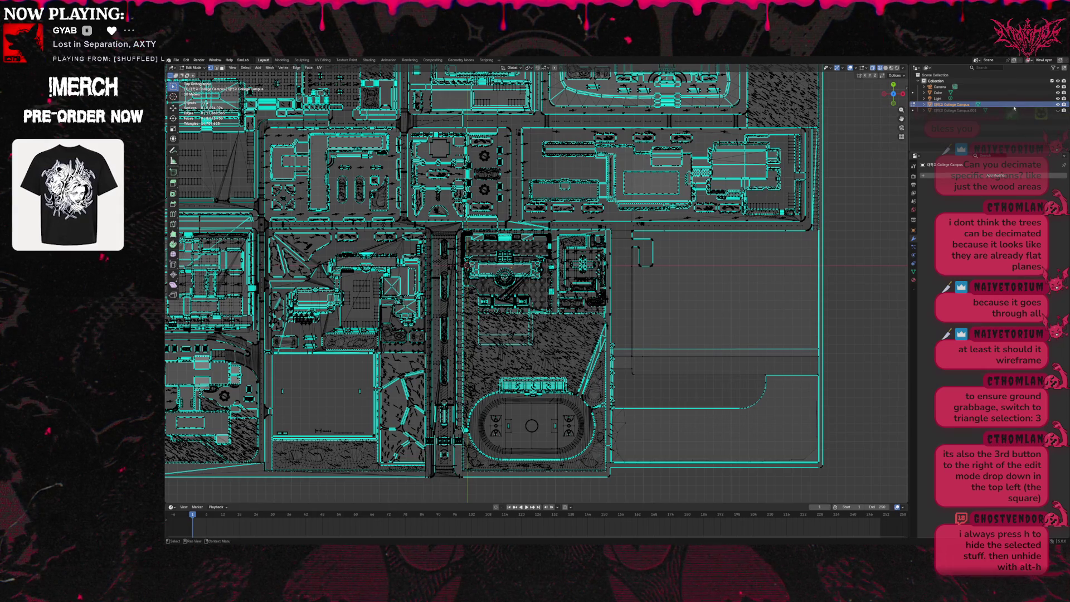
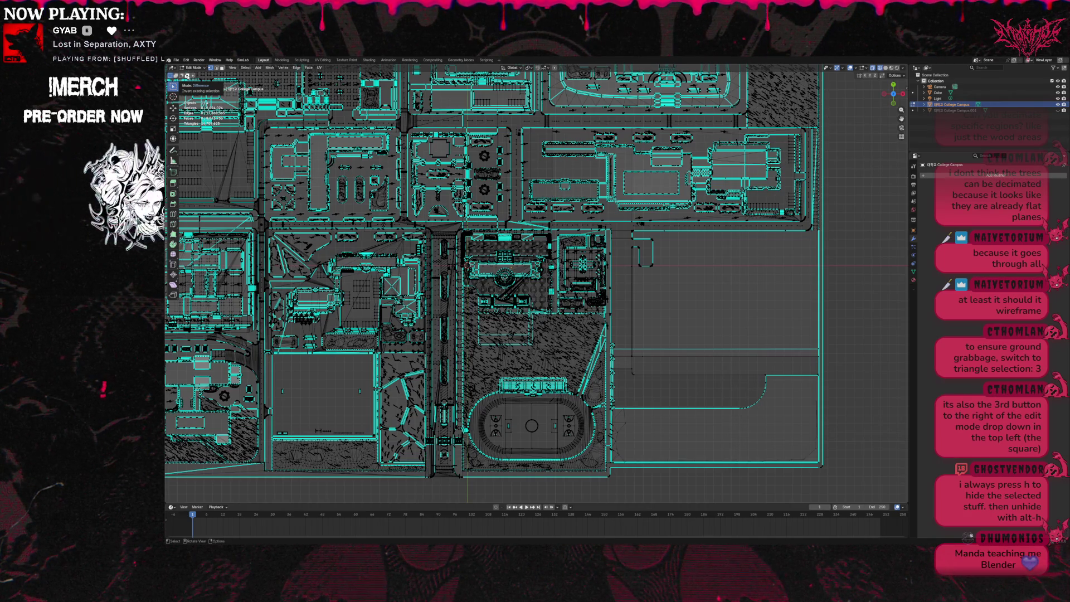
Box-select the lower-right campus faces in Edit Mode, then undo that selection.
click(201, 67)
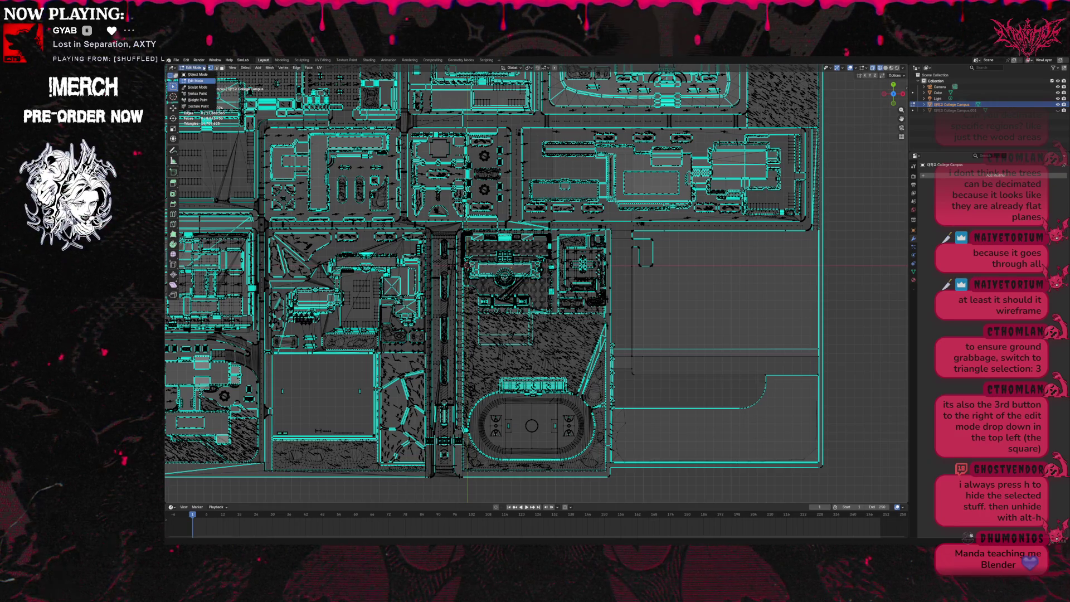
click(204, 68)
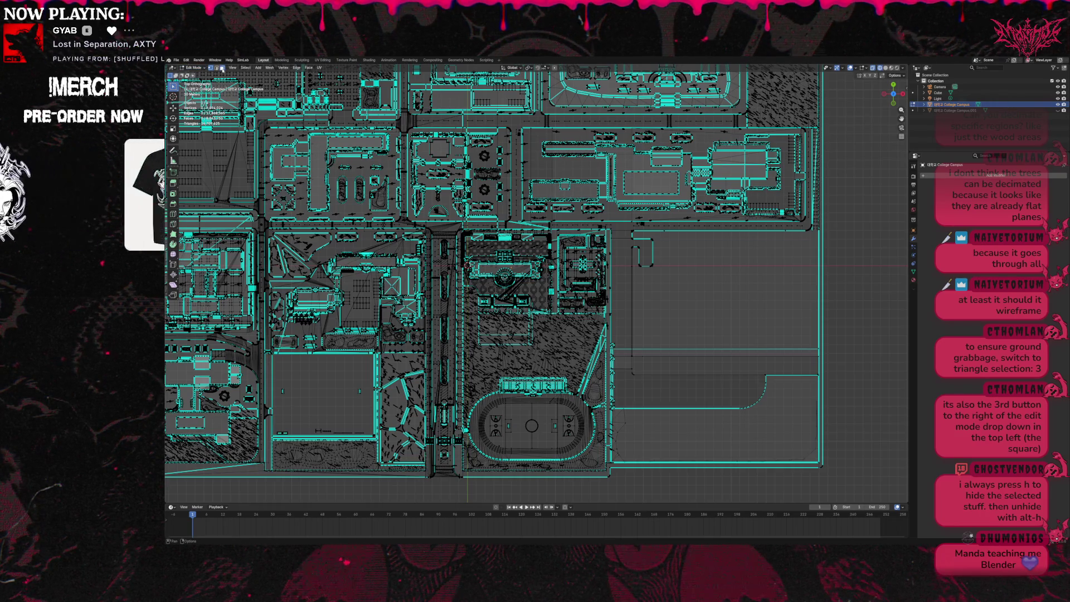
drag(832, 476, 612, 227)
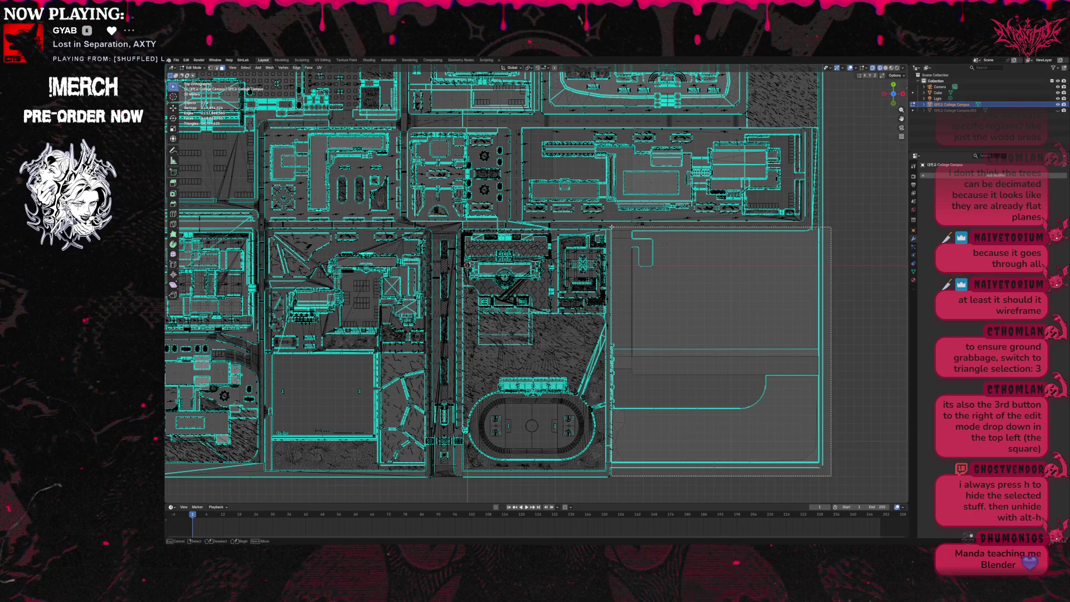
drag(612, 227, 612, 227)
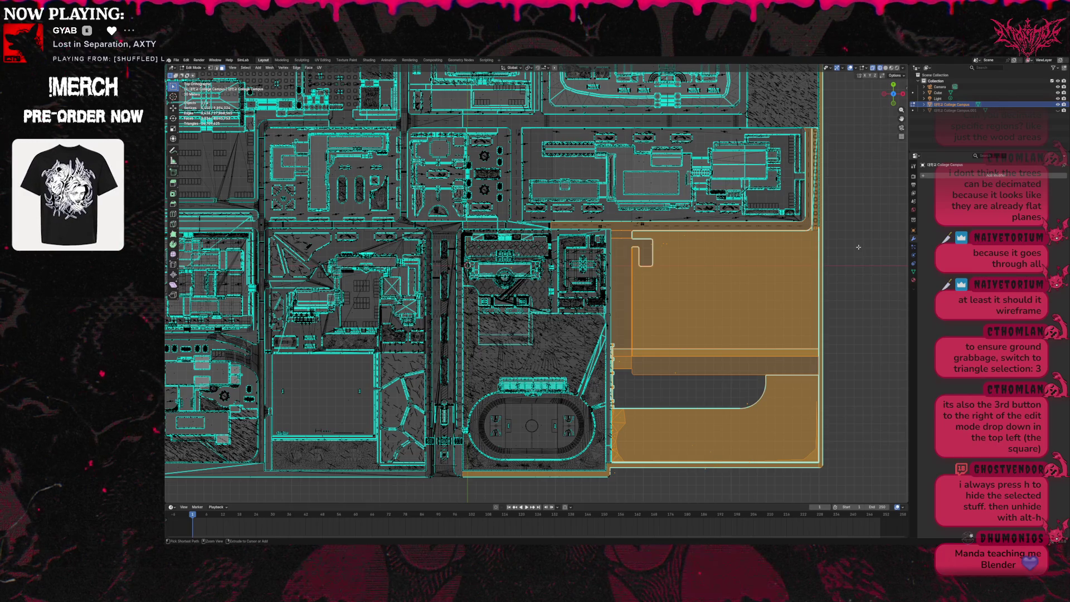
key(ctrl+z)
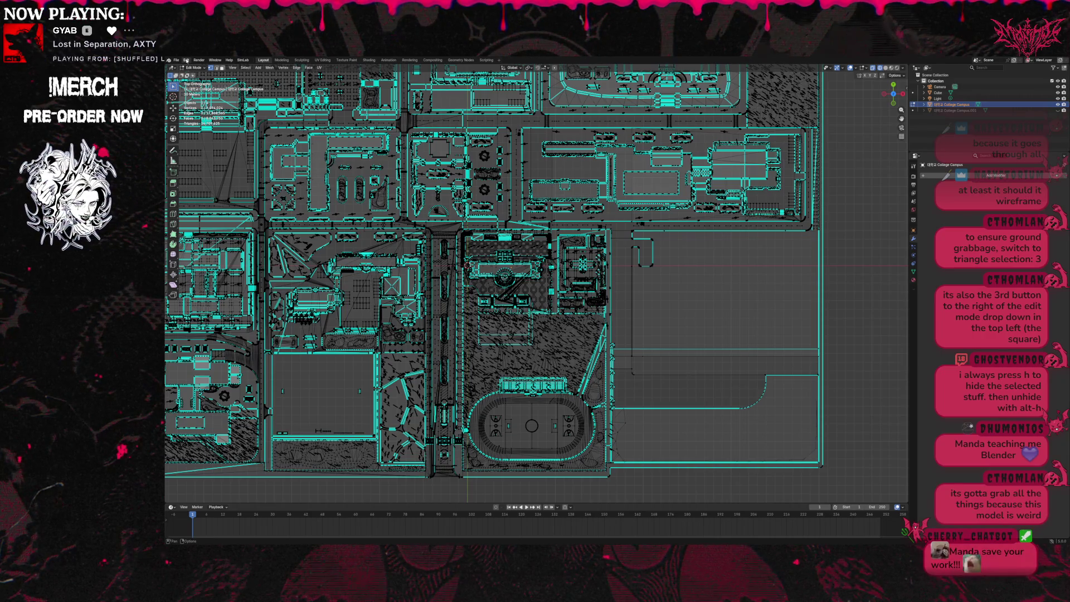
Jump back to the earlier Box Select entry in Edit > Undo History.
click(186, 60)
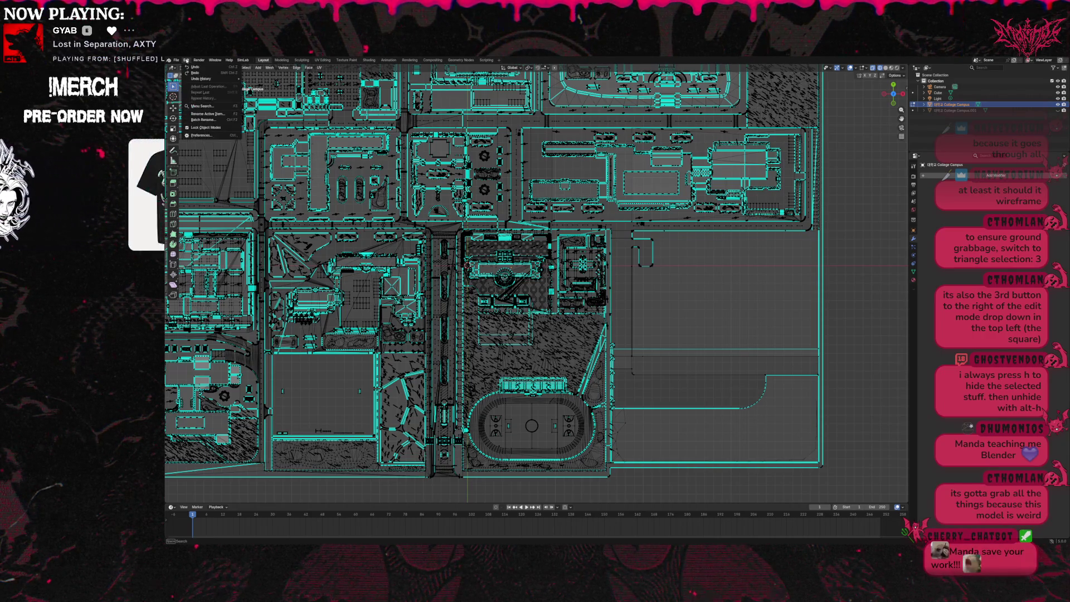
mouse_move(215, 79)
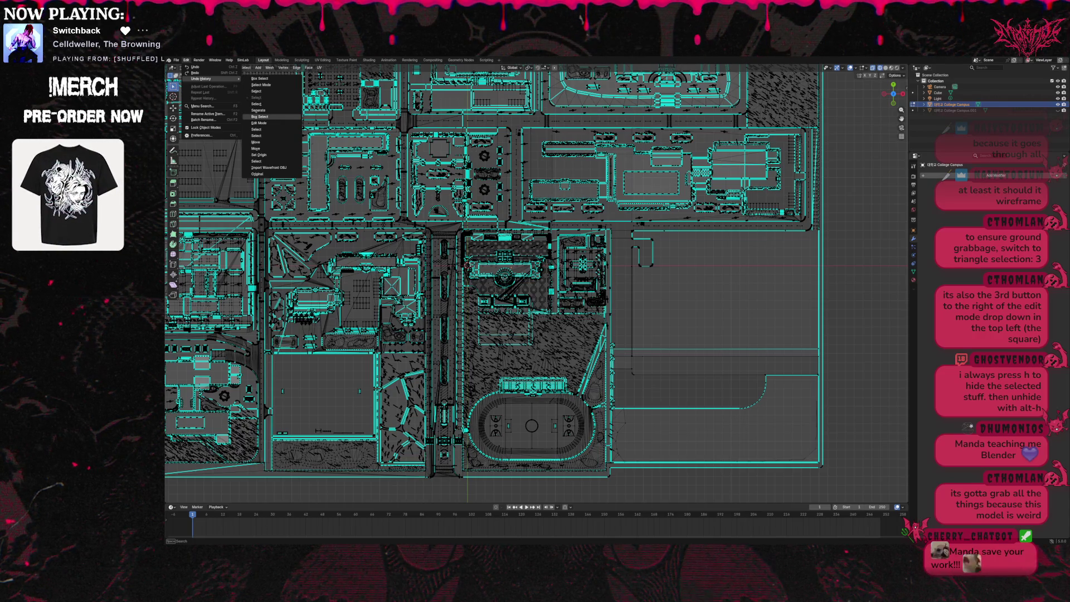
click(260, 117)
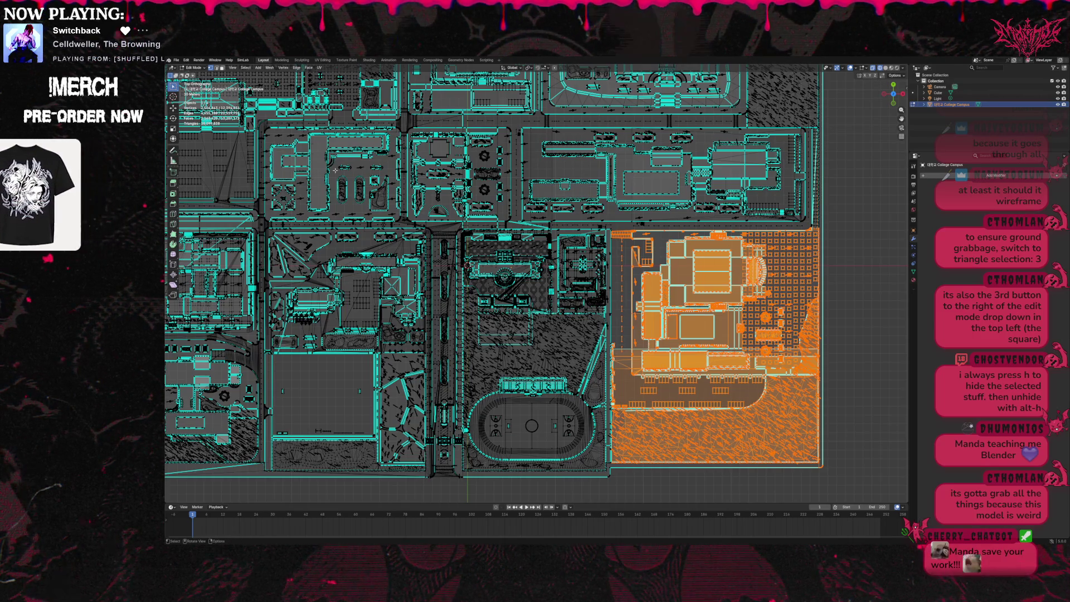
Clear the whole mesh selection with Select > None.
click(186, 61)
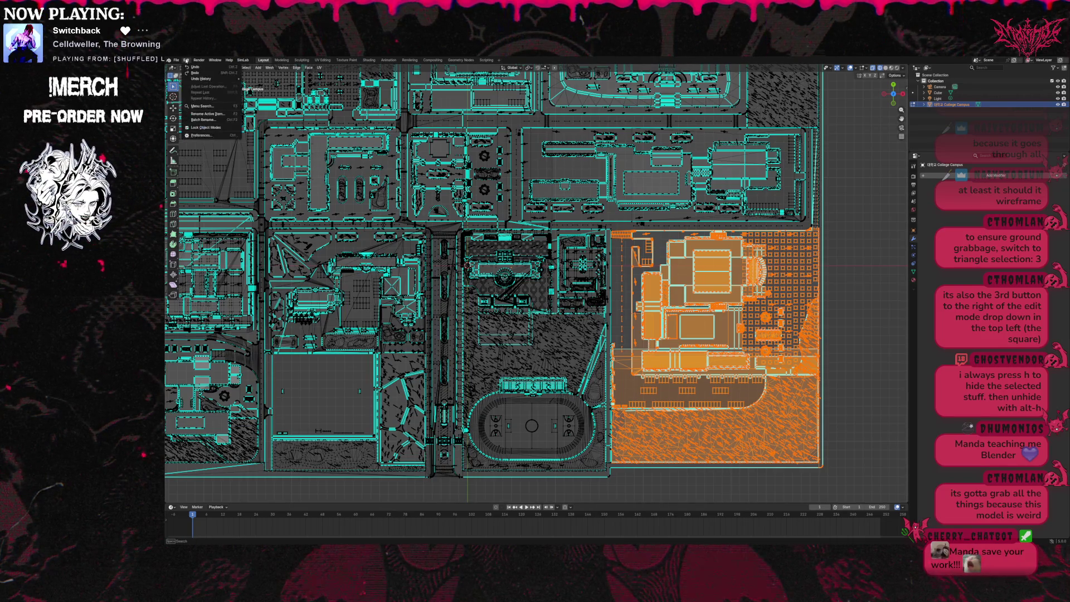
mouse_move(215, 60)
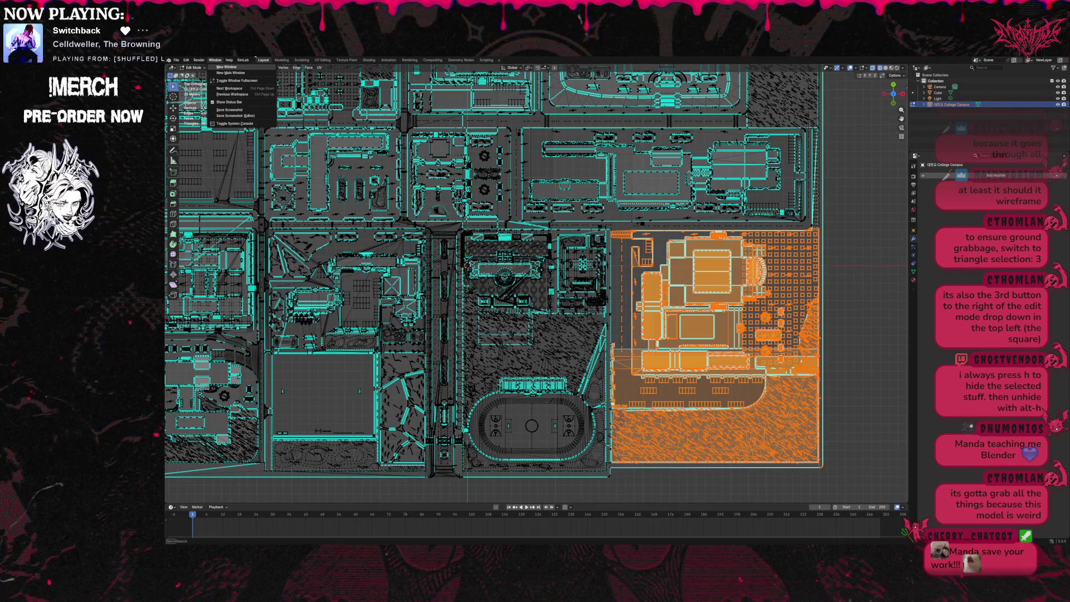
click(199, 68)
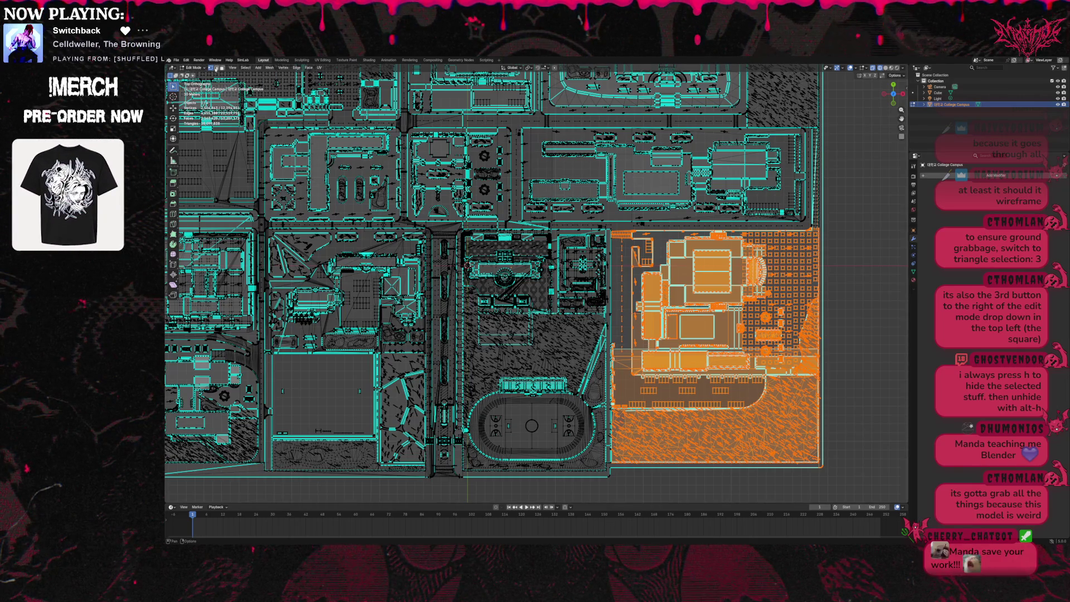
click(247, 68)
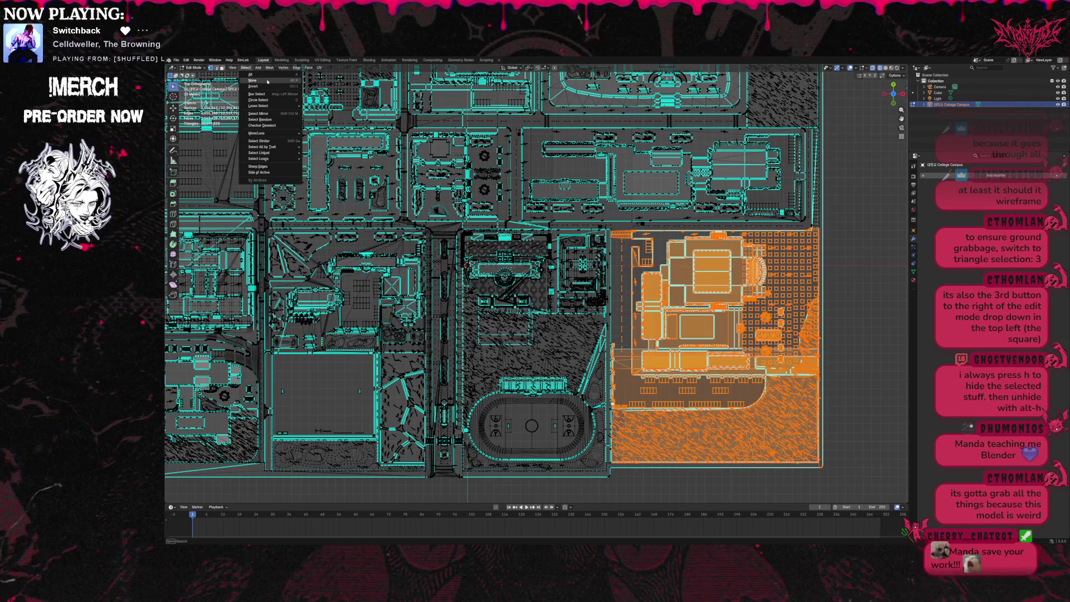
click(268, 80)
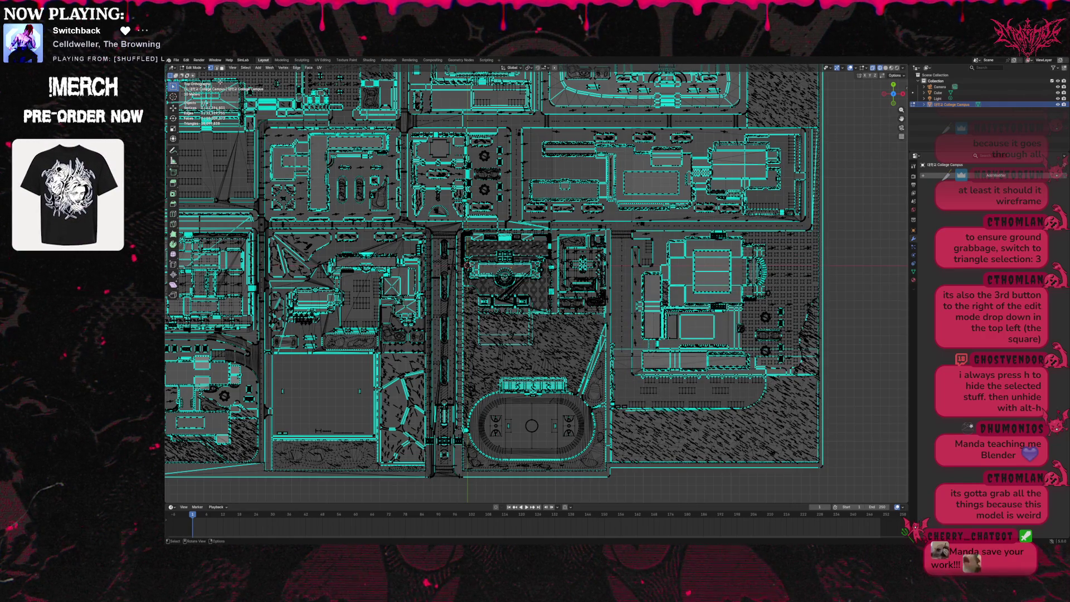
Undo a stray linked selection in face mode, then box the lower-right block with its ground.
click(222, 68)
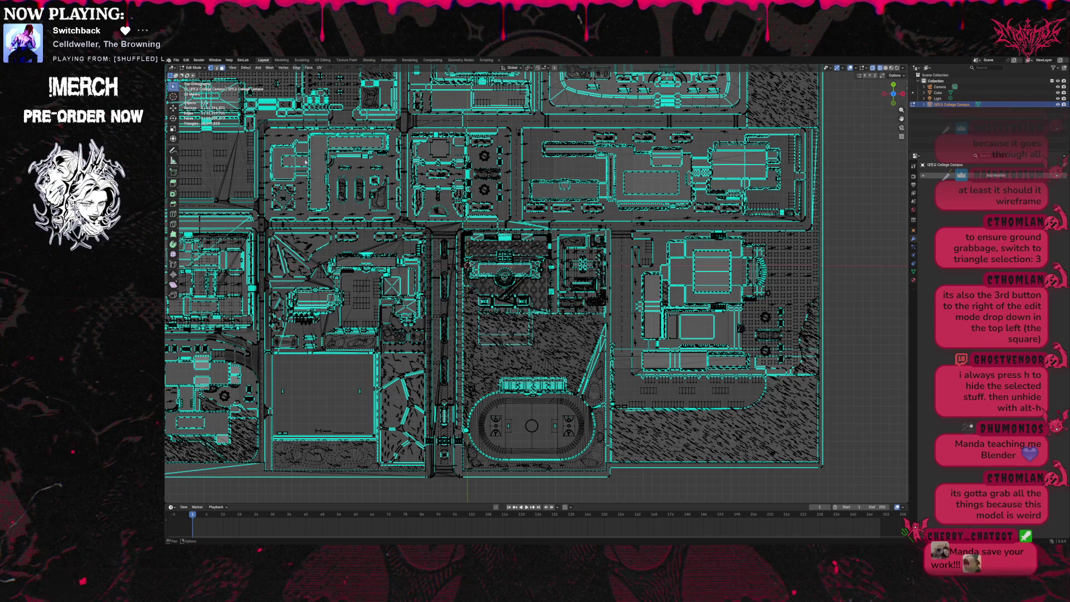
key(a)
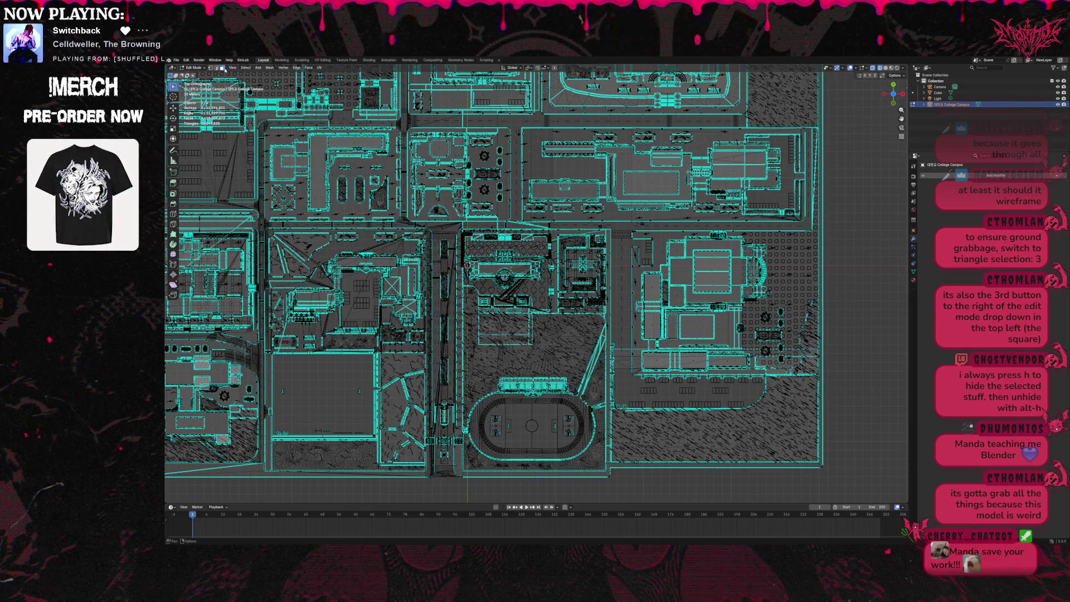
key(l)
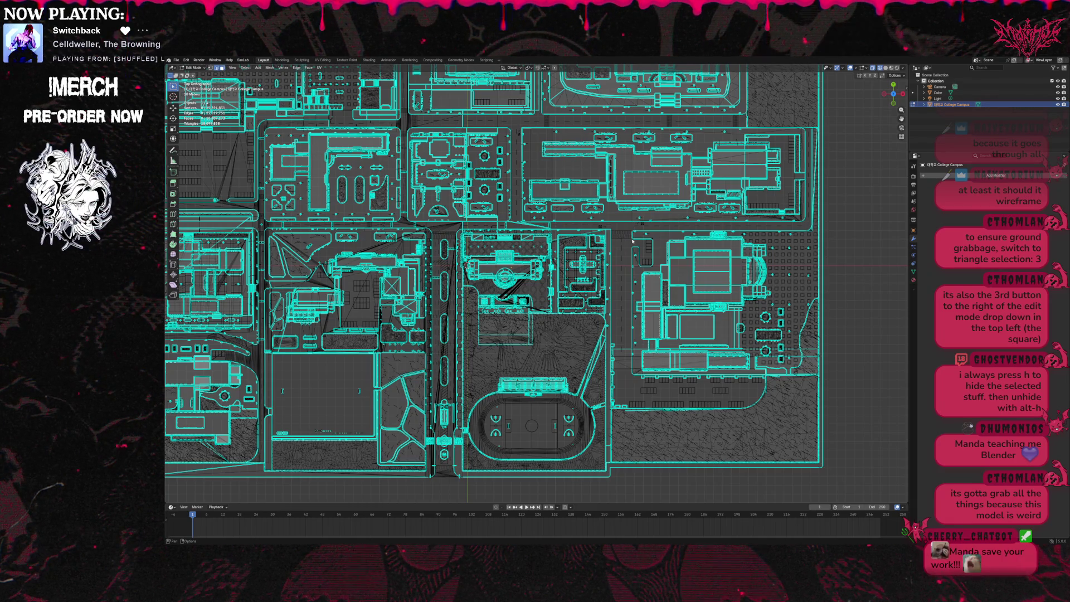
key(ctrl+z)
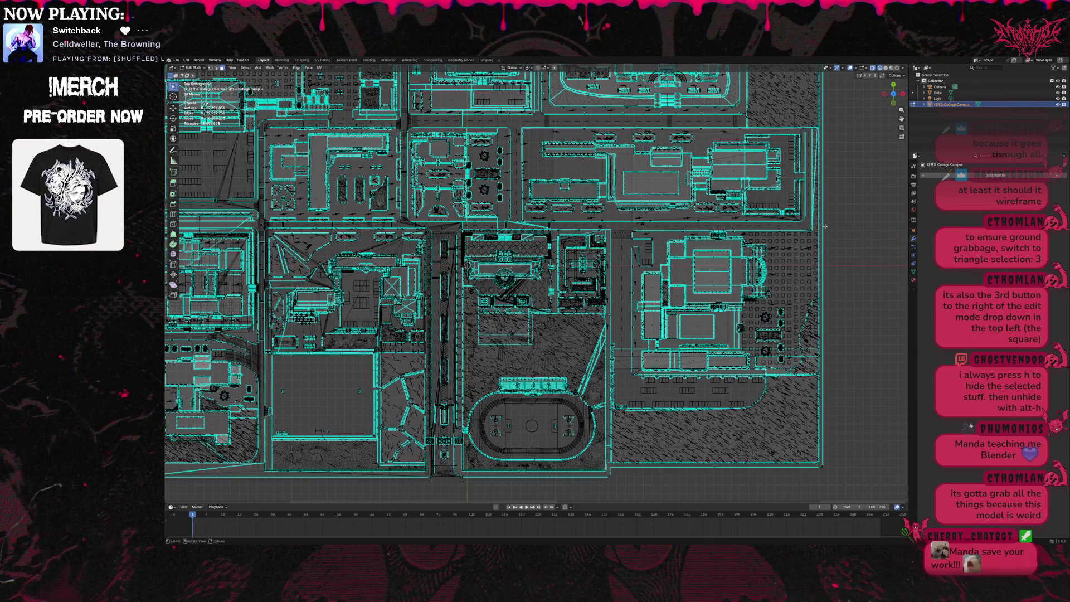
mouse_move(826, 223)
mouse_down()
mouse_move(702, 279)
mouse_move(622, 479)
mouse_move(611, 479)
mouse_up()
drag(855, 398, 856, 398)
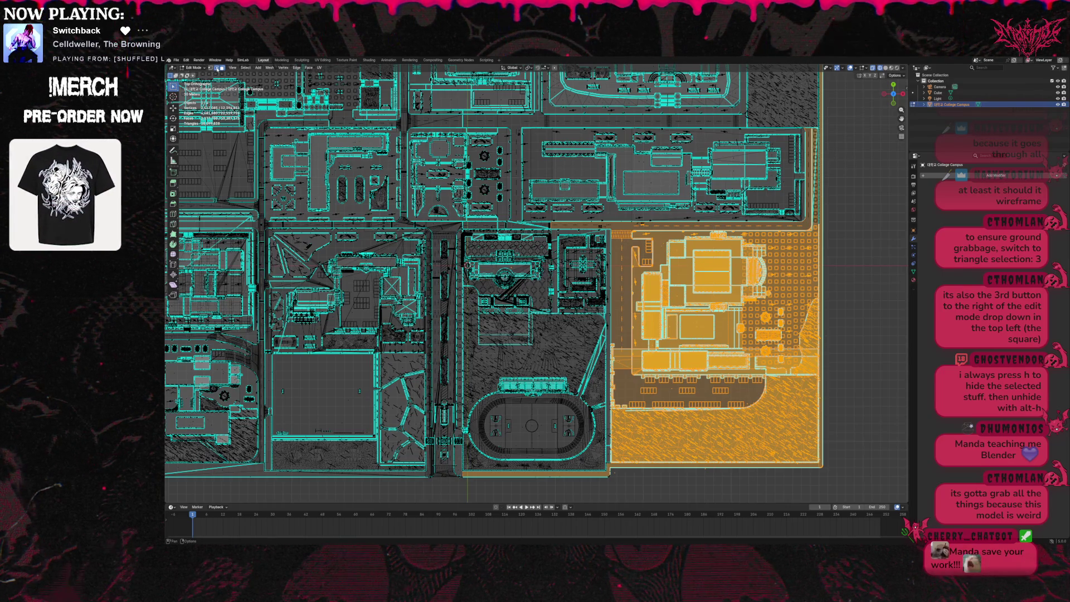
In face select mode, box-select all lower-right block faces, buildings and ground together.
click(222, 68)
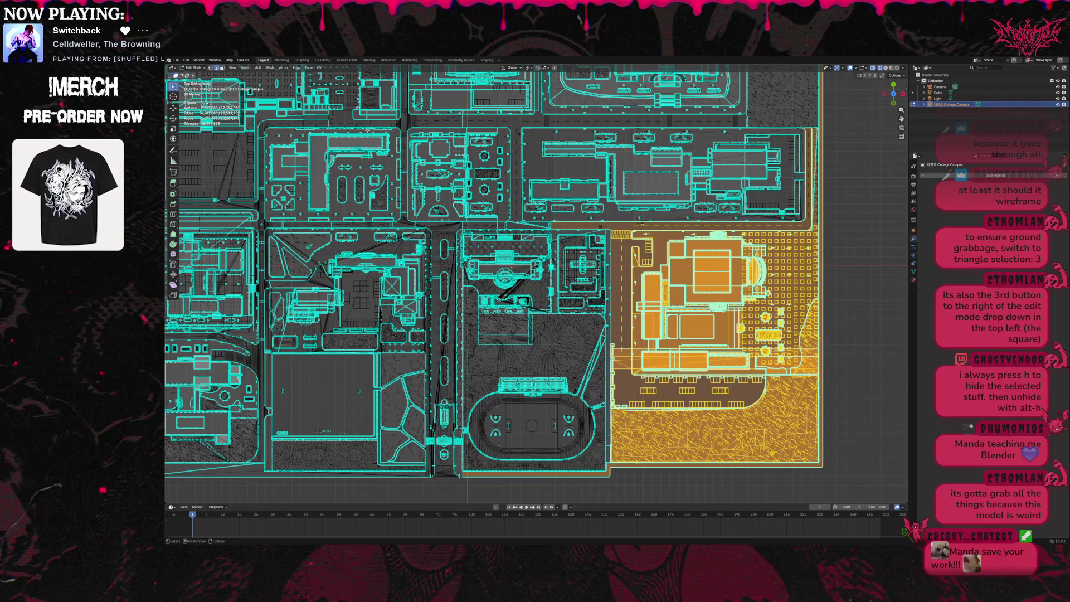
mouse_move(609, 227)
mouse_down()
mouse_move(770, 396)
mouse_move(821, 474)
mouse_up()
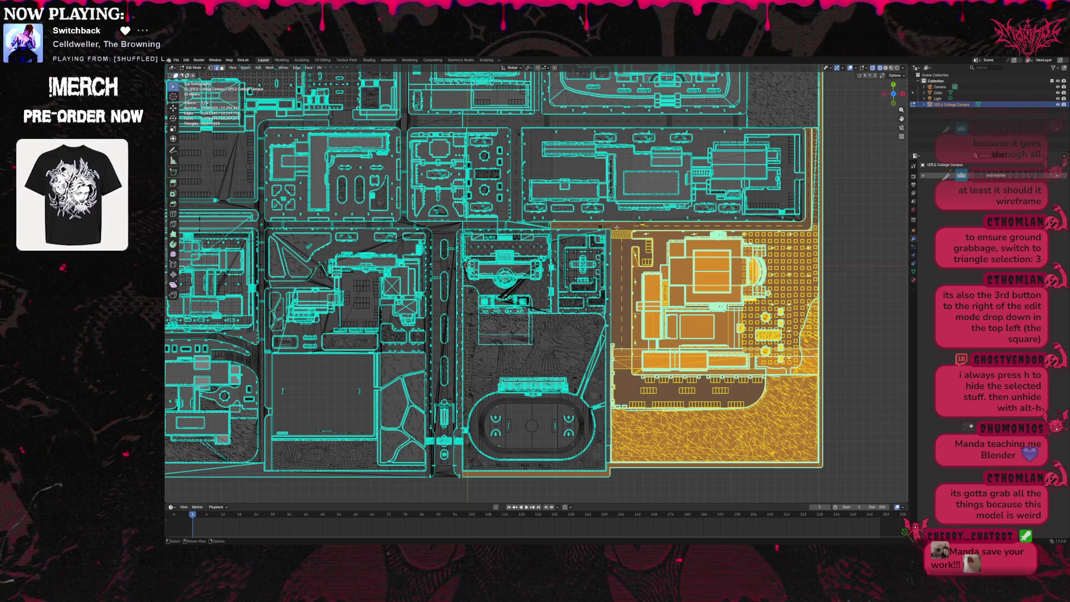
mouse_move(614, 224)
mouse_down()
mouse_move(809, 484)
mouse_move(845, 483)
mouse_up()
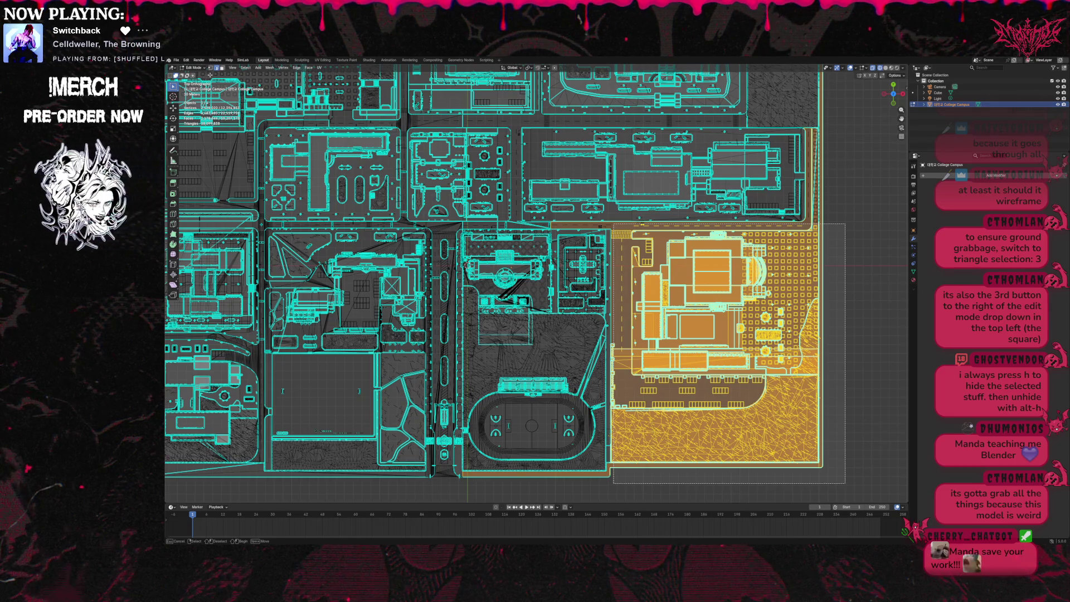
drag(845, 483, 845, 482)
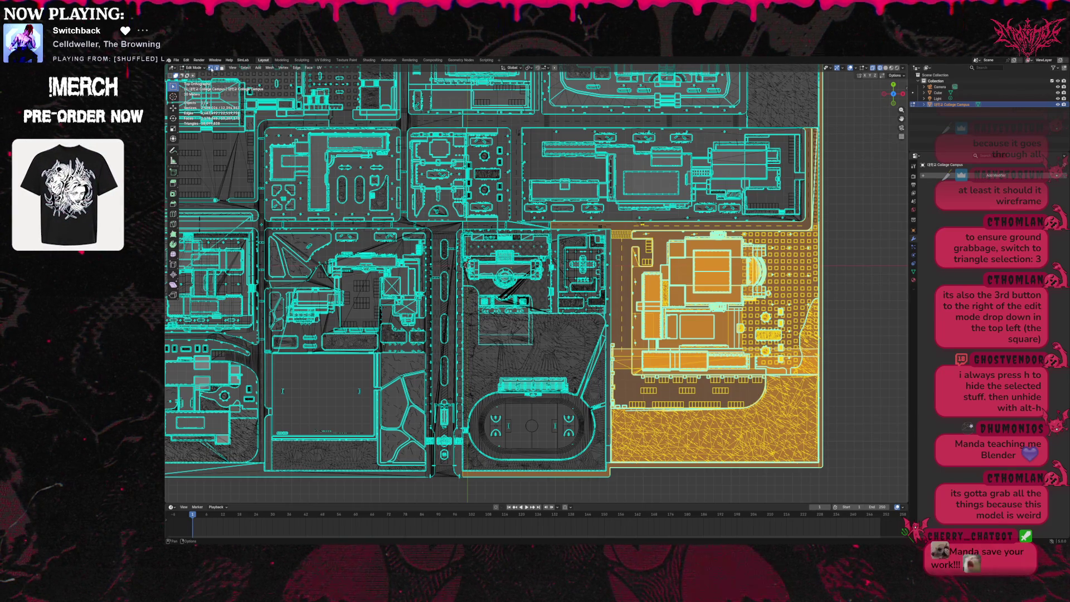
click(222, 68)
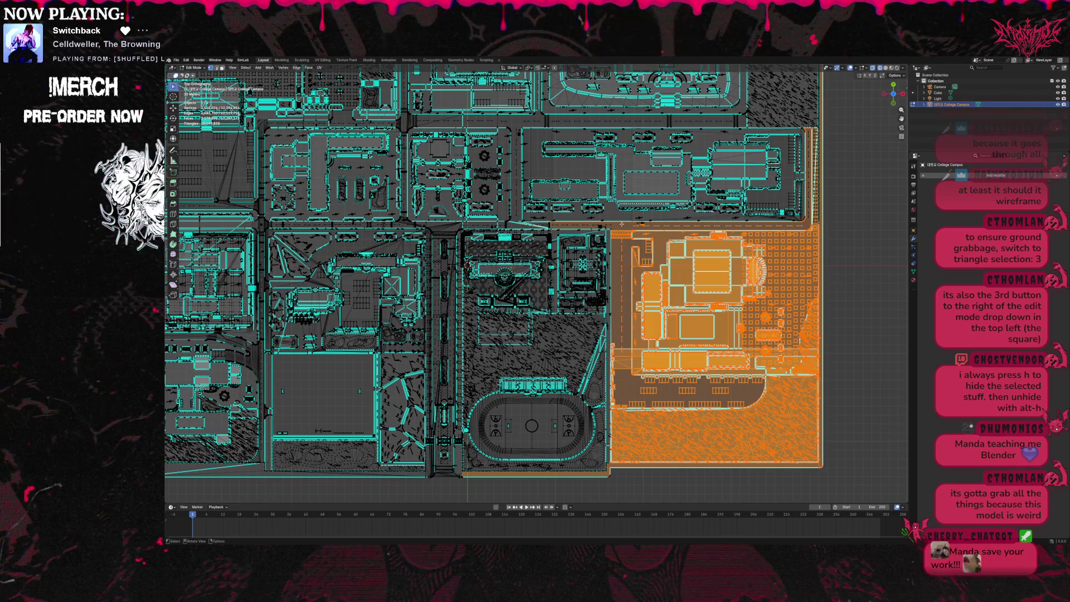
mouse_move(613, 223)
mouse_down()
mouse_move(800, 474)
mouse_move(850, 485)
mouse_up()
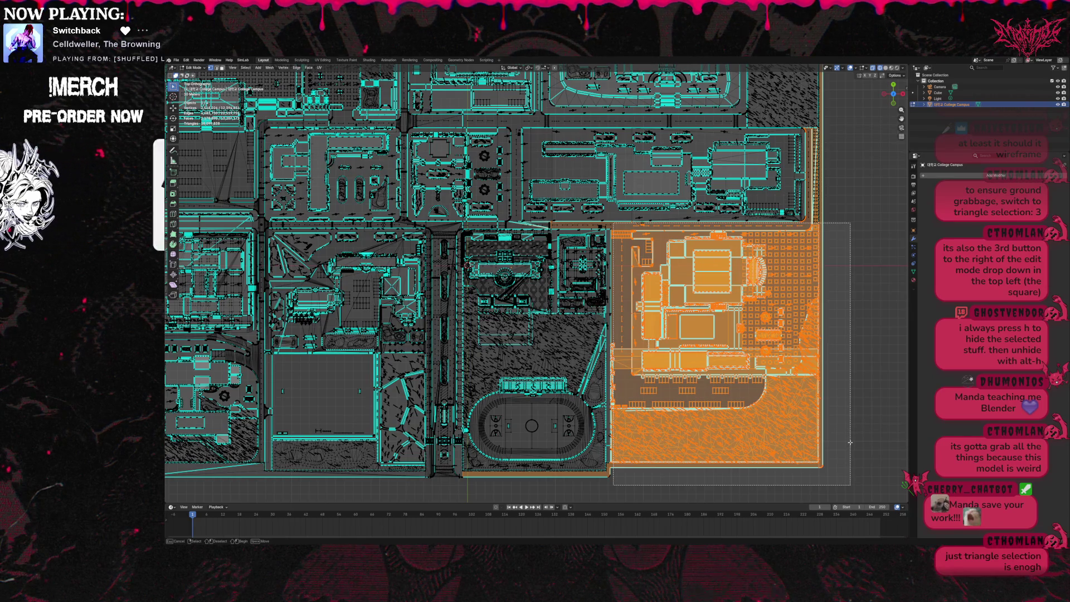
drag(851, 442, 850, 442)
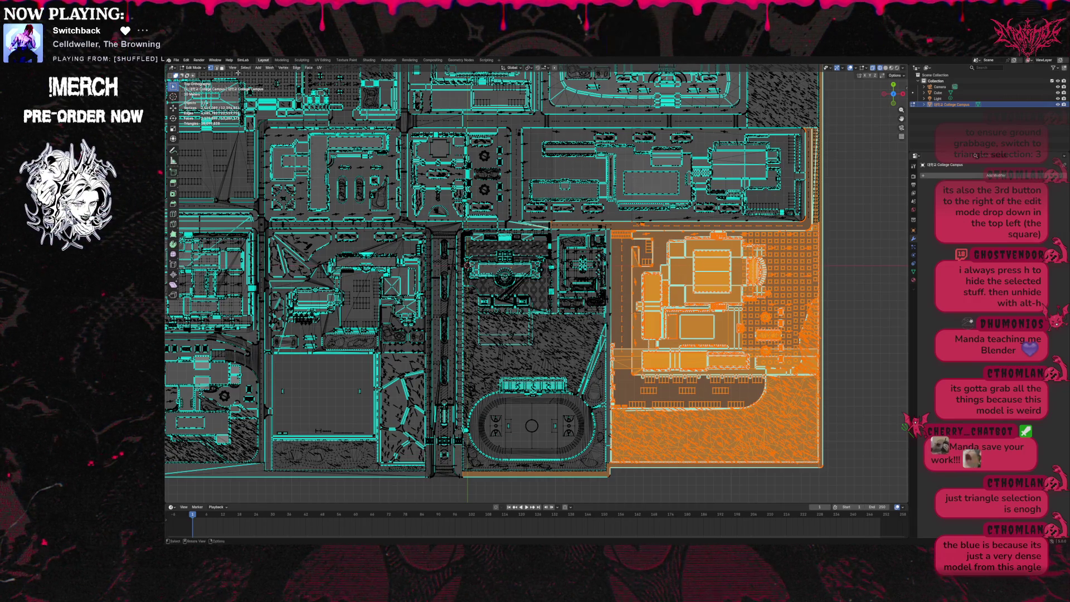
click(206, 69)
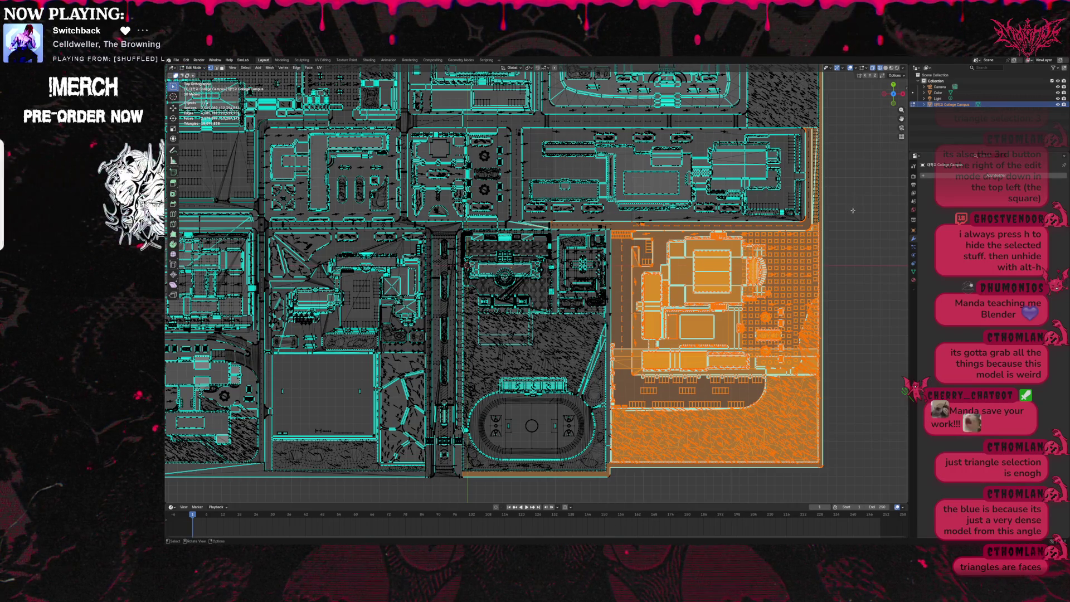
click(246, 68)
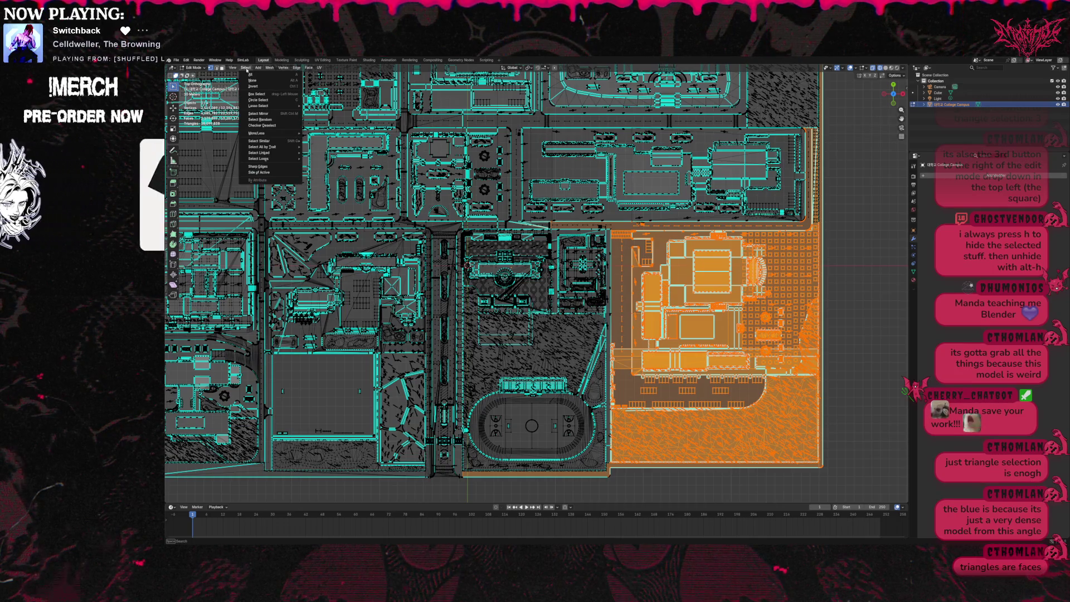
click(270, 68)
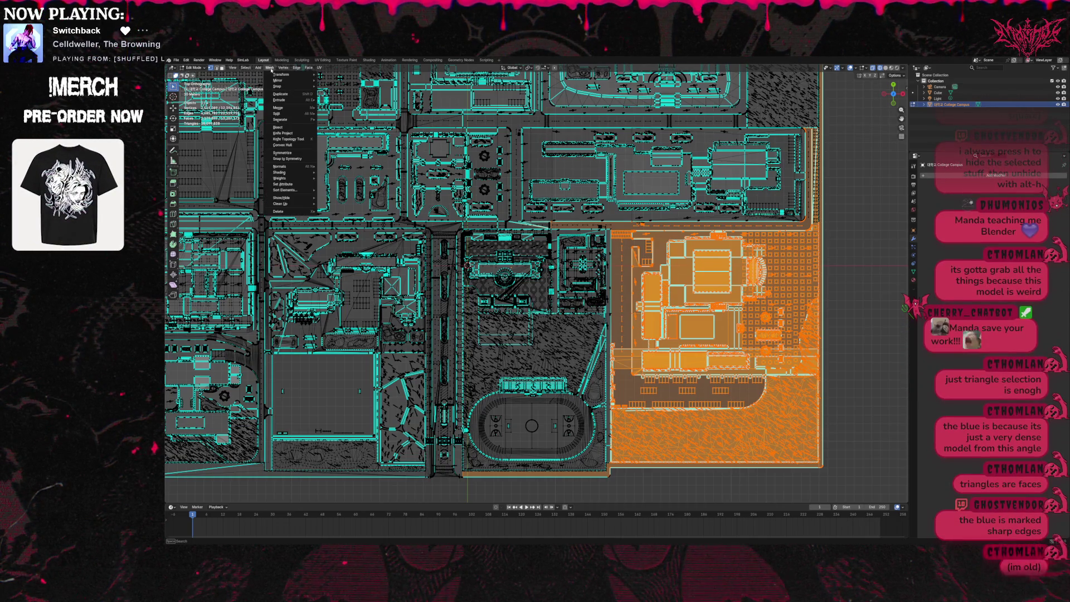
Split the selected lower-right block off as College Campus.001 using Separate > Selection.
mouse_move(292, 119)
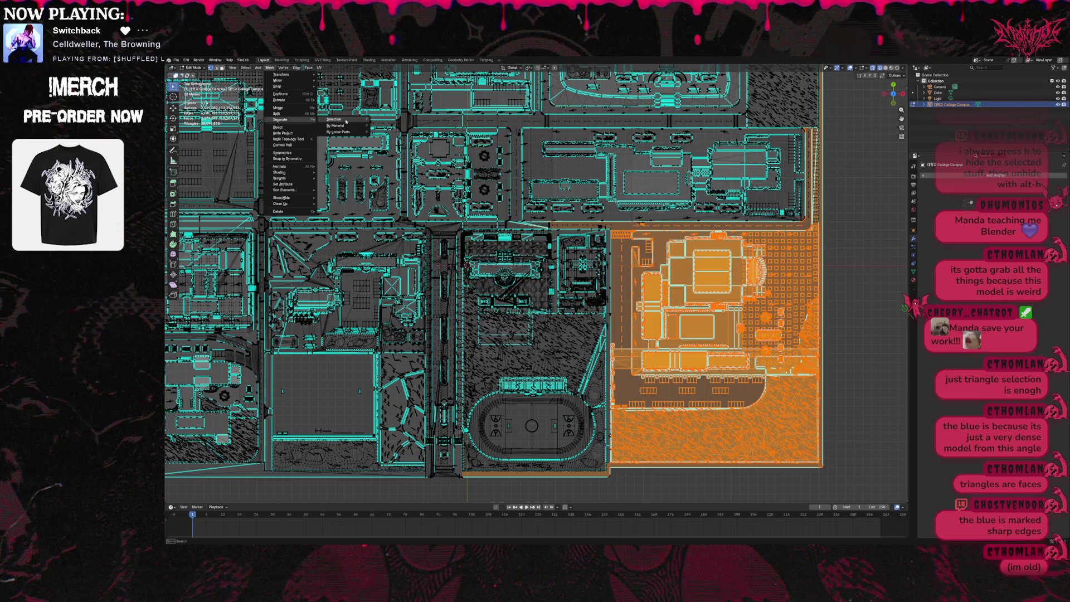
click(346, 120)
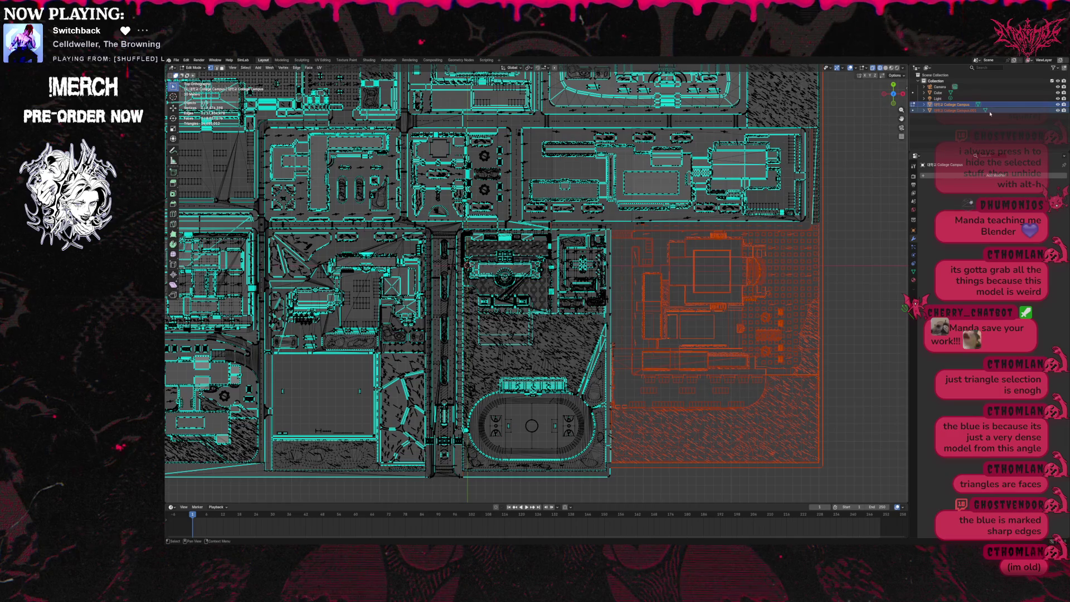
Hide College Campus.001 in the Outliner and start box-selecting the running-track block's faces.
click(1058, 110)
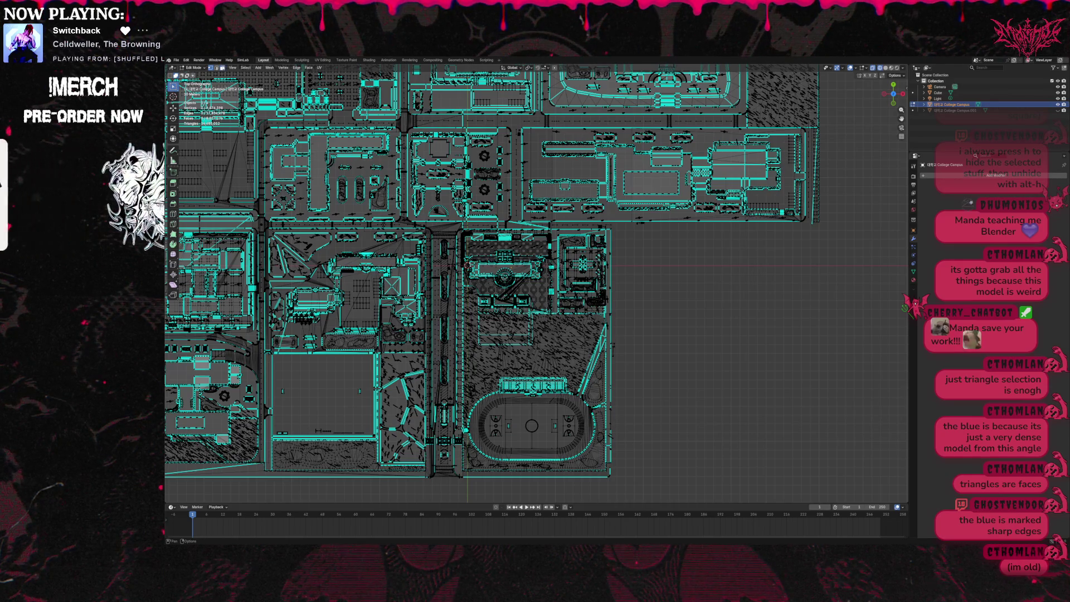
click(222, 68)
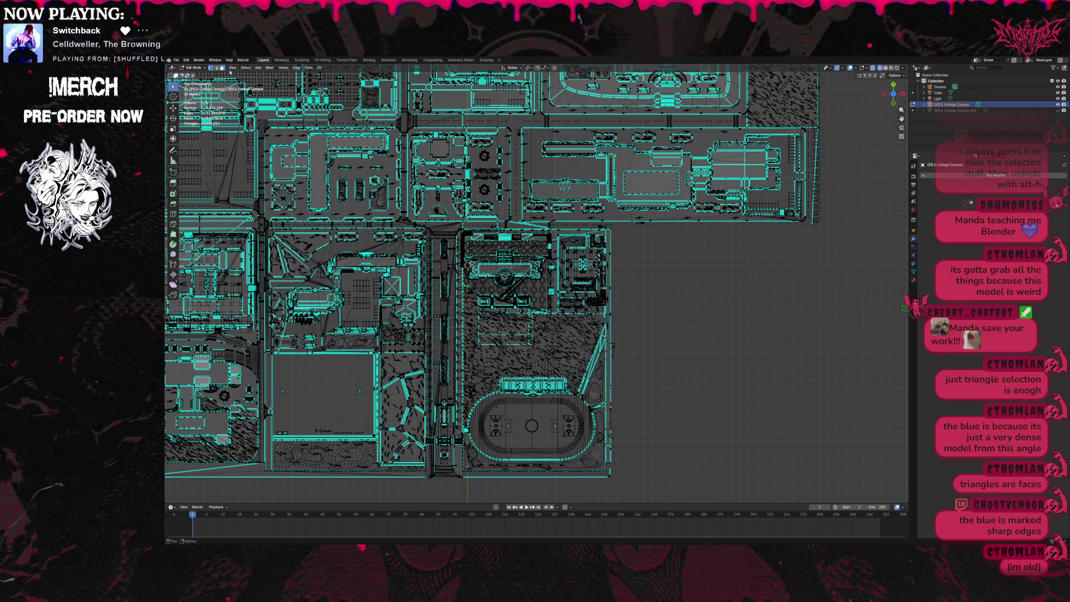
mouse_move(623, 223)
mouse_down()
mouse_move(490, 273)
mouse_move(455, 473)
mouse_move(424, 485)
mouse_move(433, 480)
mouse_up()
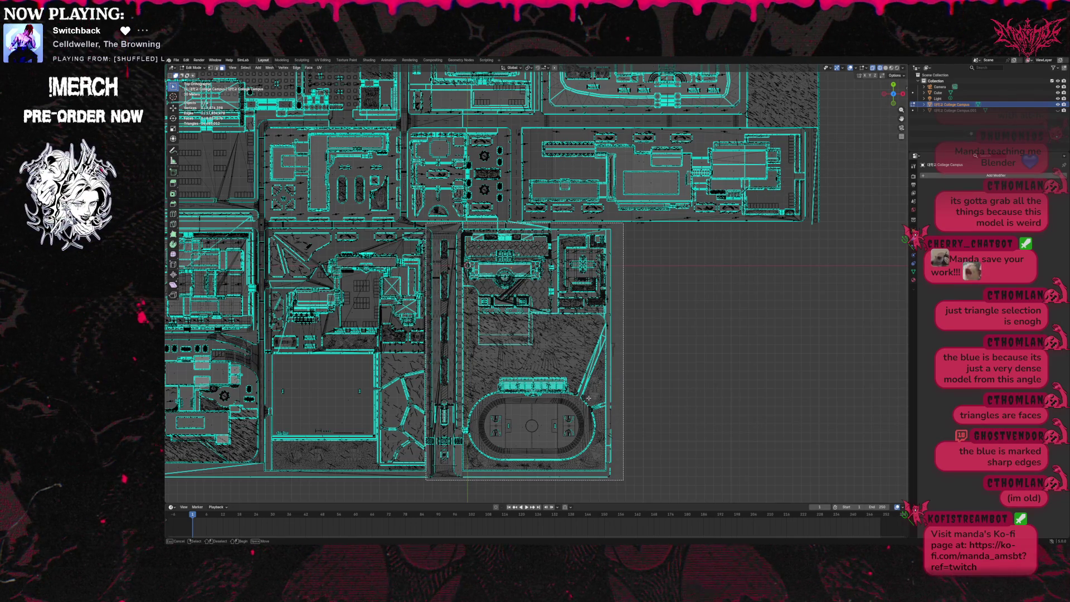
Separate the running-track block into College Campus.002 and hide it in the Outliner.
drag(630, 377, 629, 376)
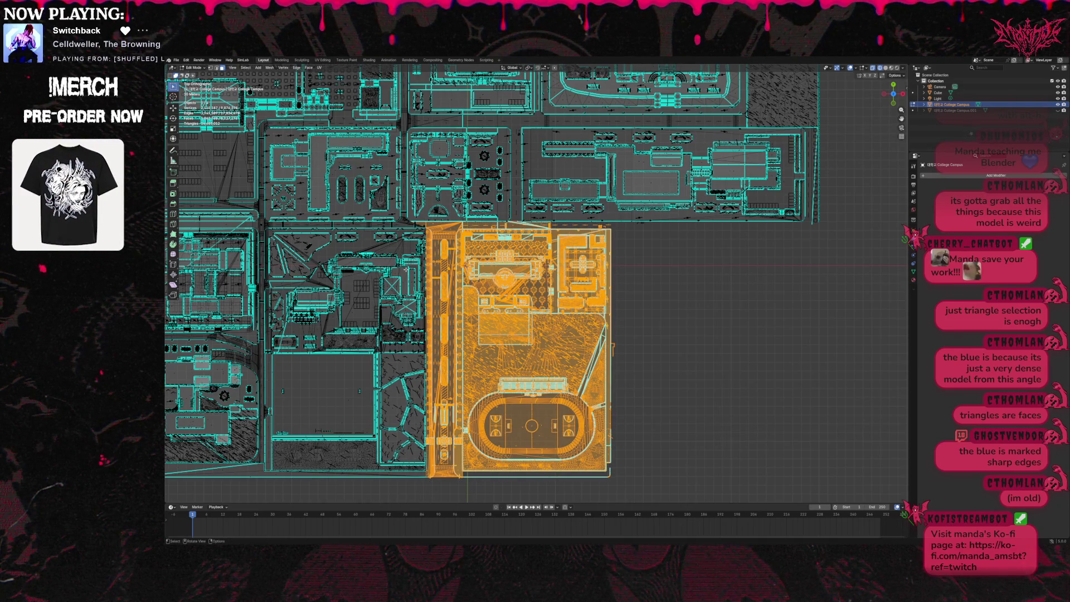
click(246, 67)
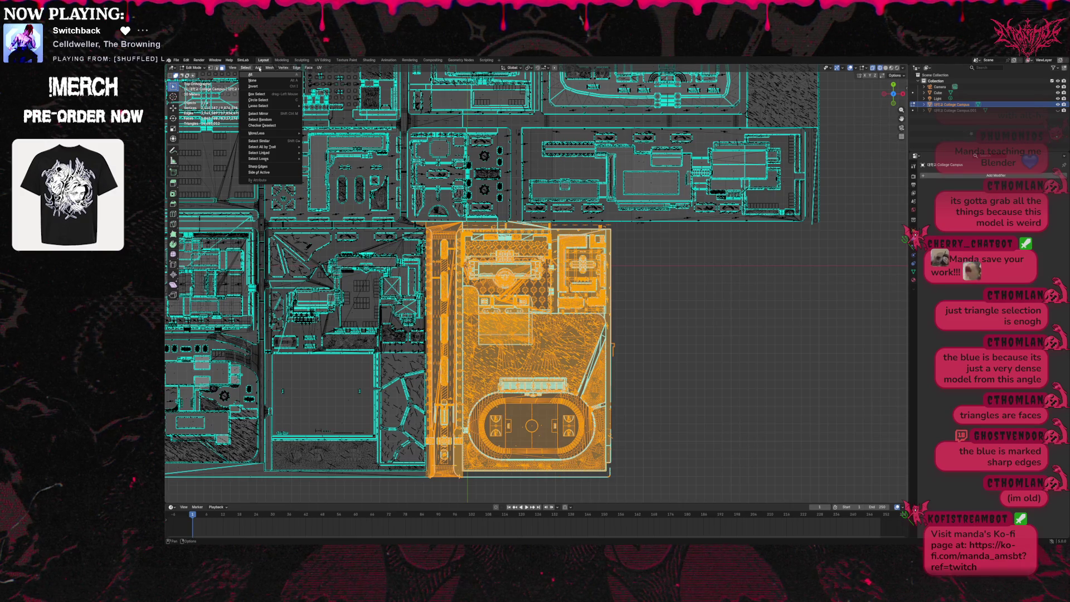
key(Escape)
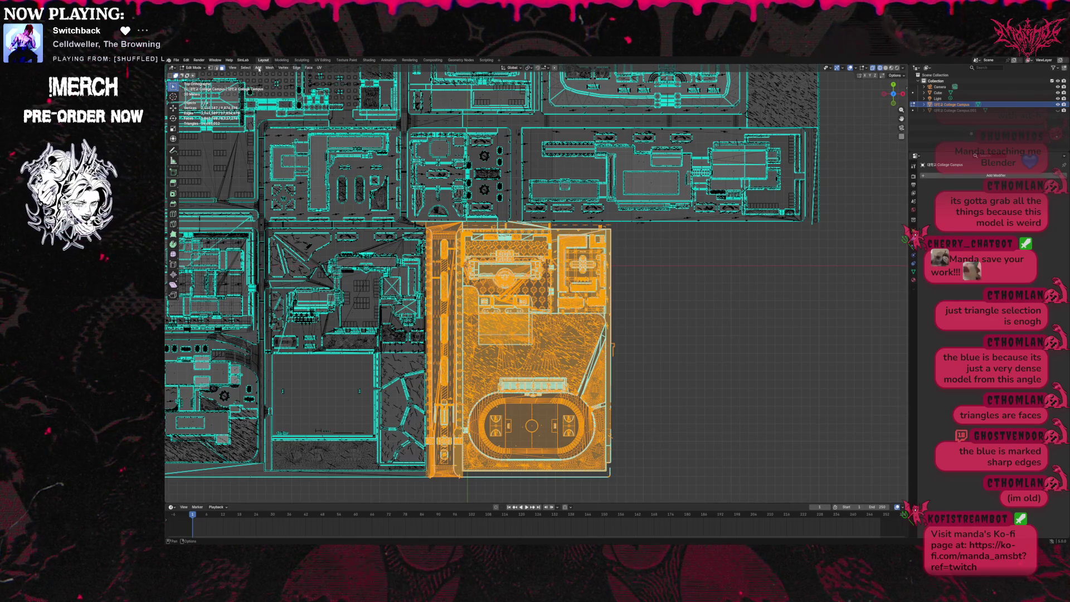
click(248, 68)
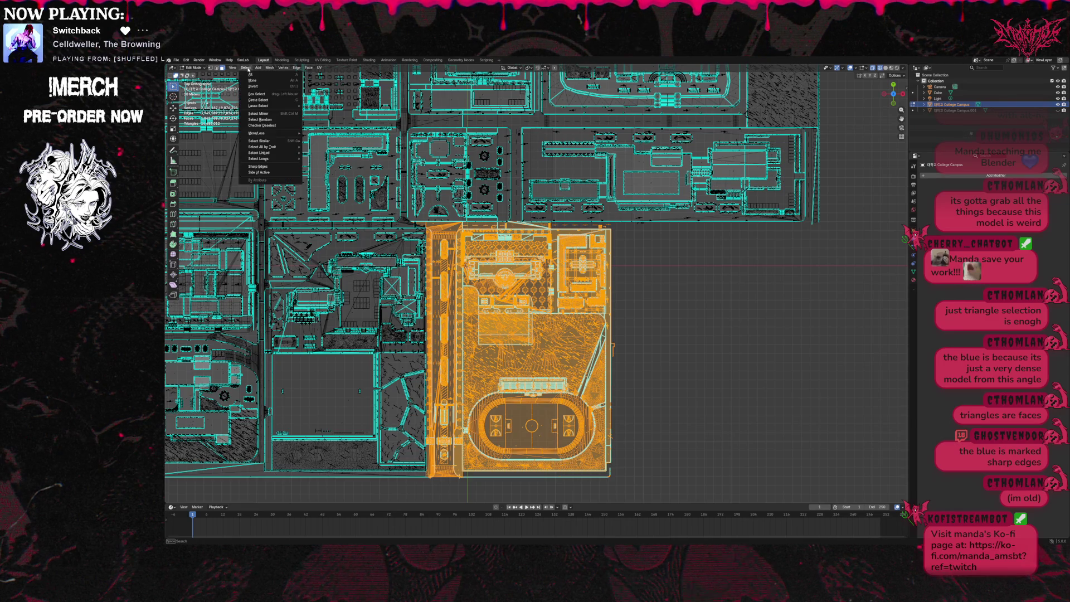
click(270, 68)
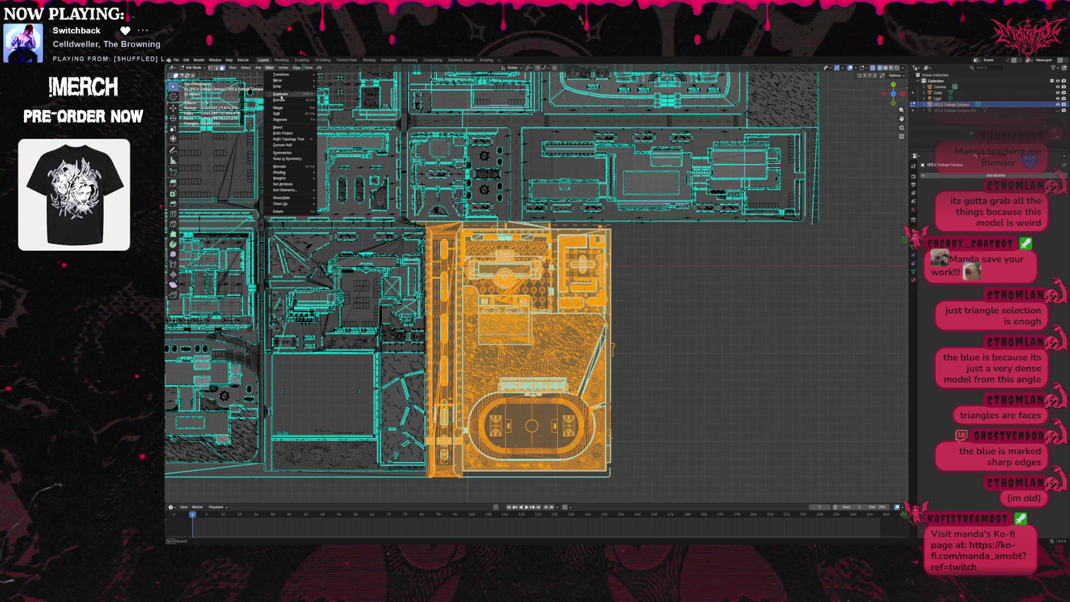
mouse_move(290, 119)
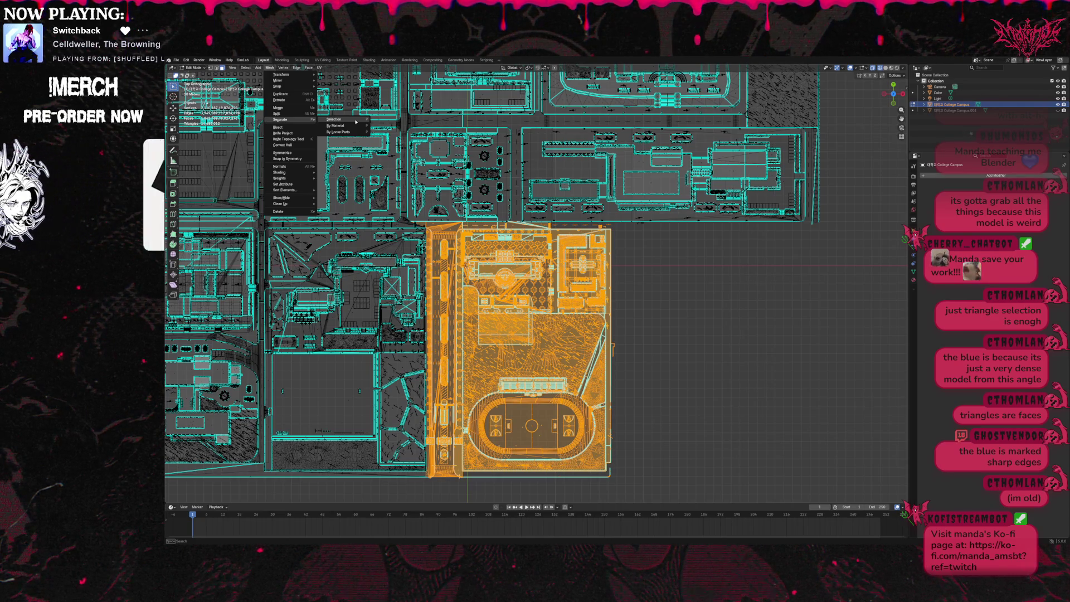
click(356, 121)
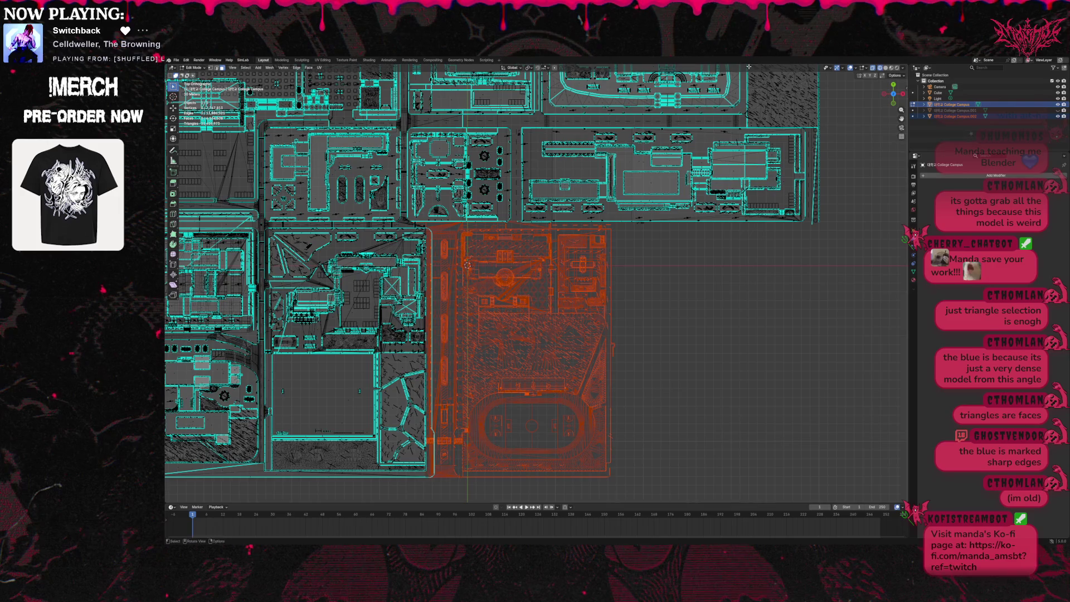
click(1058, 117)
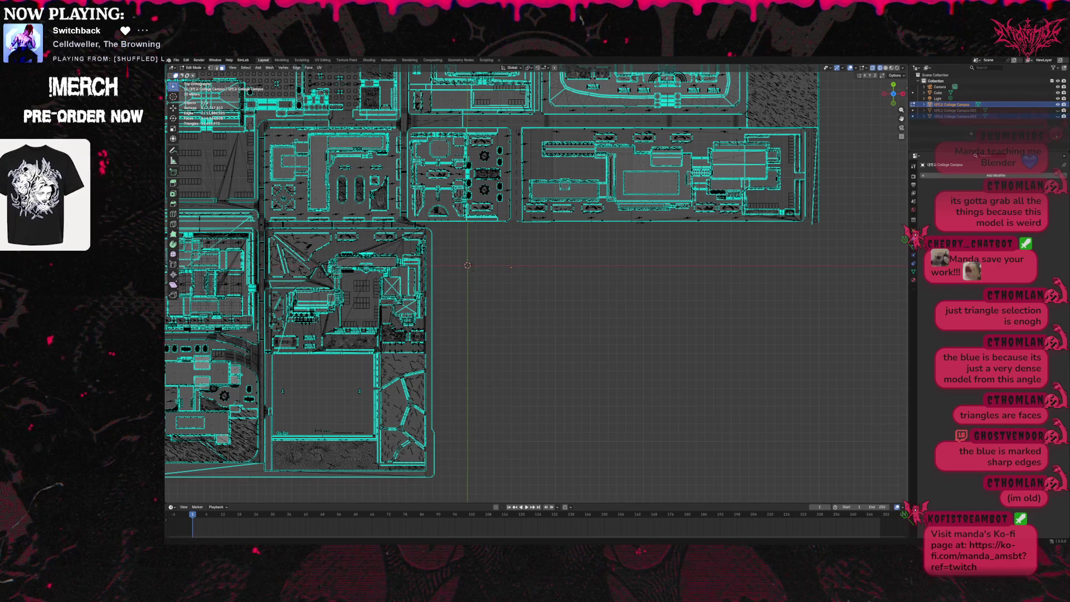
Save the project as 'cutting up the campus.blend', then box-select the large square field block.
click(176, 60)
click(185, 98)
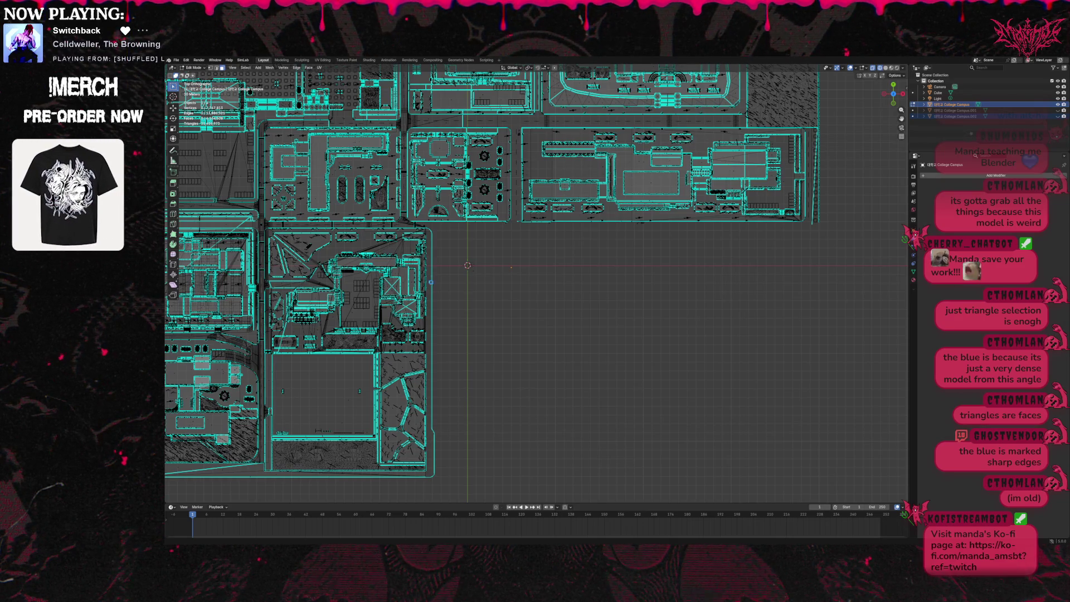
key(ctrl+s)
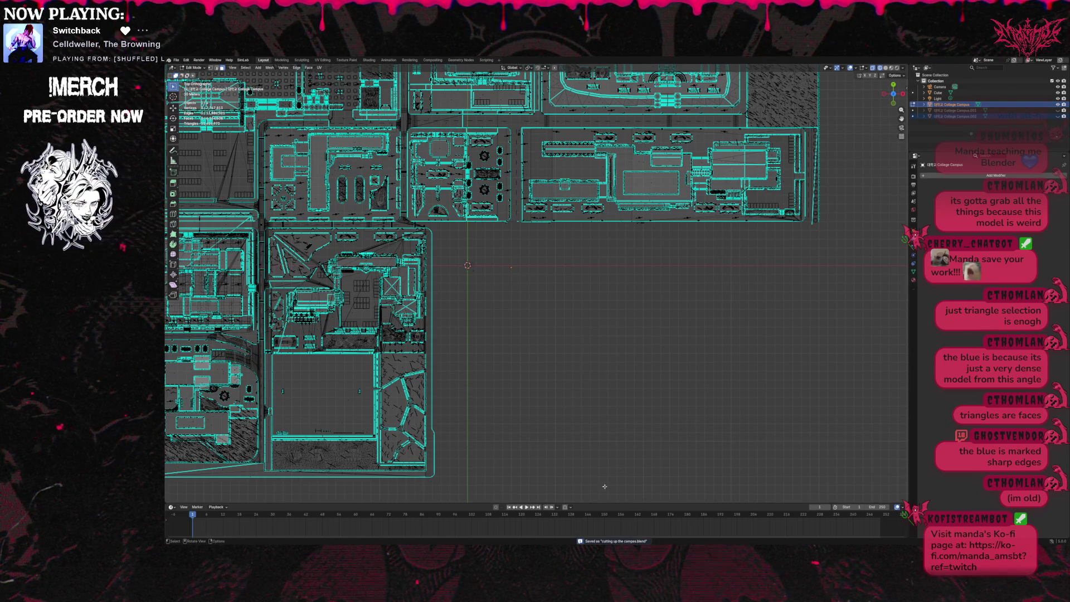
drag(901, 118, 1028, 120)
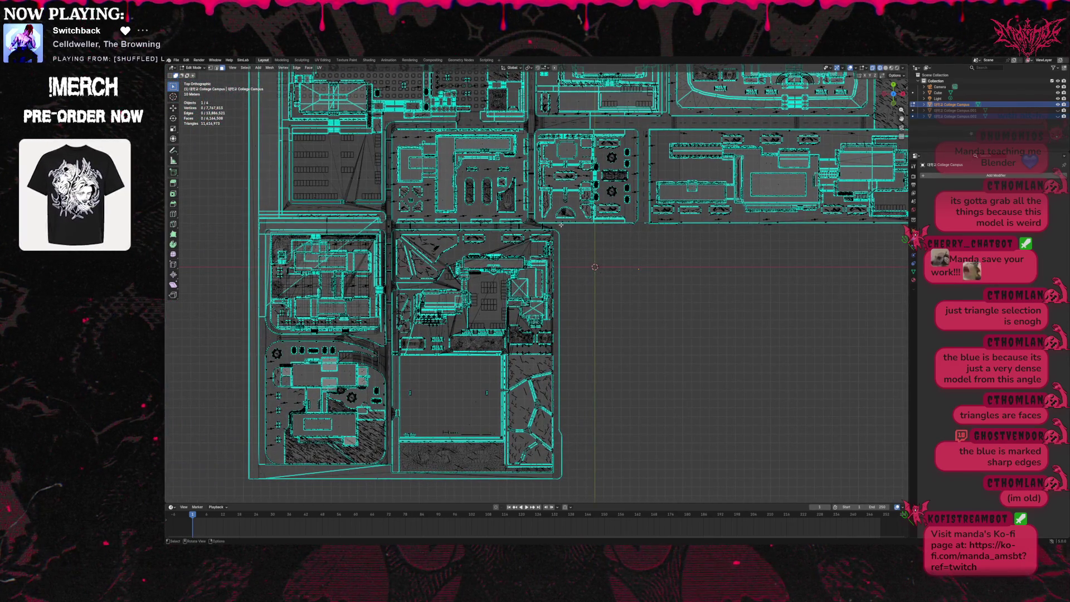
mouse_move(564, 224)
mouse_down()
mouse_move(480, 249)
mouse_move(392, 340)
mouse_move(386, 479)
mouse_move(398, 483)
mouse_move(384, 482)
mouse_up()
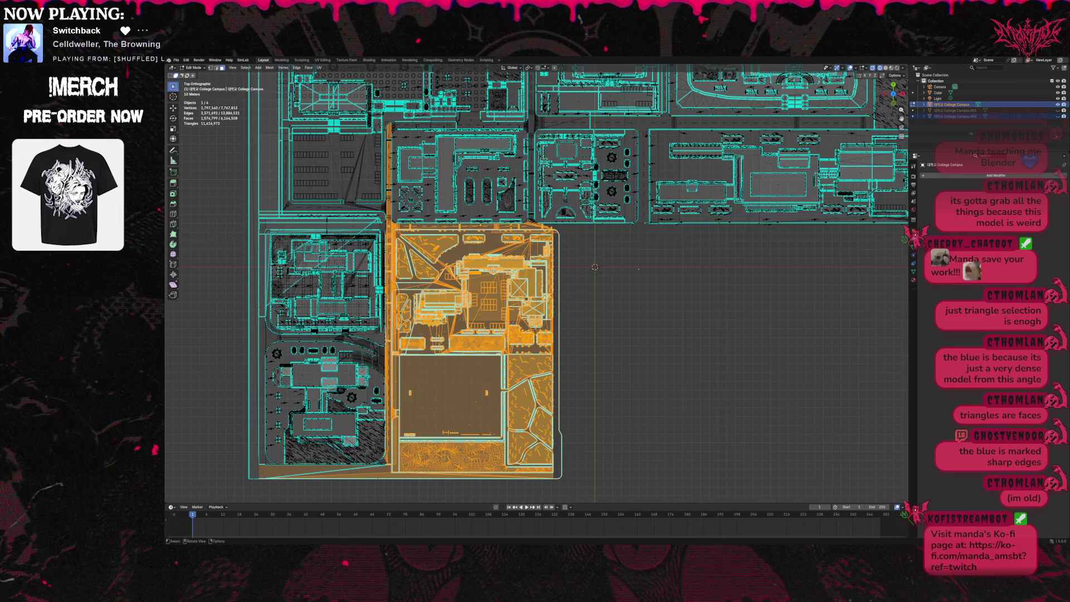
Separate the large-field block via P > Selection and hide the new object.
key(p)
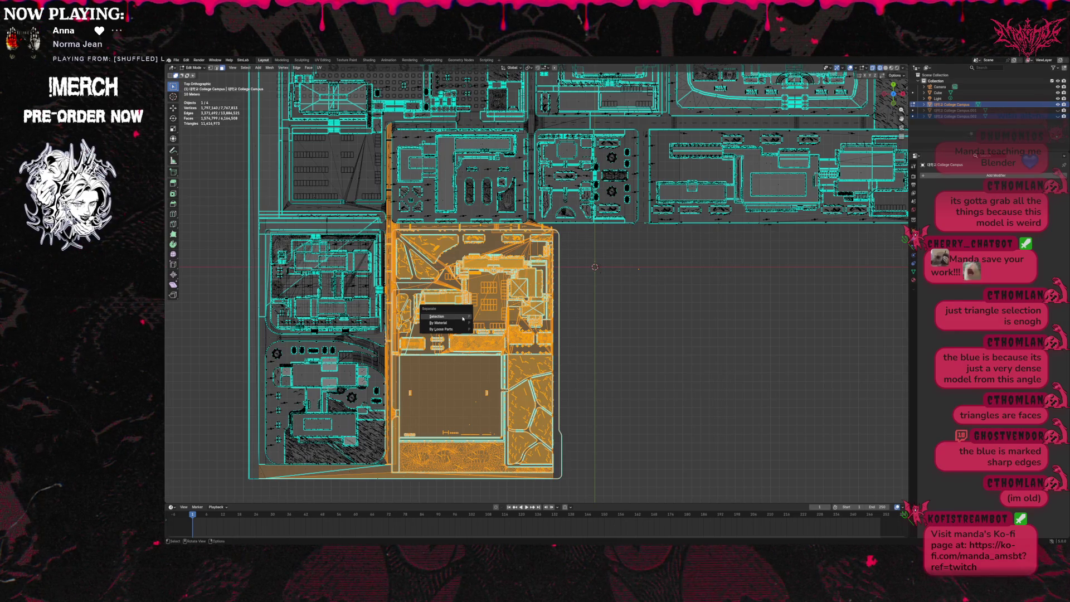
click(463, 317)
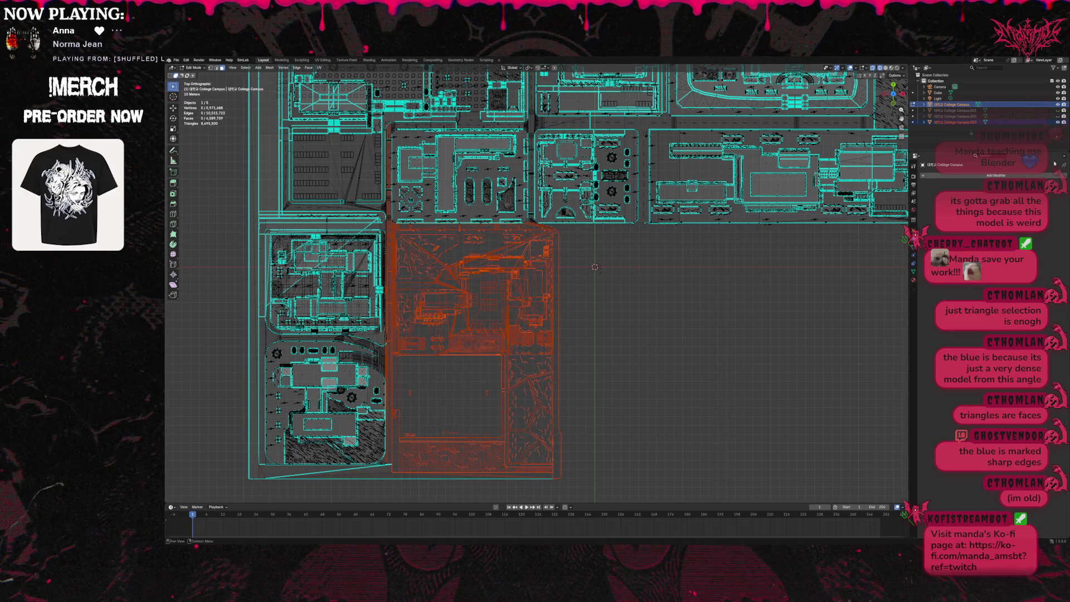
click(1058, 121)
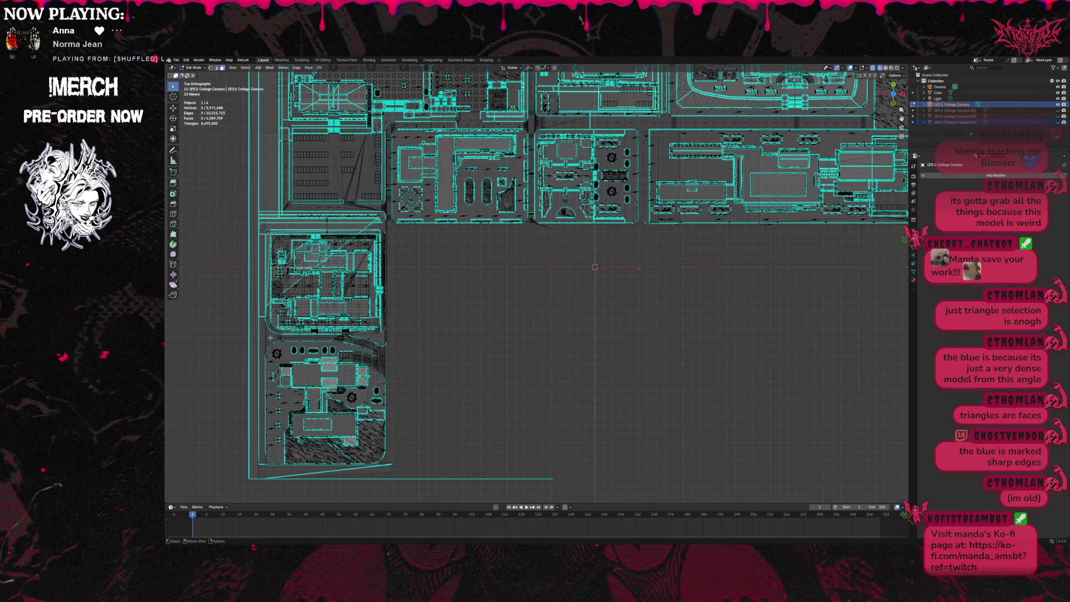
Box-select the rounded bottom-left block and separate it into its own object via P > Selection.
mouse_move(246, 337)
mouse_down()
mouse_move(306, 353)
mouse_move(385, 435)
mouse_move(395, 486)
mouse_up()
drag(254, 333, 260, 342)
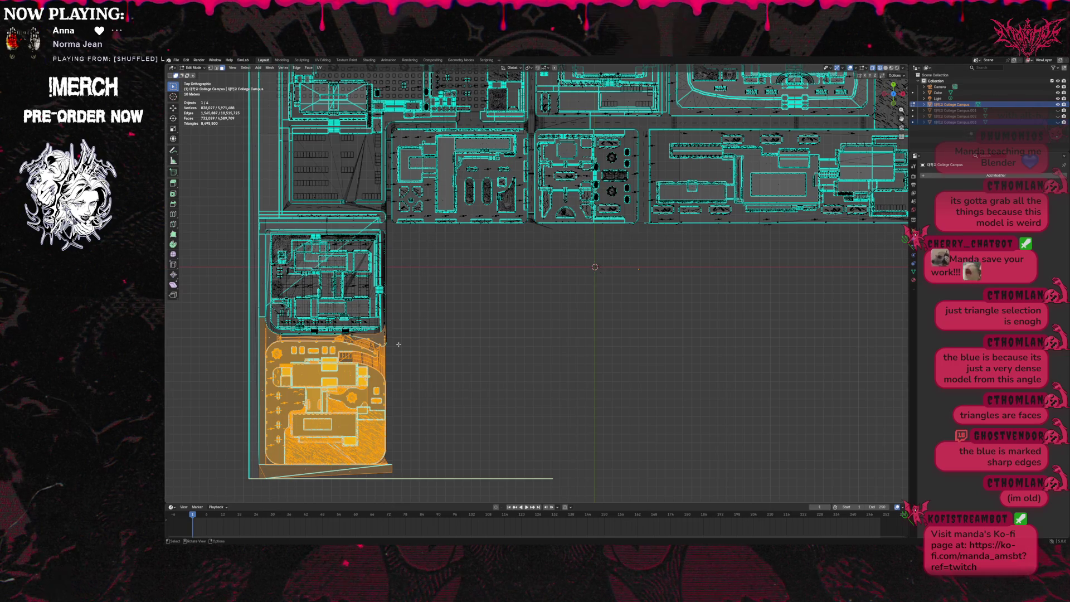
key(p)
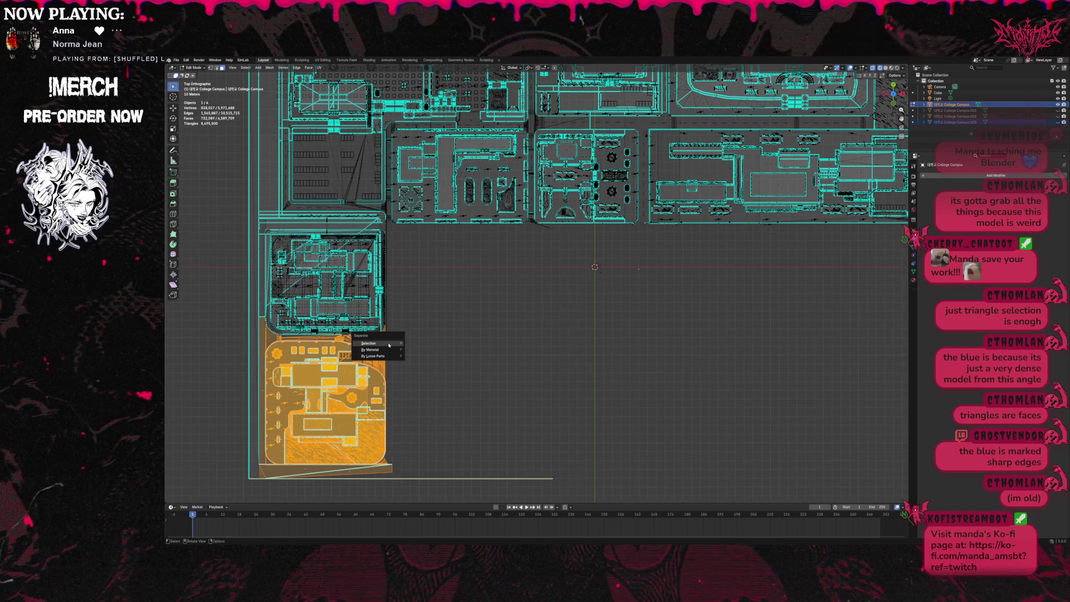
click(389, 344)
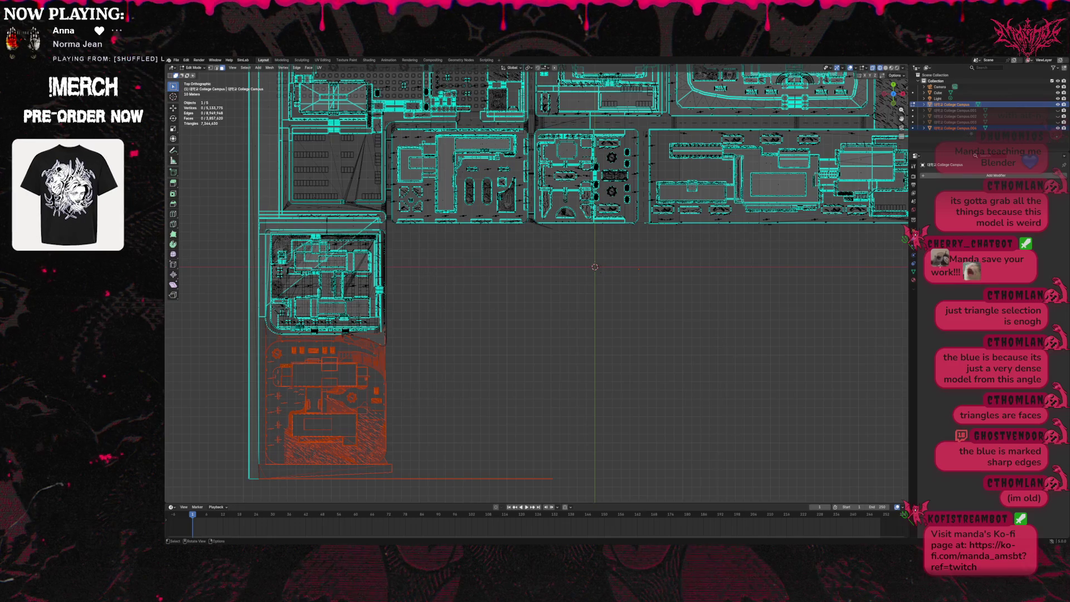
click(1058, 104)
click(1058, 104)
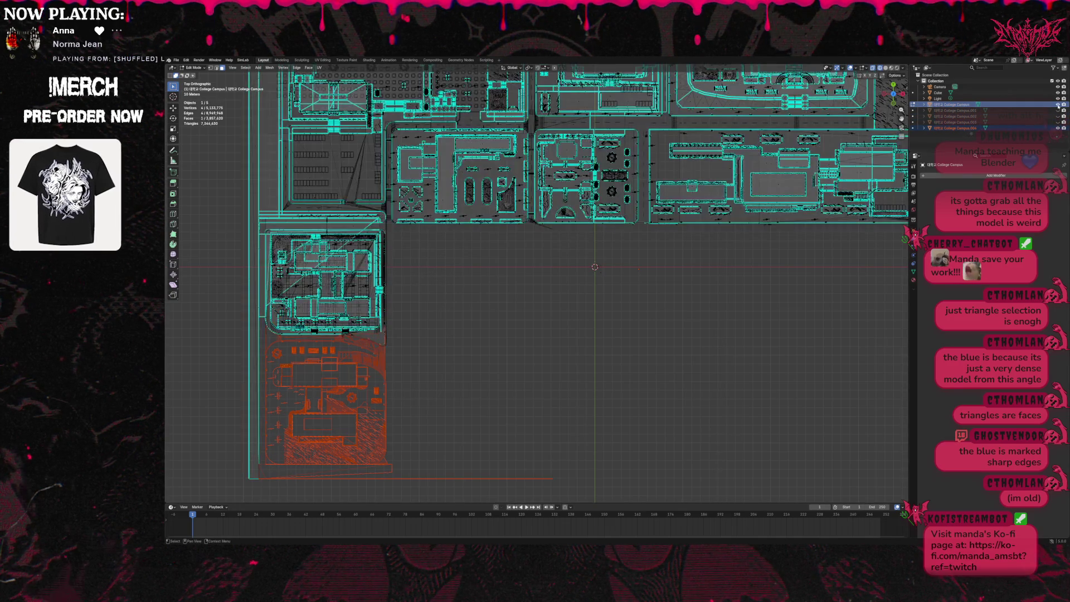
Hide the bottom-left object, then select the upper-left block minus the long road strip.
click(1058, 128)
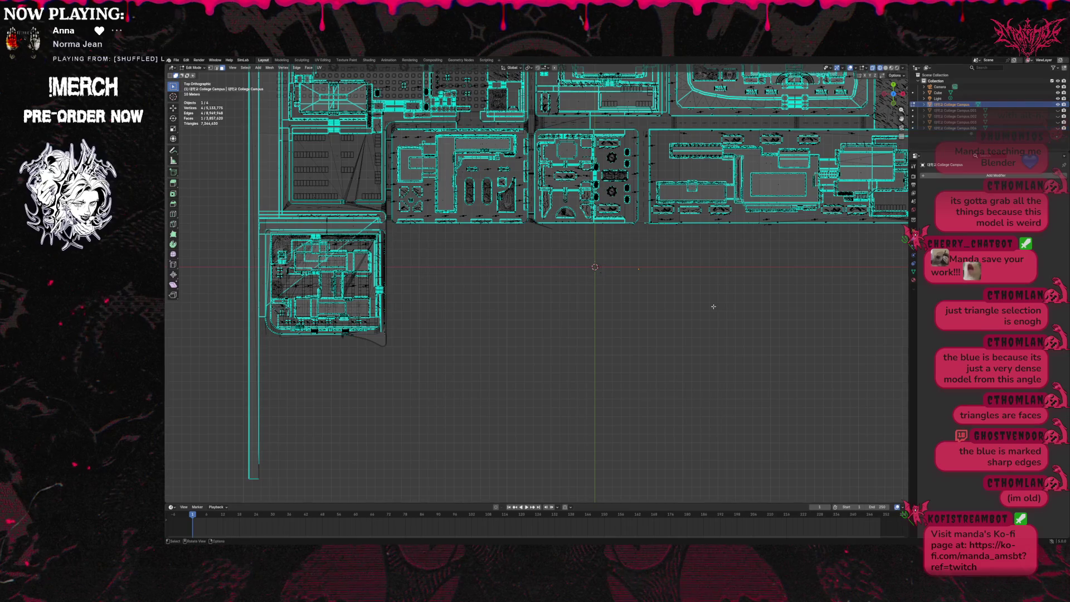
mouse_move(389, 223)
mouse_down()
mouse_move(210, 335)
mouse_move(209, 495)
mouse_up()
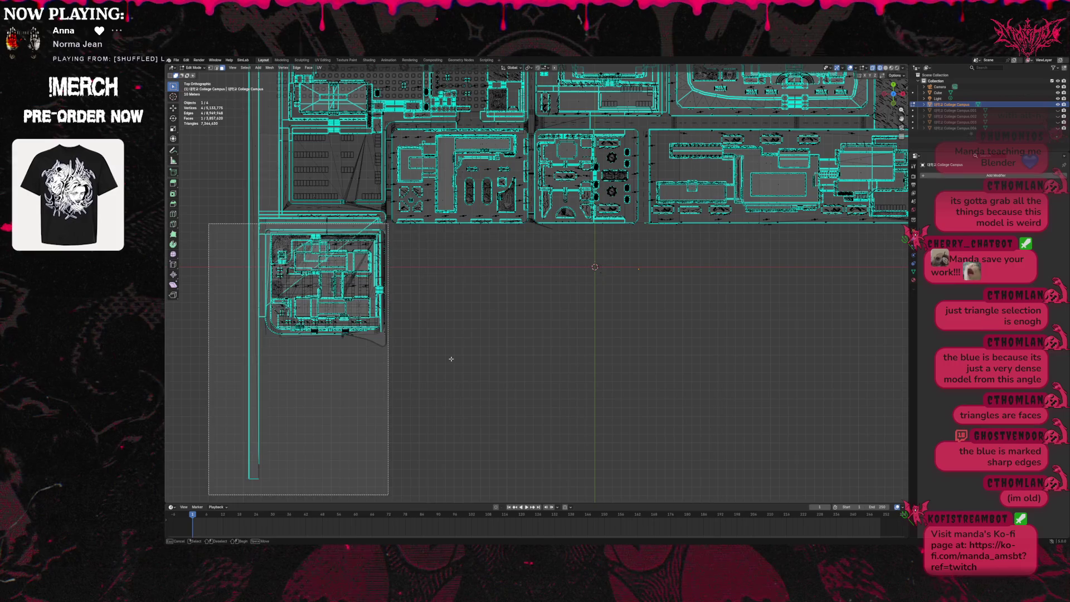
scroll(400, 351, down, 2)
scroll(439, 338, up, 1)
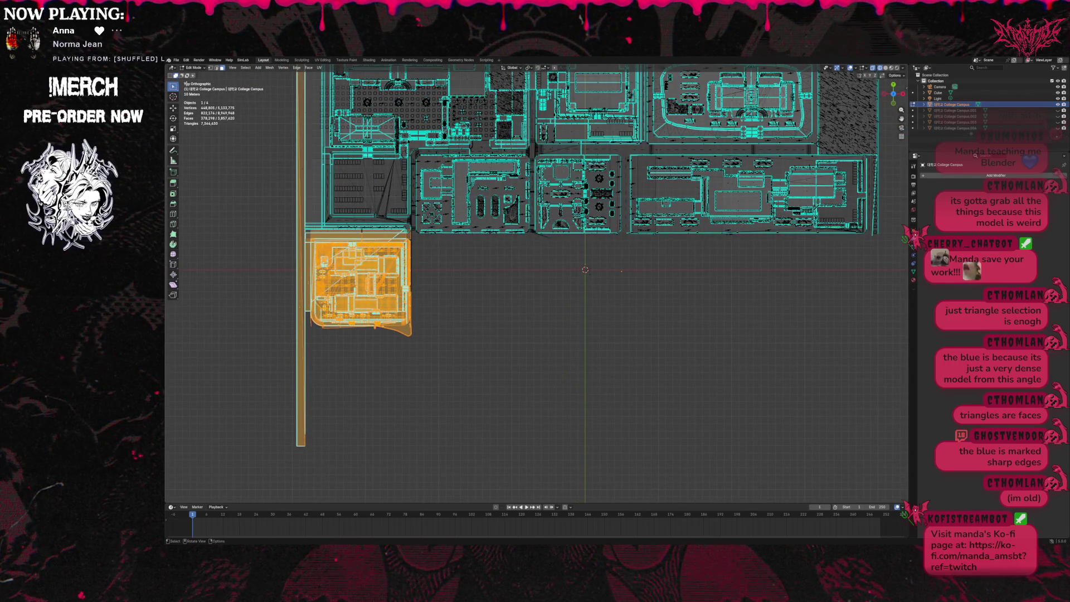
shift+click(211, 69)
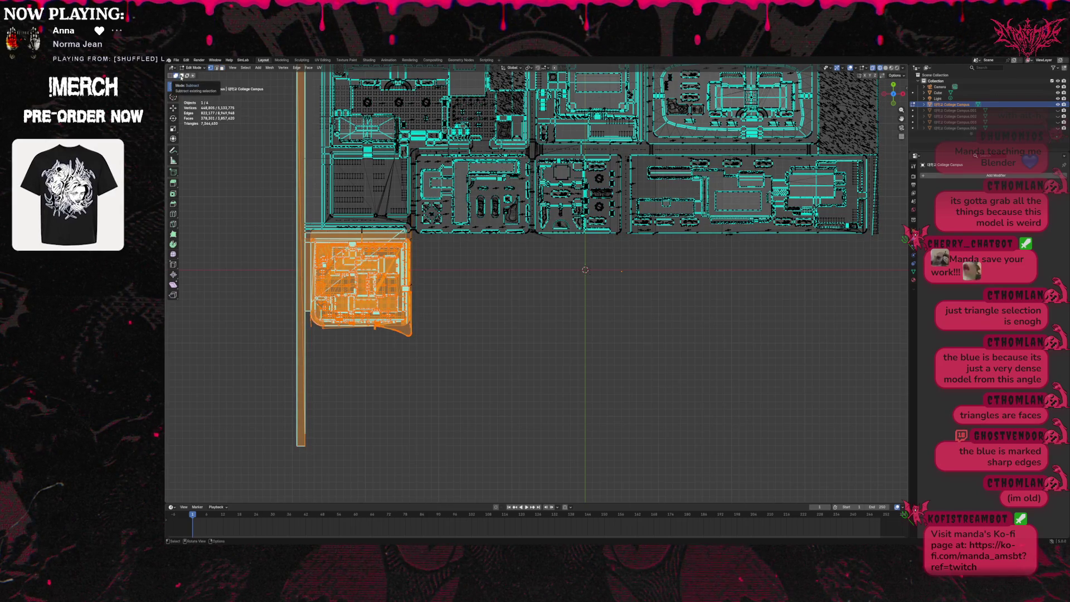
click(181, 76)
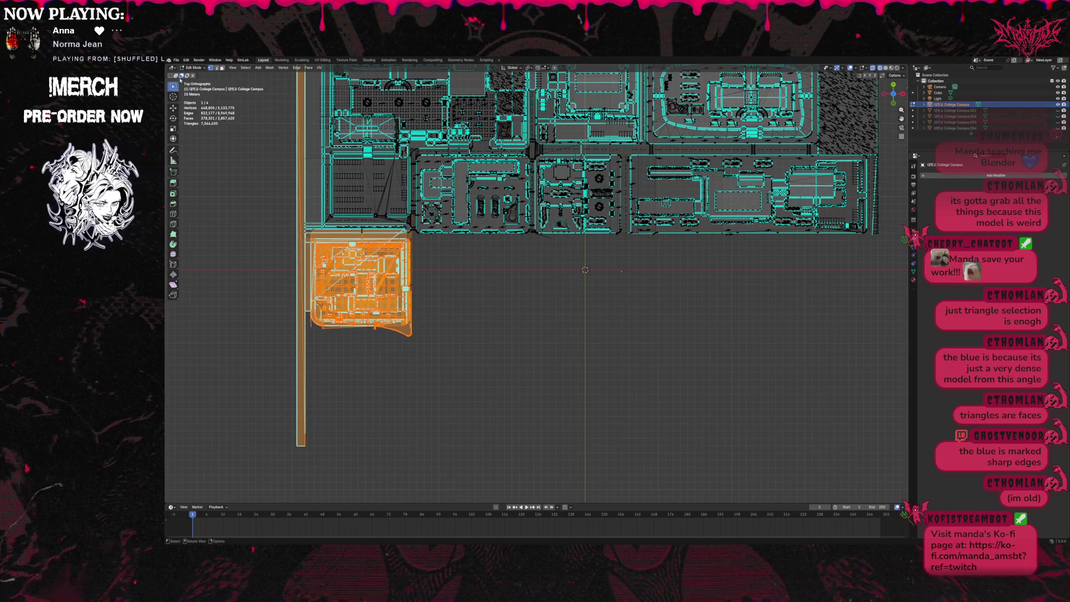
drag(295, 328, 315, 460)
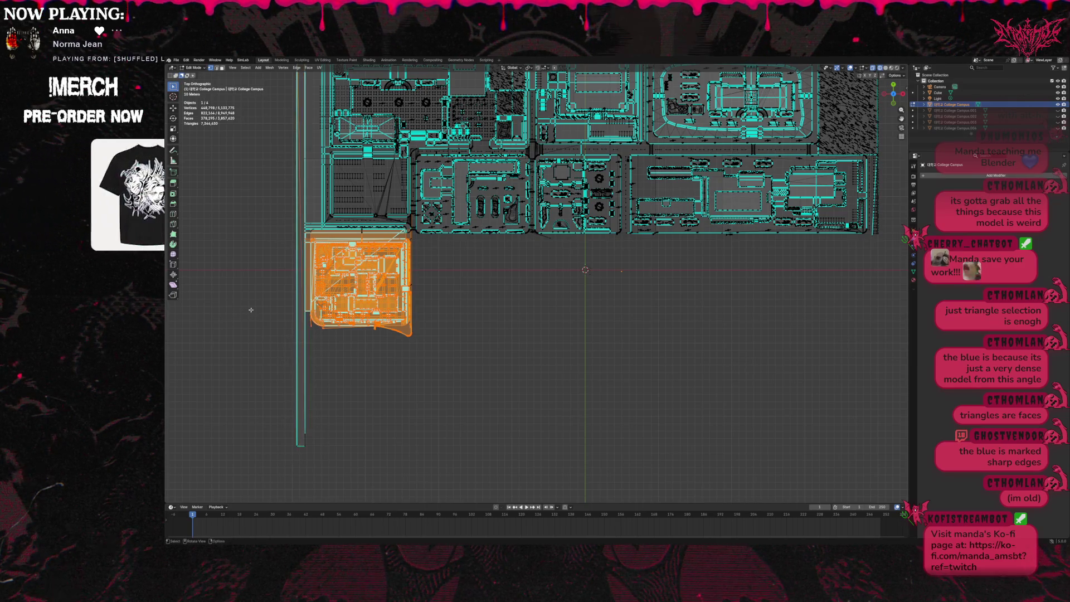
scroll(288, 313, down, 1)
scroll(288, 313, up, 1)
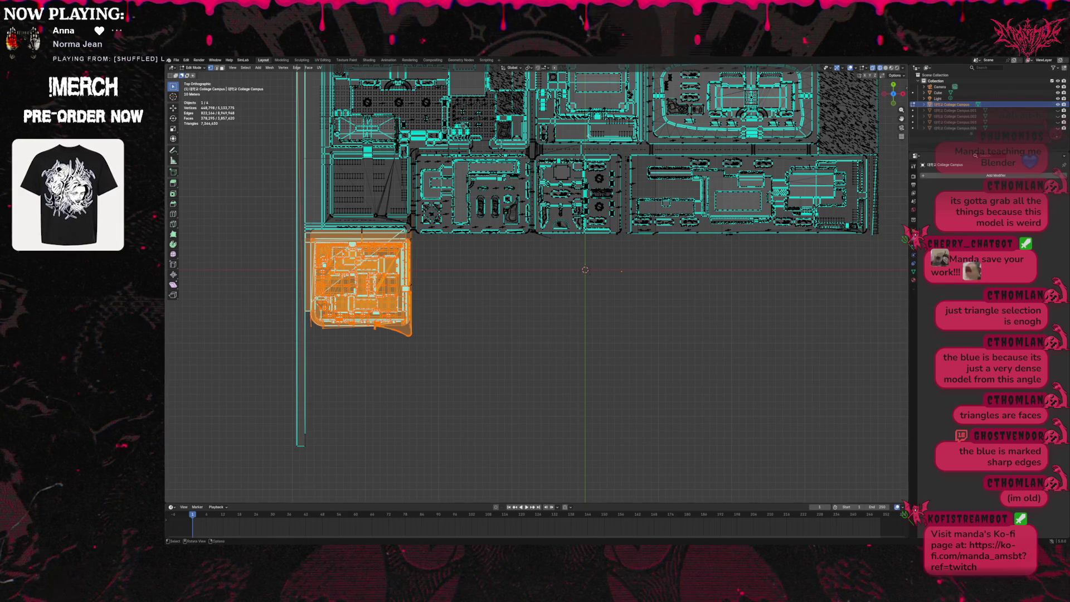
Separate the selected upper-left block into its own object, keeping it visible.
key(p)
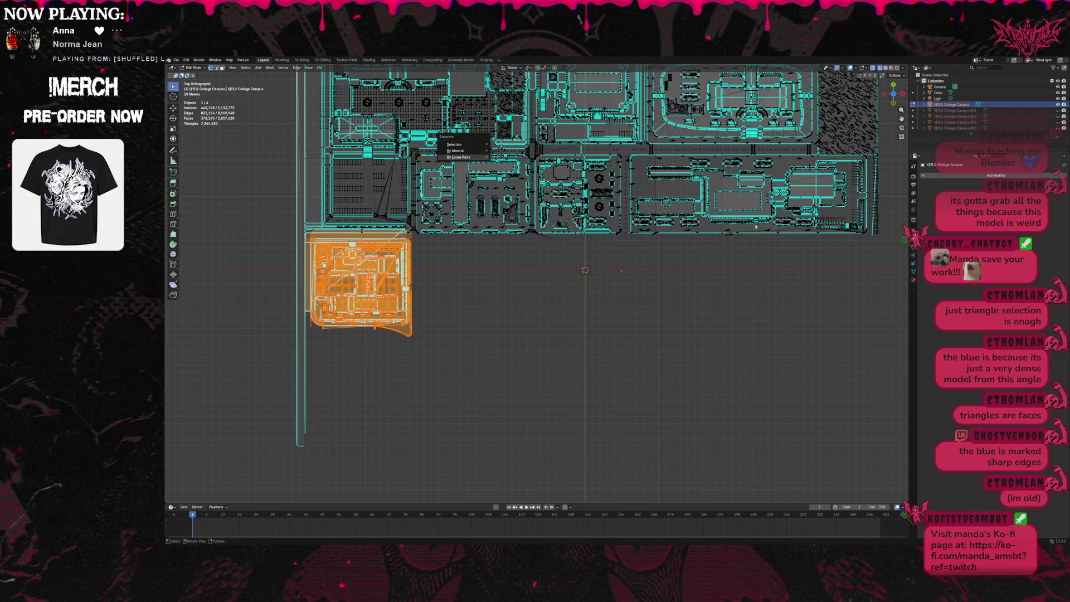
key(p)
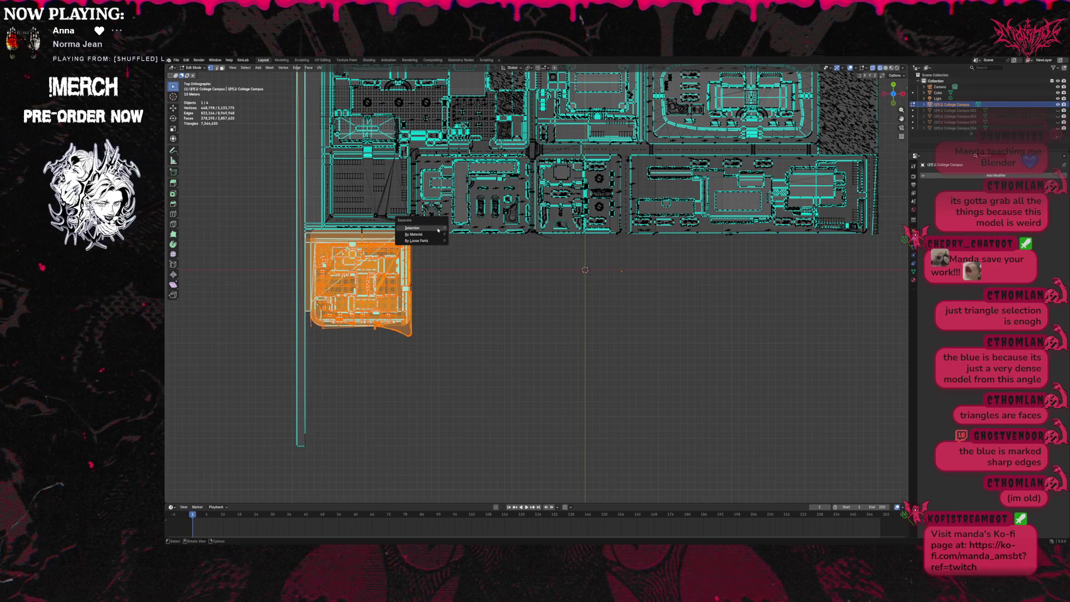
click(438, 230)
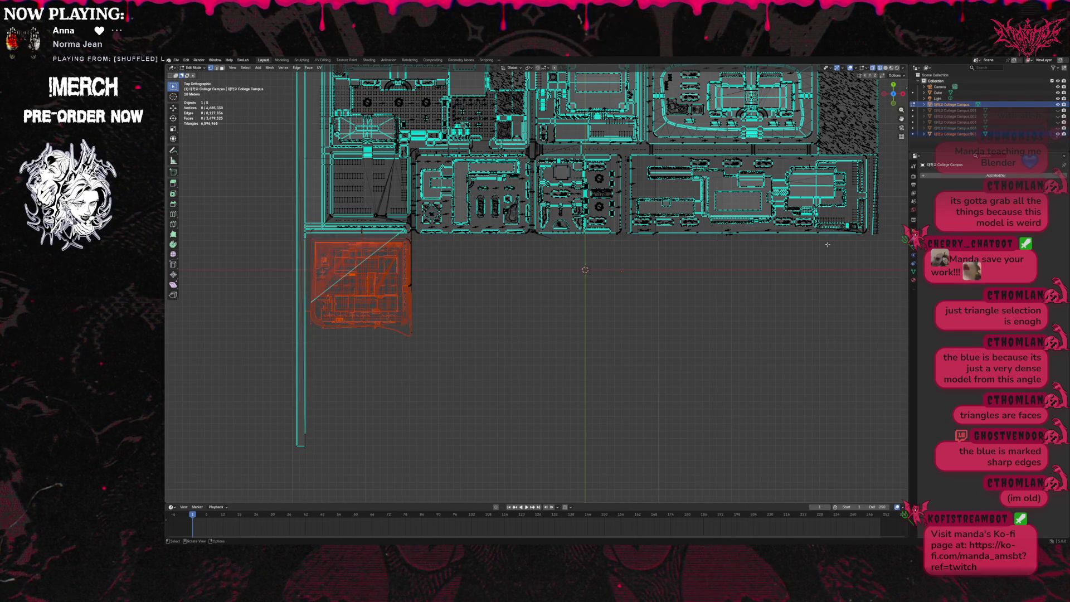
click(1058, 135)
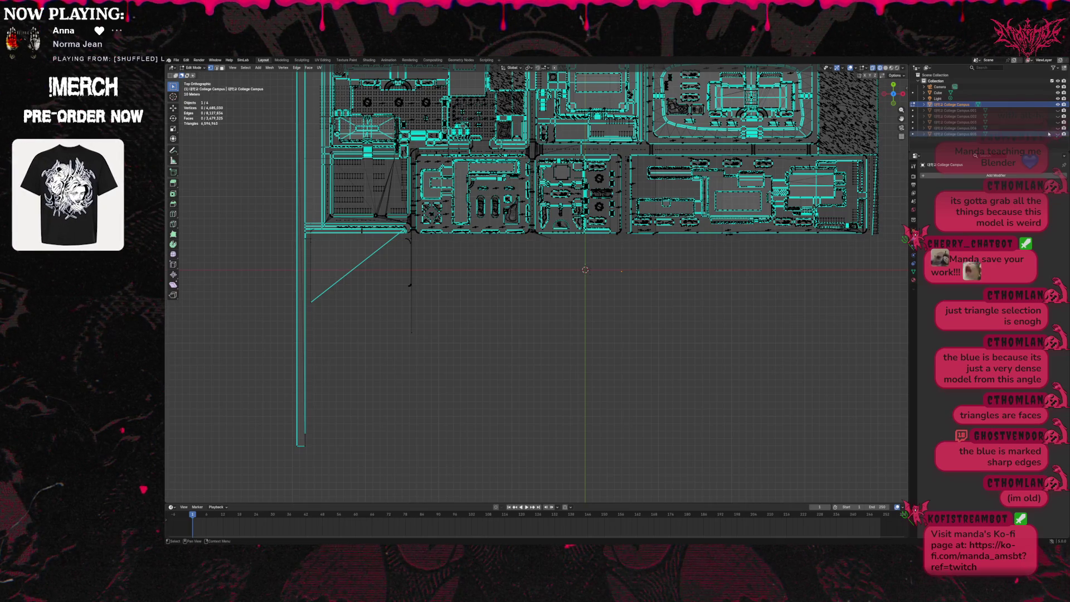
click(1059, 134)
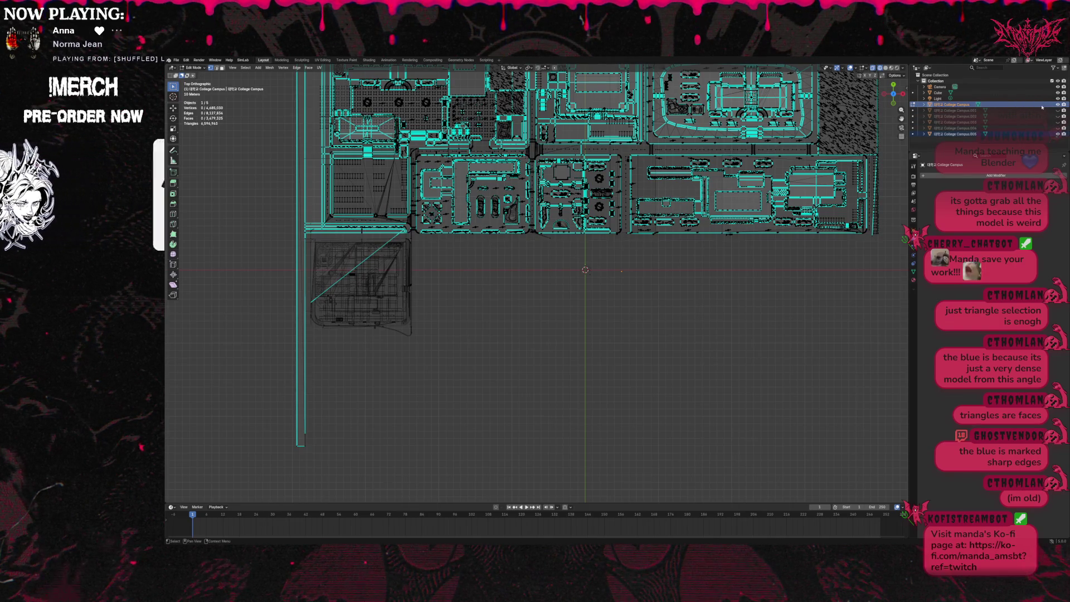
Briefly toggle the separated block's visibility, then revert via Undo History to before the separation.
click(1058, 134)
click(1057, 134)
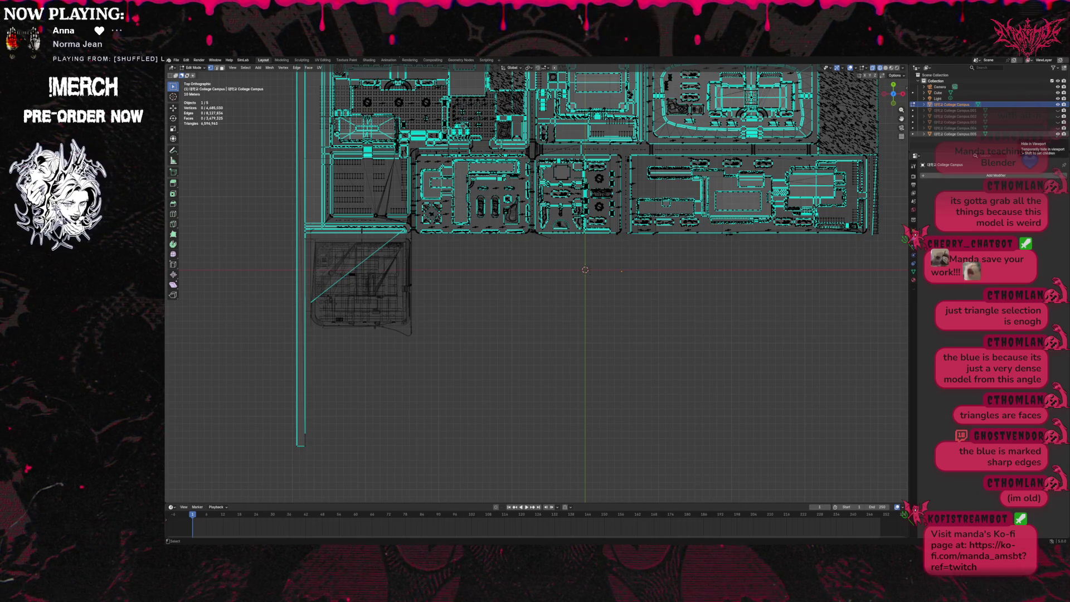
click(186, 59)
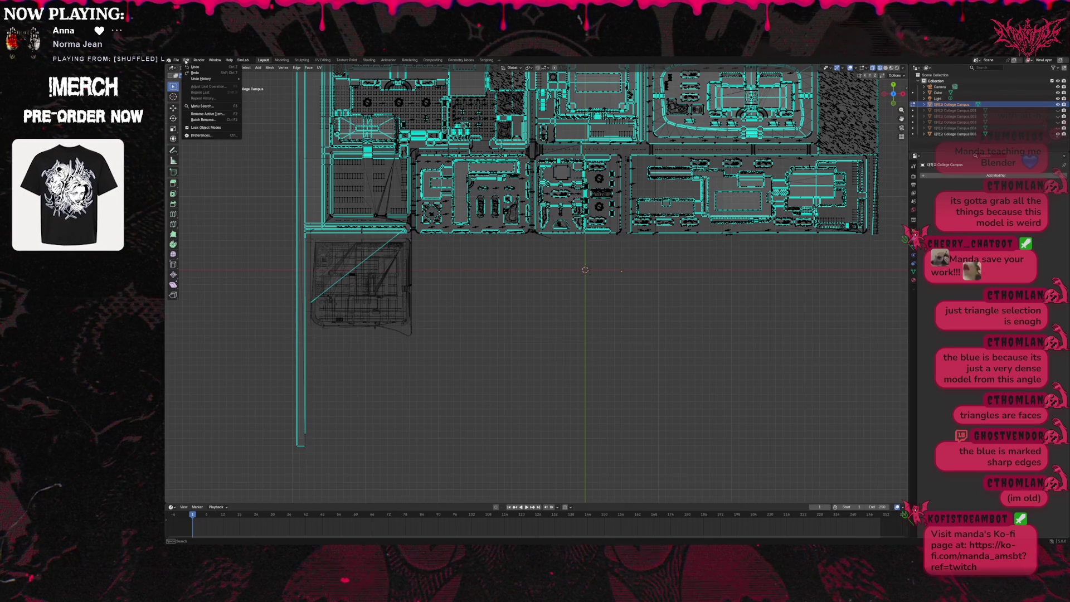
mouse_move(201, 80)
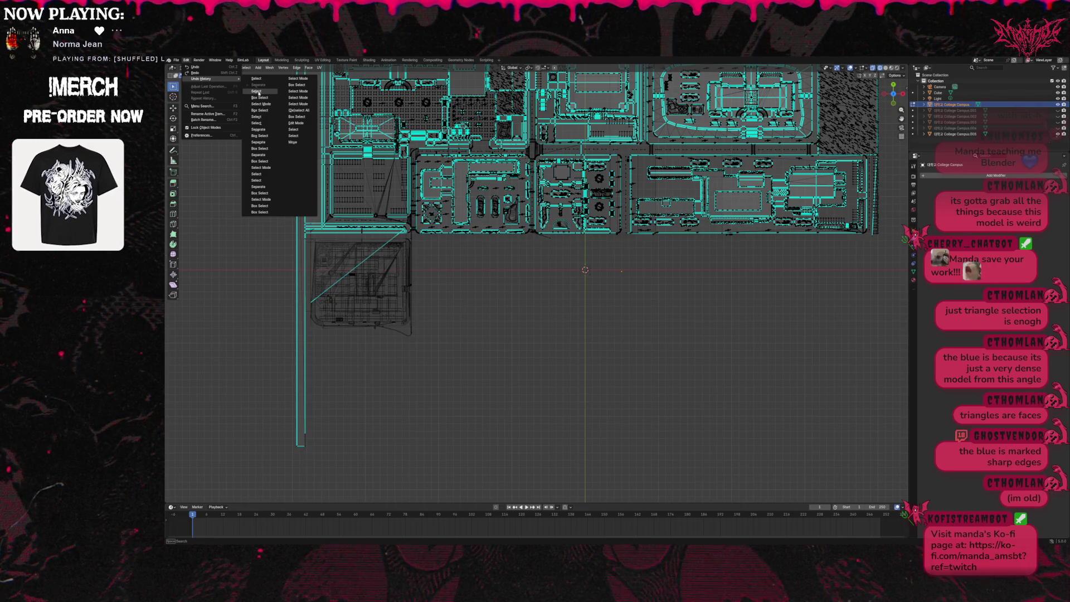
click(258, 92)
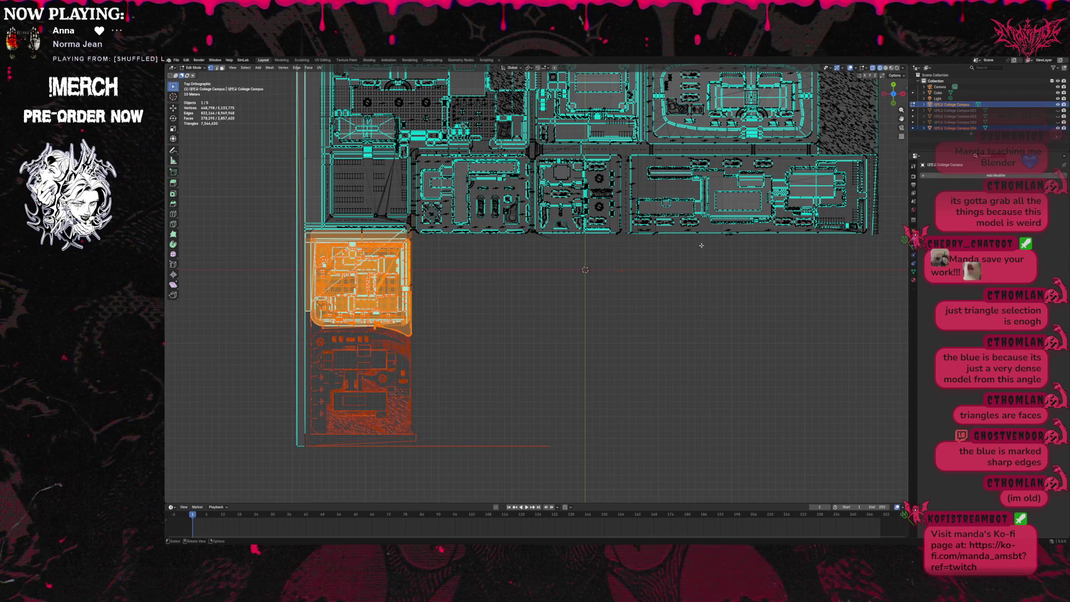
Hide College Campus.004 and extend the selection around the lower-left block's top edge.
click(1058, 128)
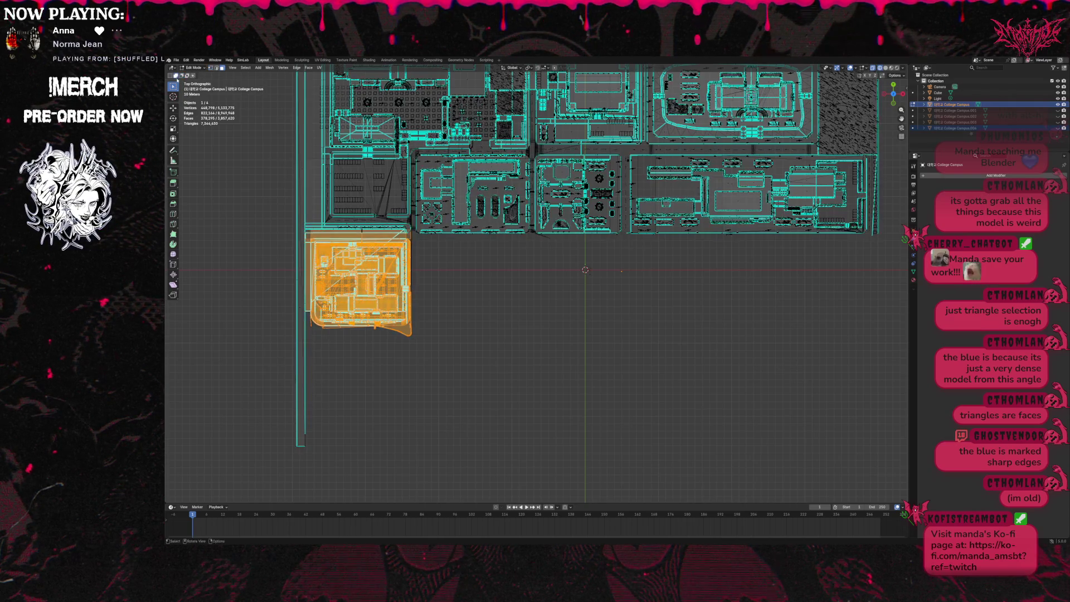
mouse_move(414, 236)
mouse_down()
mouse_move(348, 247)
mouse_move(279, 361)
mouse_up()
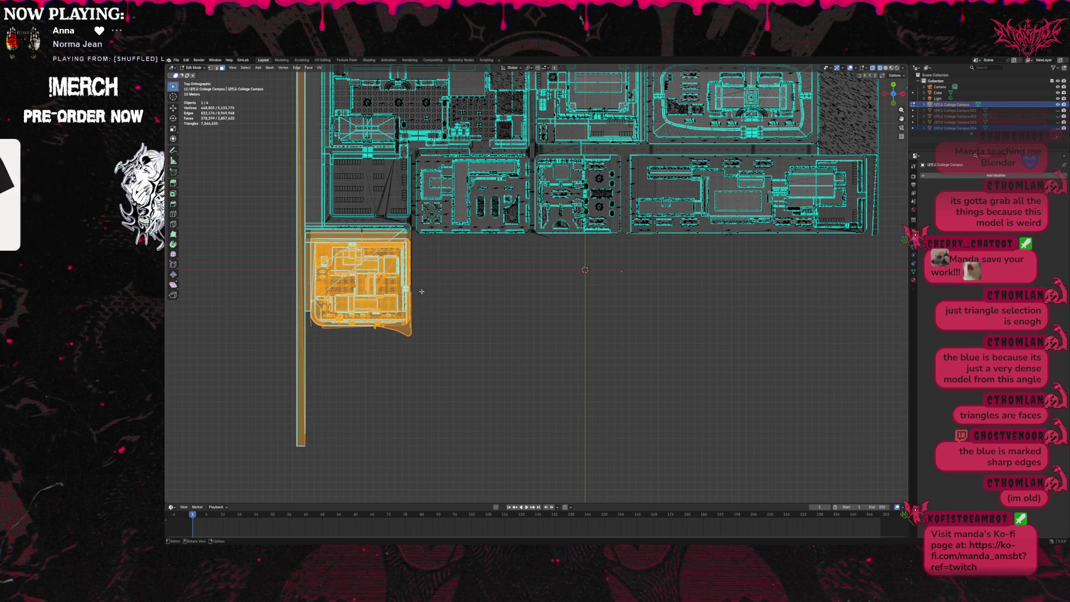
mouse_move(371, 234)
mouse_down()
mouse_move(442, 285)
mouse_move(444, 320)
mouse_up()
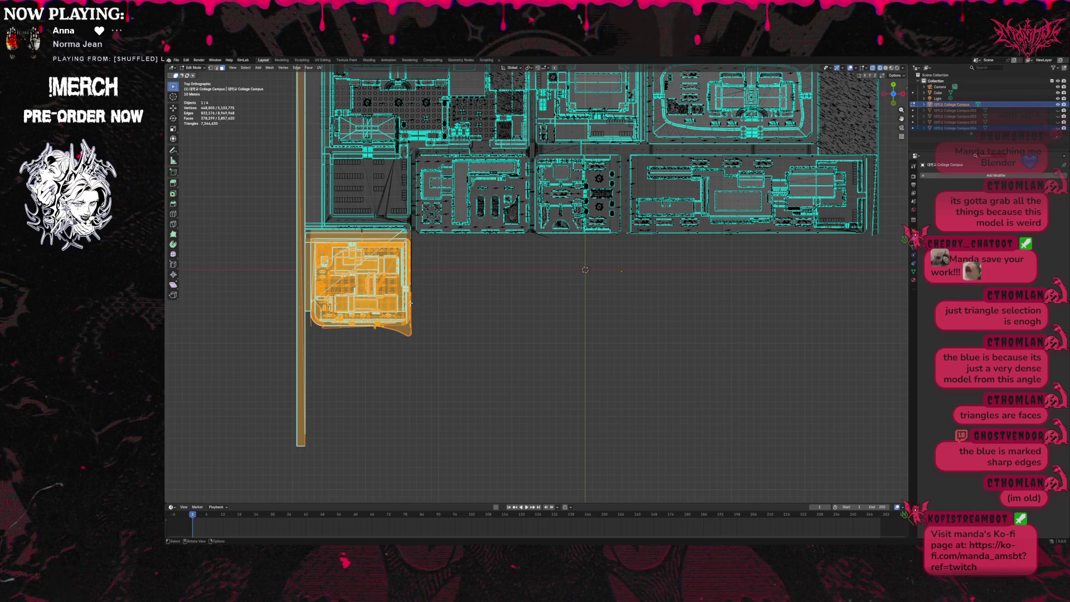
mouse_move(297, 224)
mouse_down()
mouse_move(362, 239)
mouse_move(435, 301)
mouse_up()
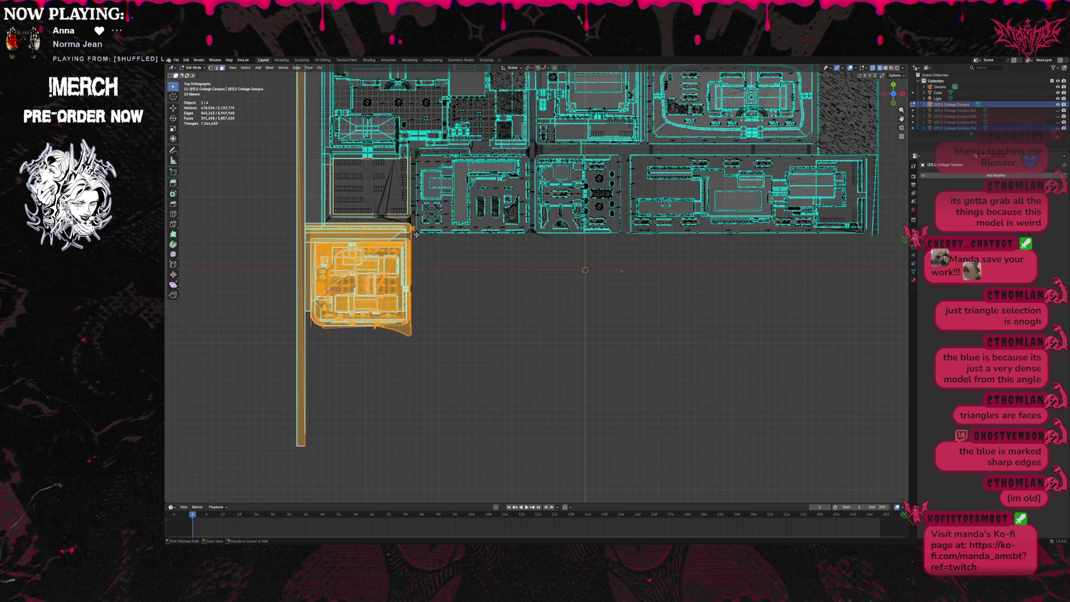
ctrl+drag(415, 156, 309, 228)
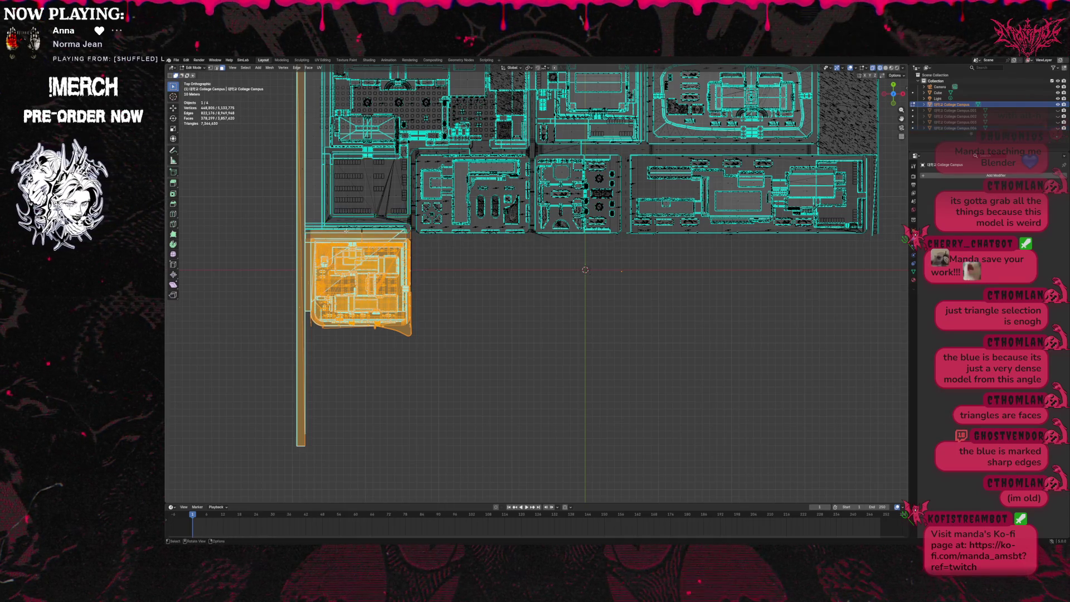
Box-select the block's top and top-right edges, deselecting extra pieces at the top-right corner.
key(b)
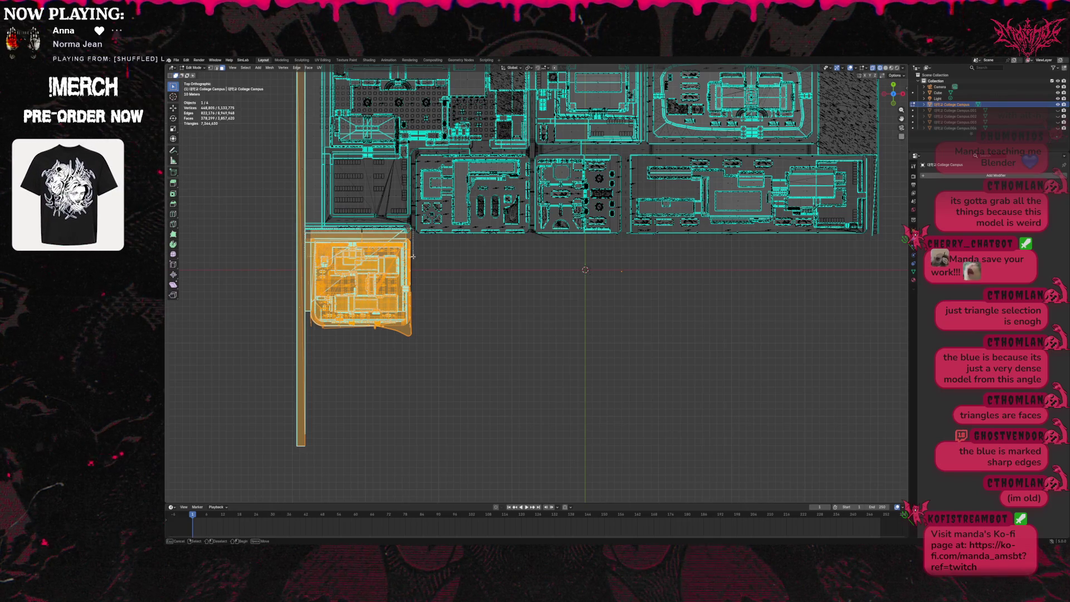
drag(419, 271, 333, 226)
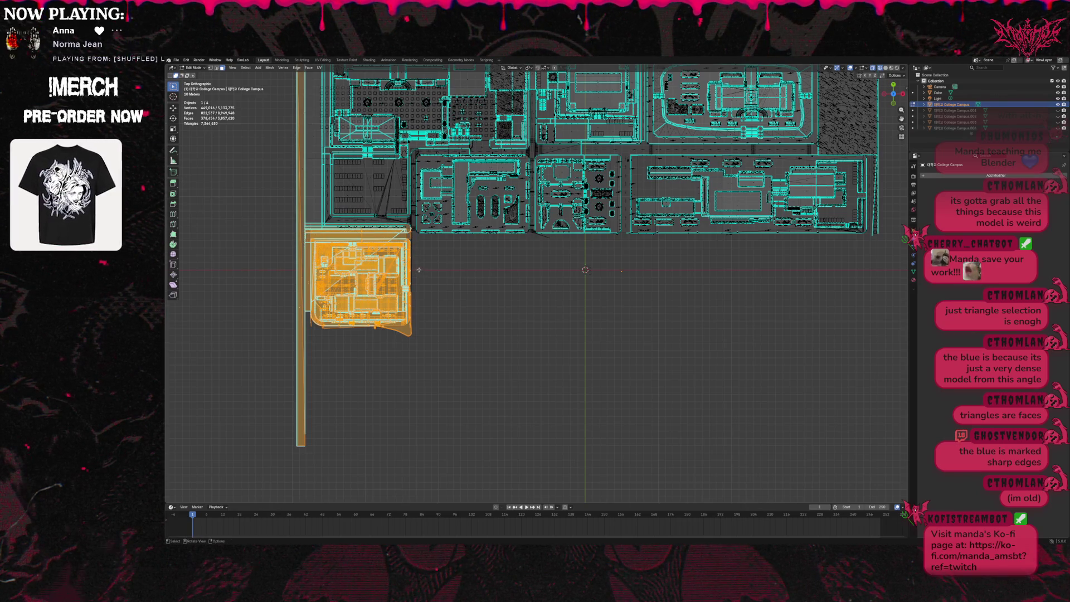
key(b)
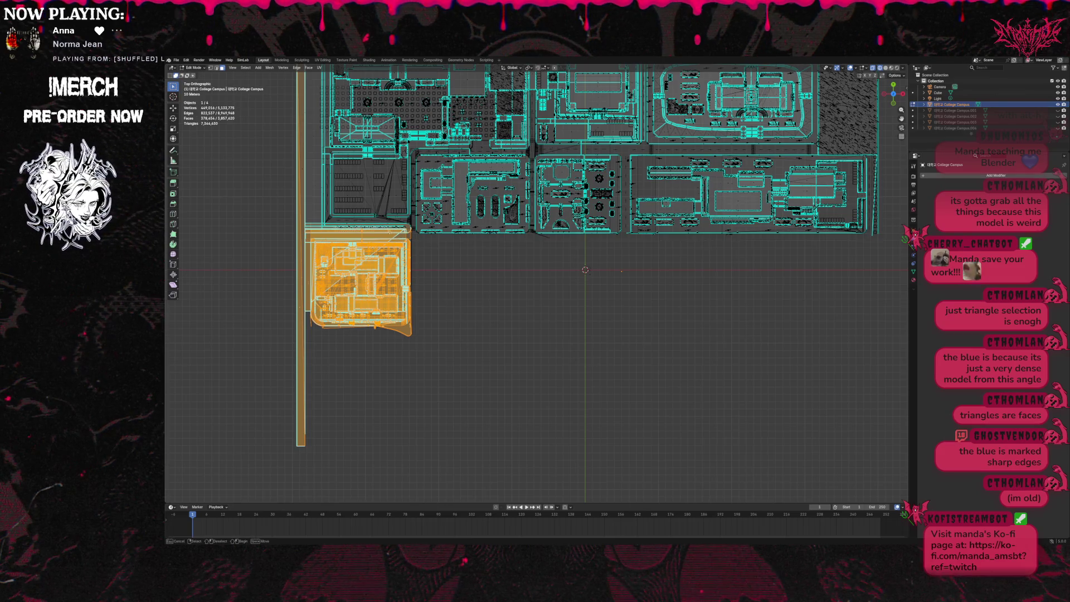
drag(411, 238, 357, 227)
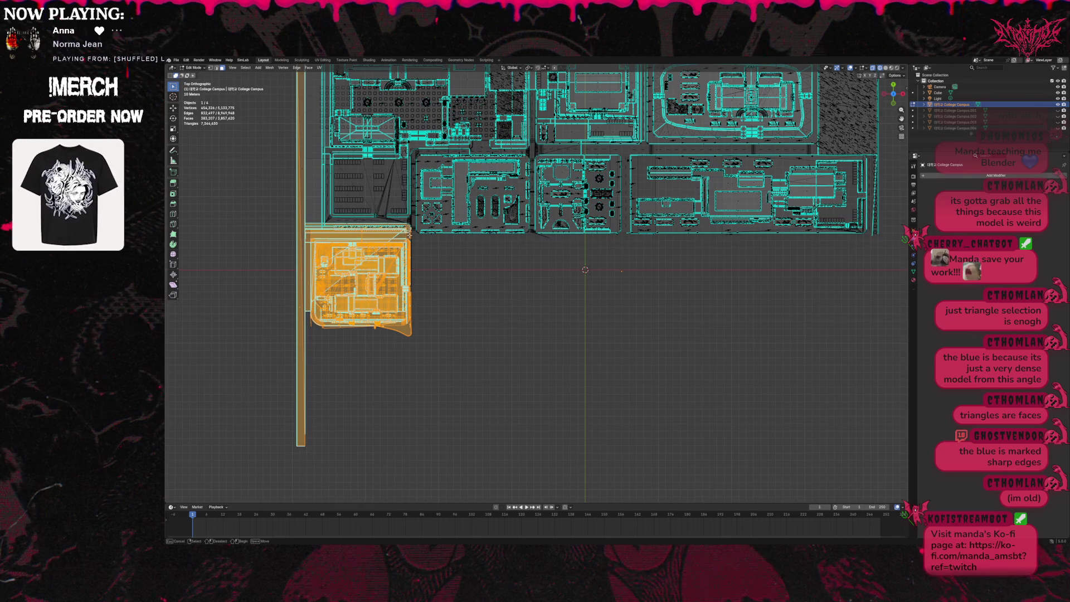
drag(407, 228, 413, 254)
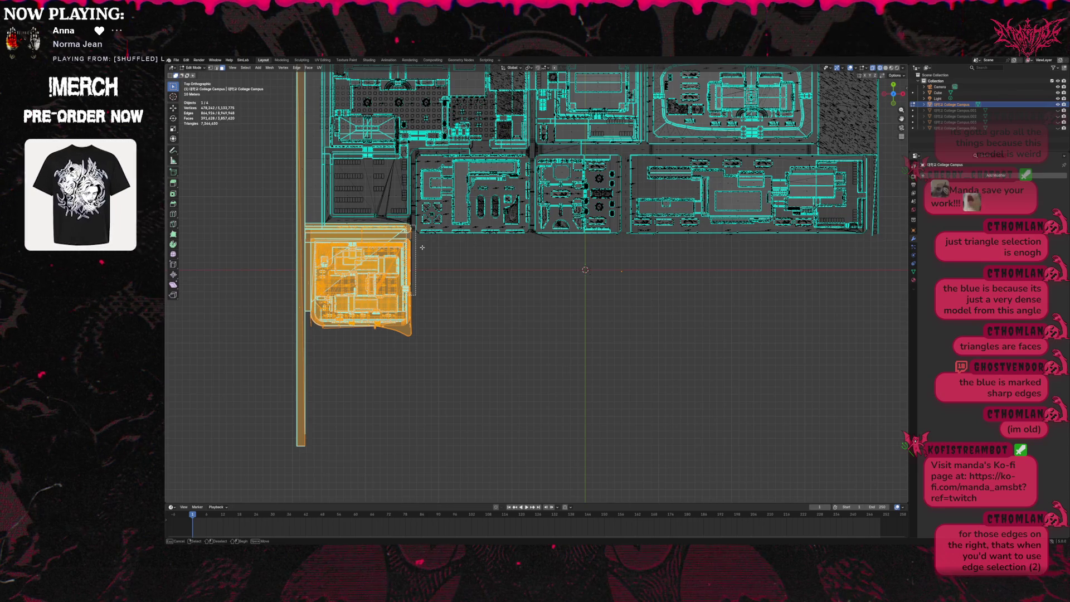
drag(422, 247, 422, 247)
key(ctrl)
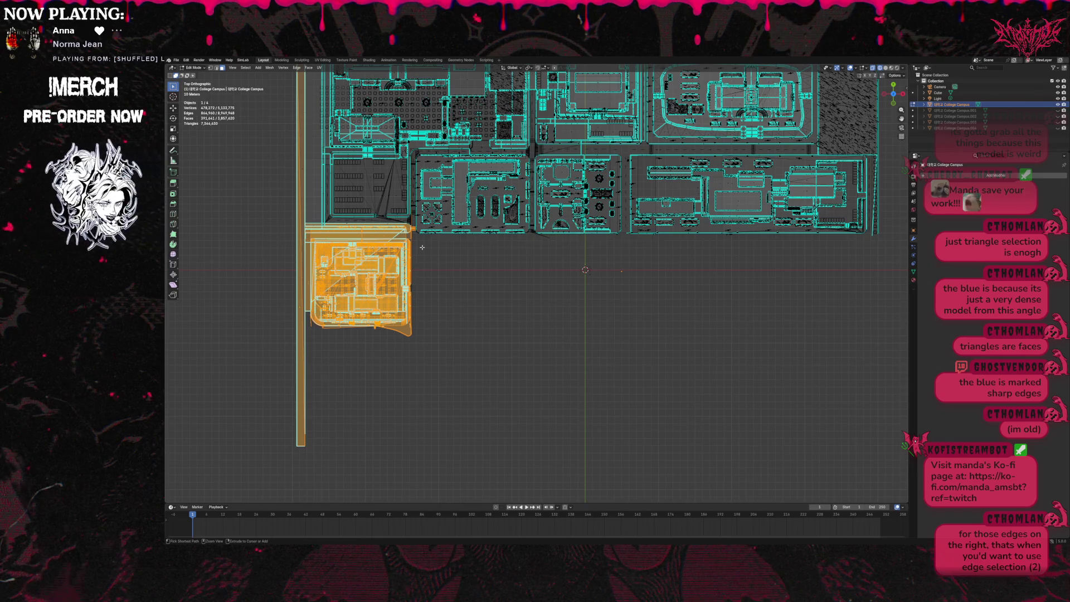
ctrl+drag(411, 238, 417, 239)
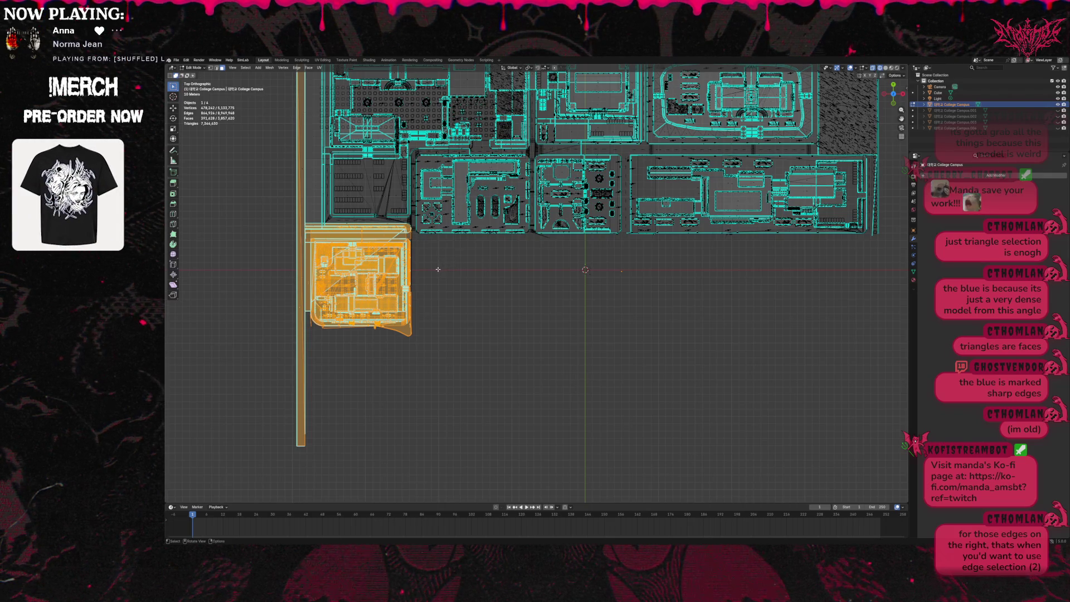
scroll(438, 270, down, 1)
scroll(435, 260, up, 1)
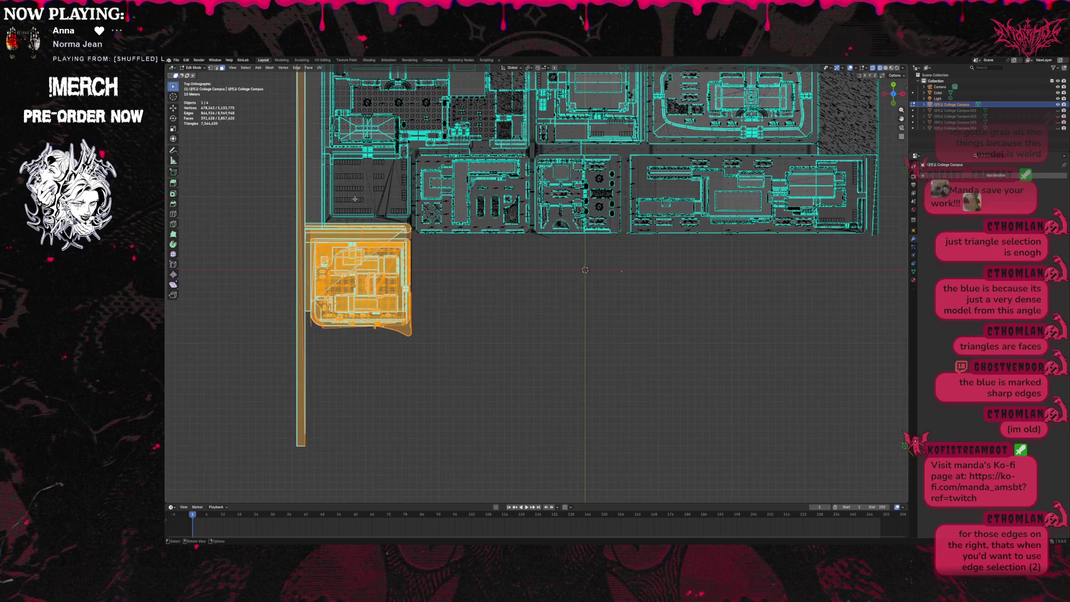
click(297, 68)
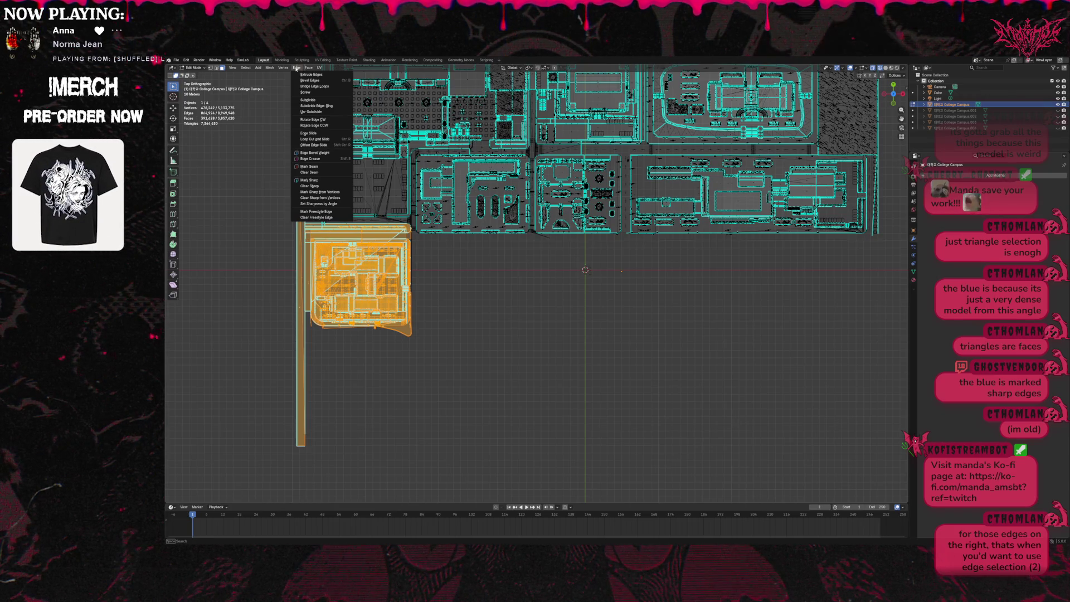
Separate the selected lower-left block into its own object via Mesh > Separate > Selection, then hide it.
click(296, 68)
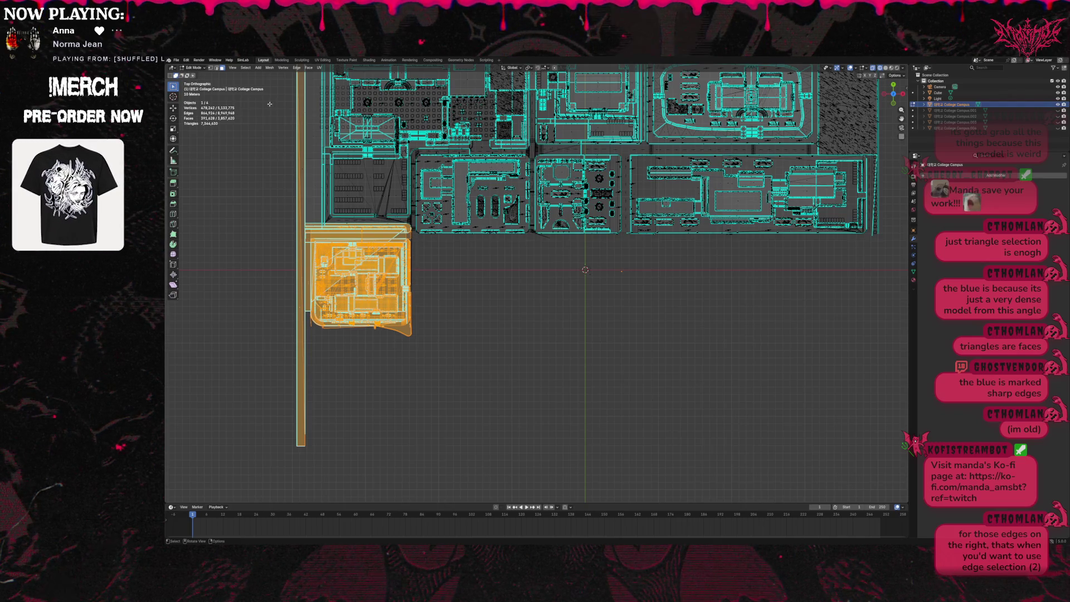
click(270, 67)
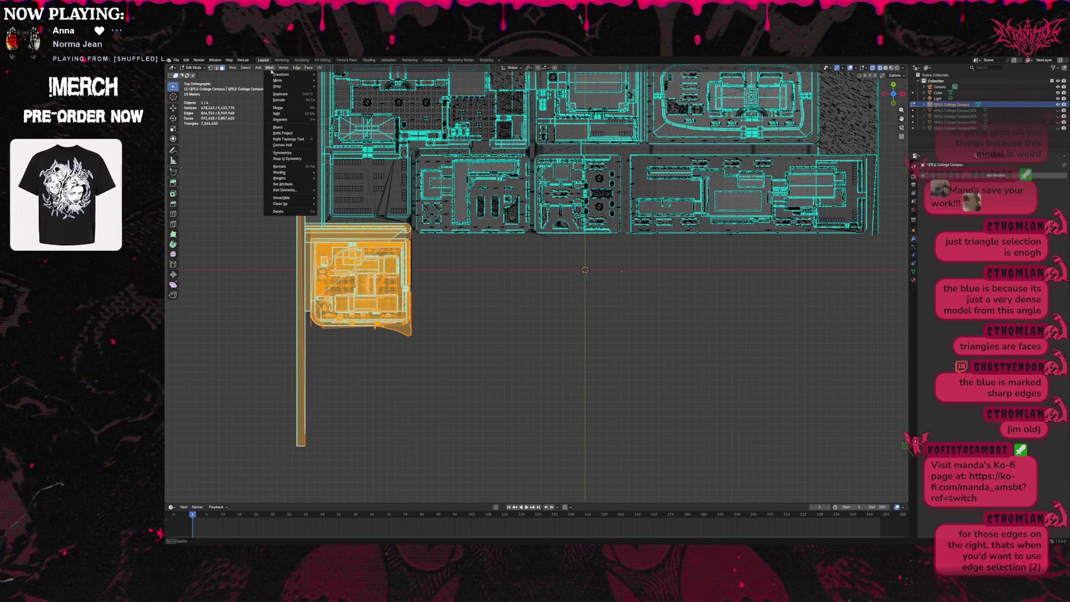
mouse_move(296, 120)
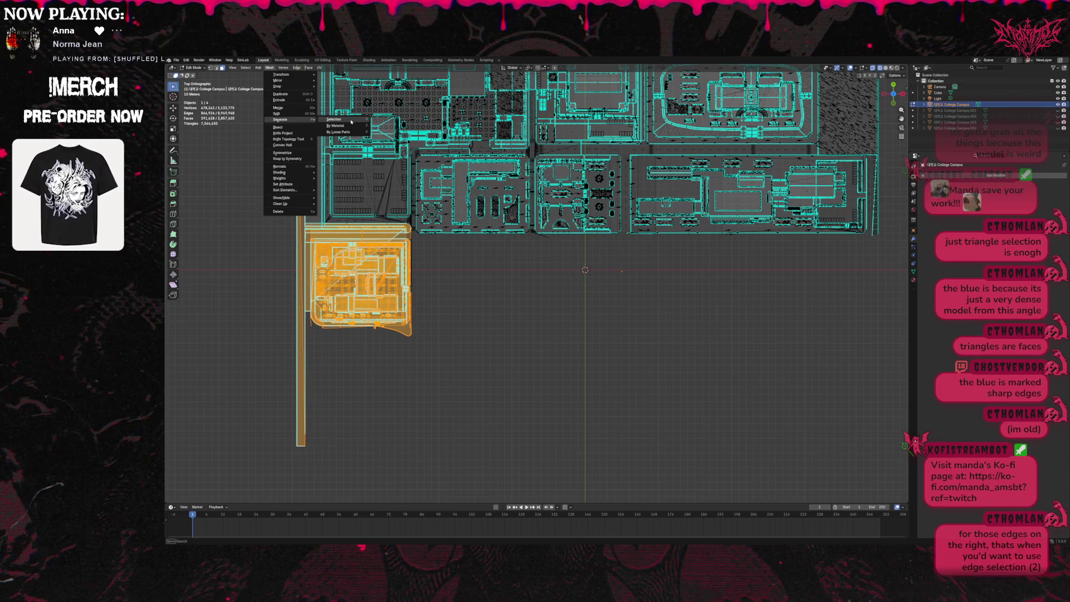
click(351, 122)
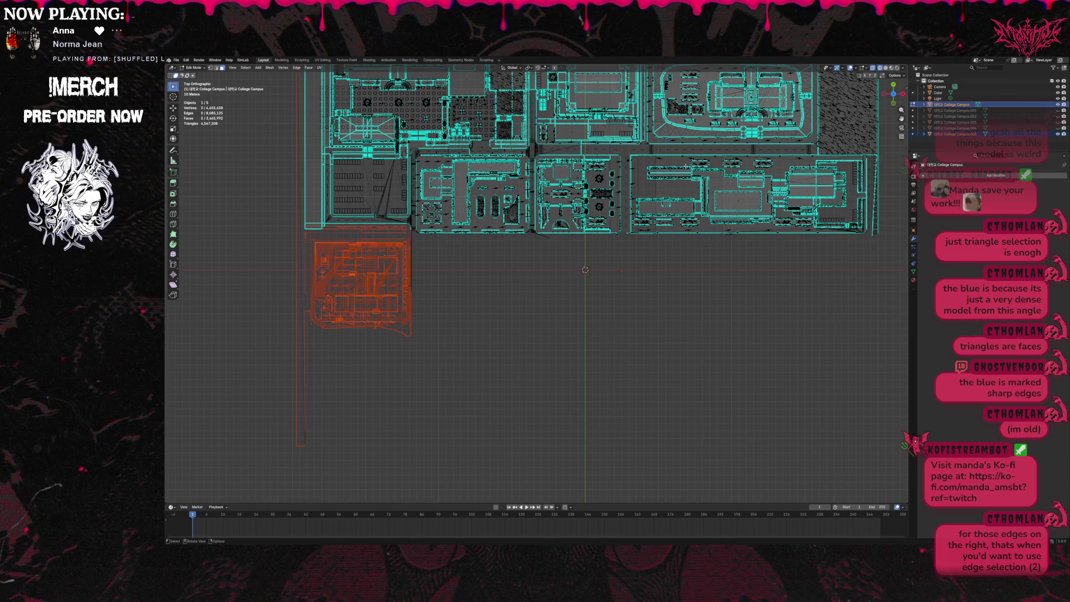
click(1058, 134)
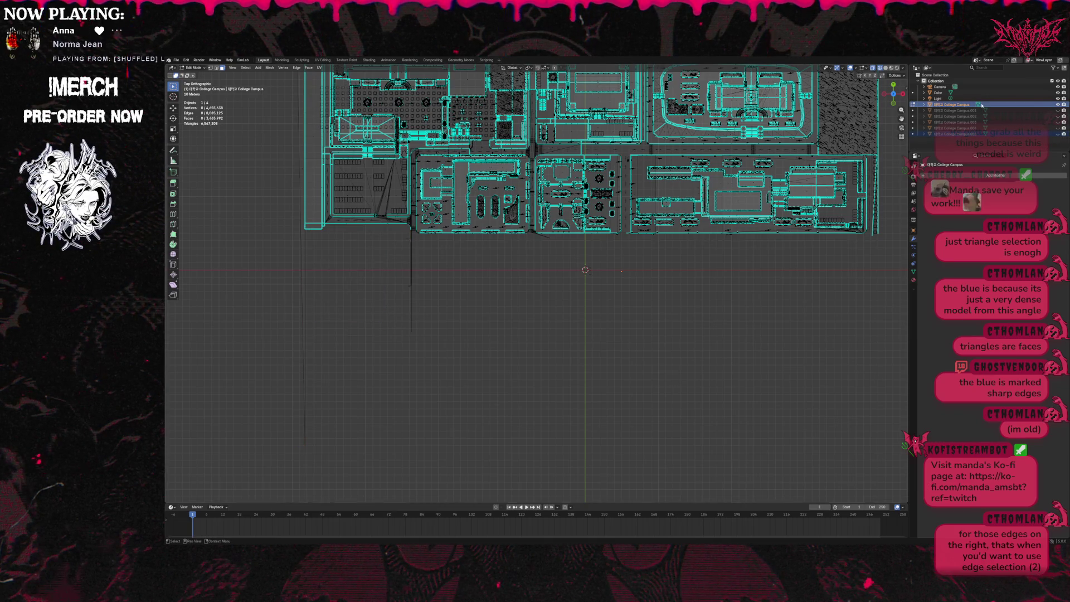
Box-select the dense hatched block on the right edge, separate it by selection, and hide it.
shift+scroll(718, 142, up, 5)
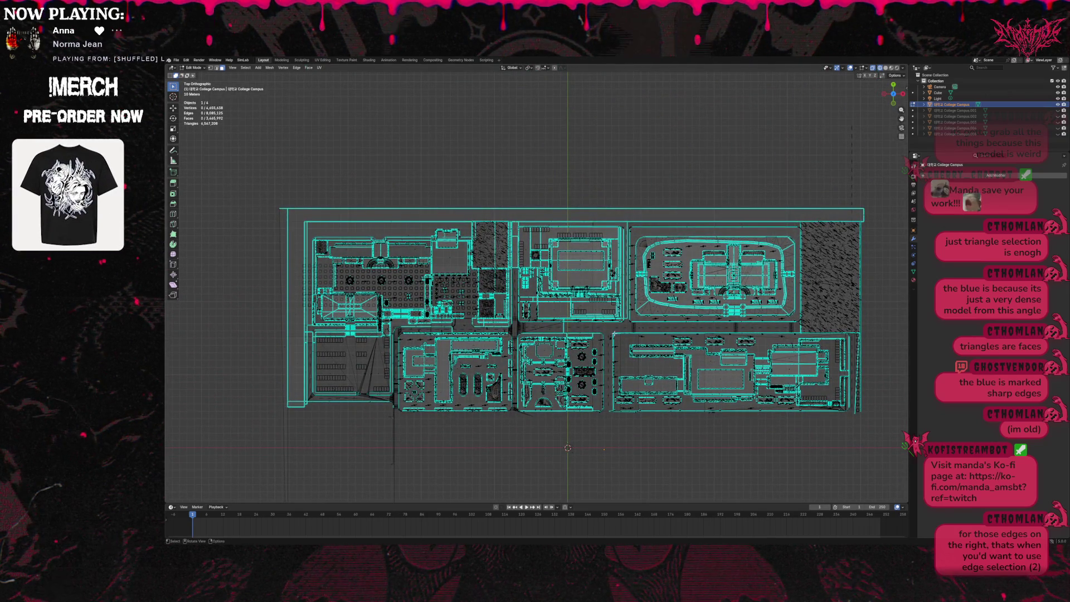
mouse_move(607, 328)
mouse_down()
mouse_move(693, 399)
mouse_move(818, 416)
mouse_move(797, 412)
mouse_up()
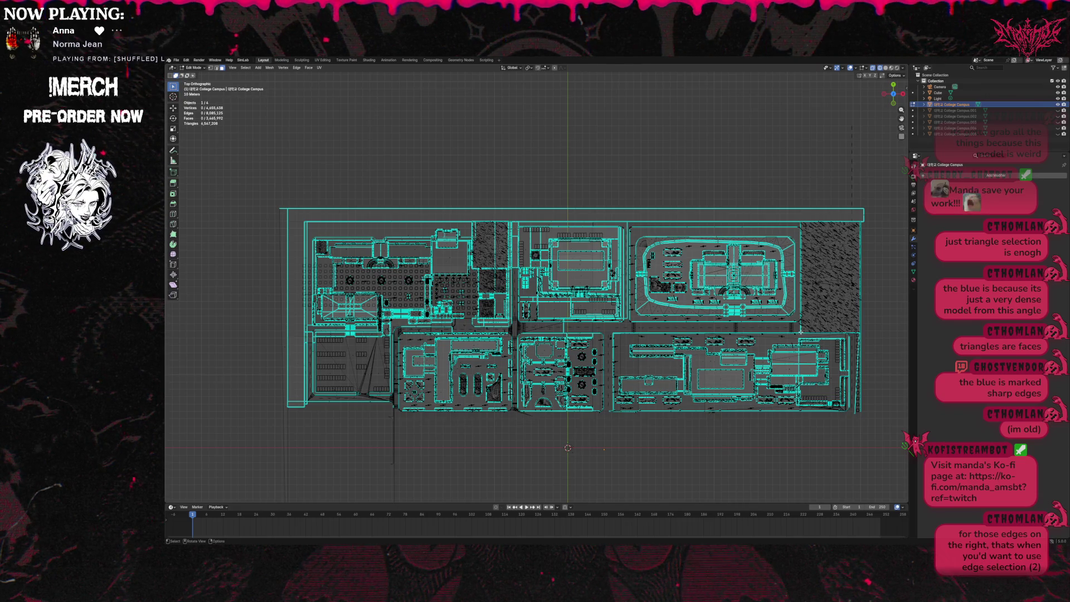
drag(800, 333, 863, 221)
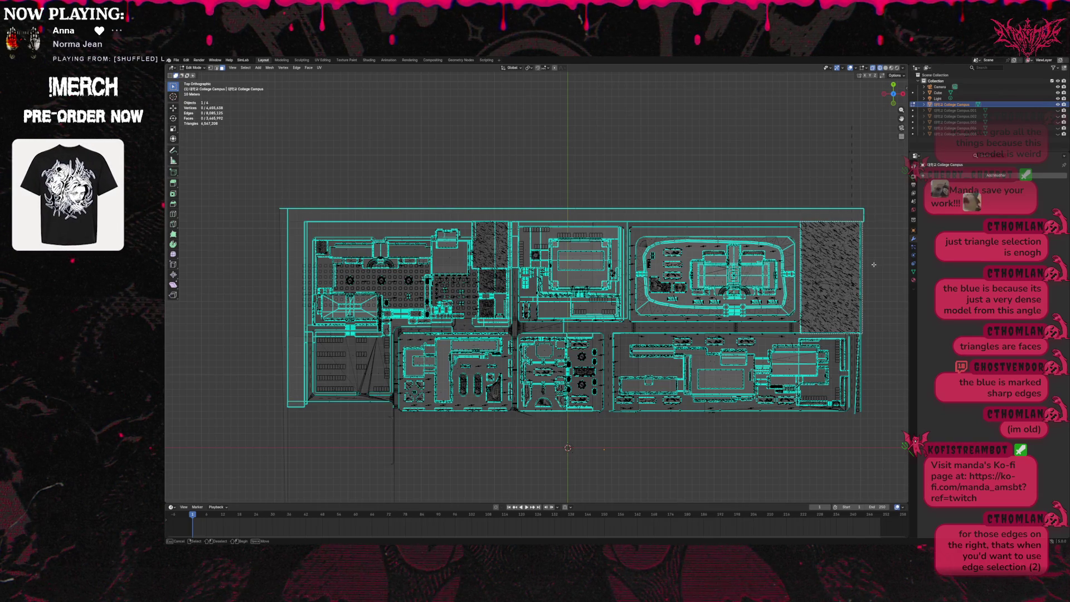
drag(873, 265, 874, 265)
mouse_move(800, 333)
mouse_down()
mouse_move(819, 240)
mouse_move(863, 221)
mouse_up()
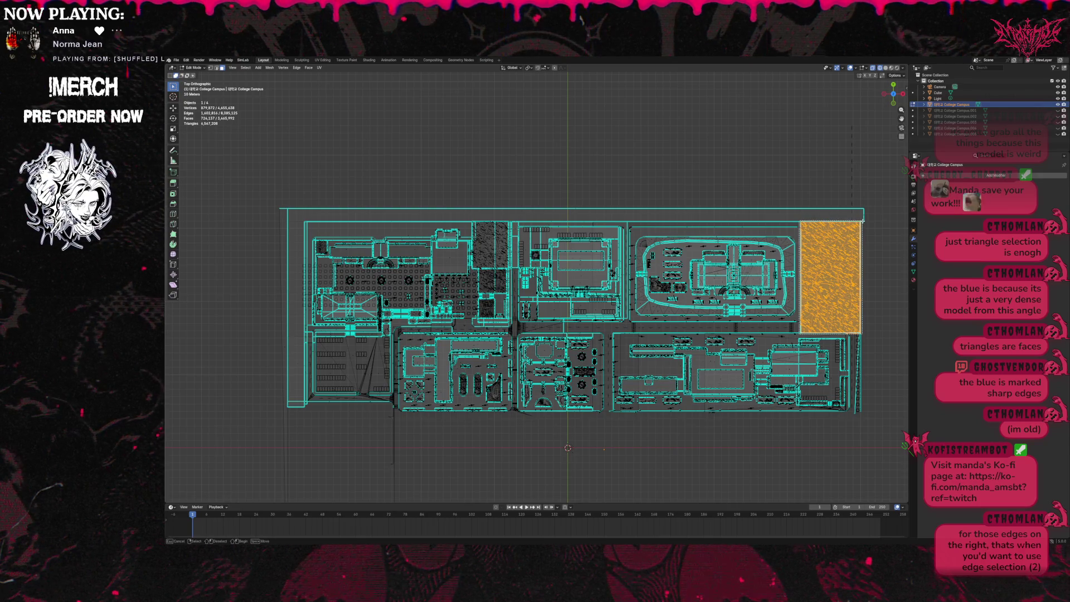
drag(878, 277, 878, 277)
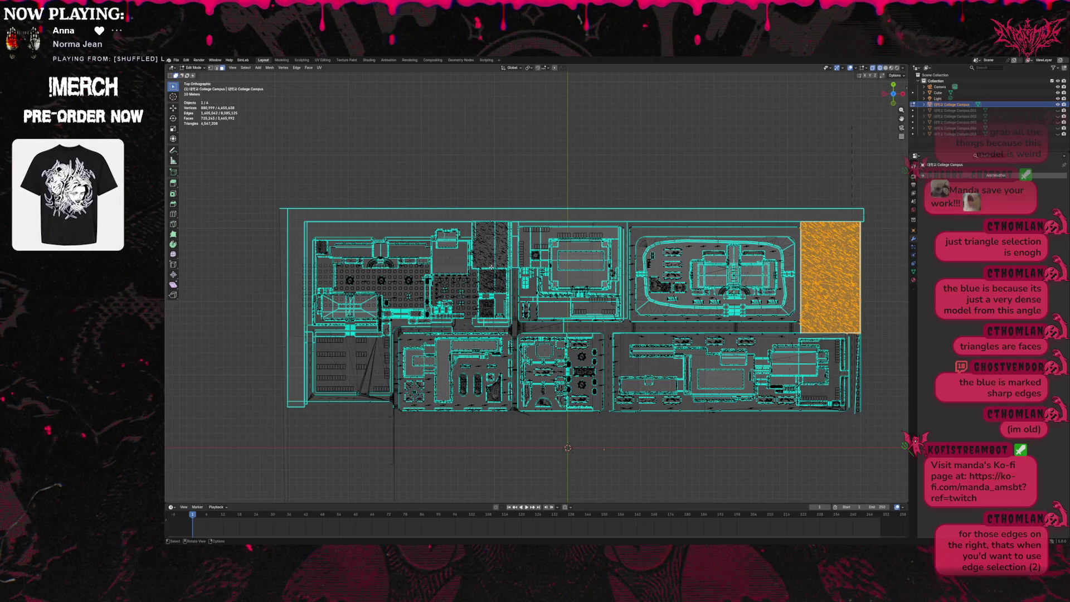
key(p)
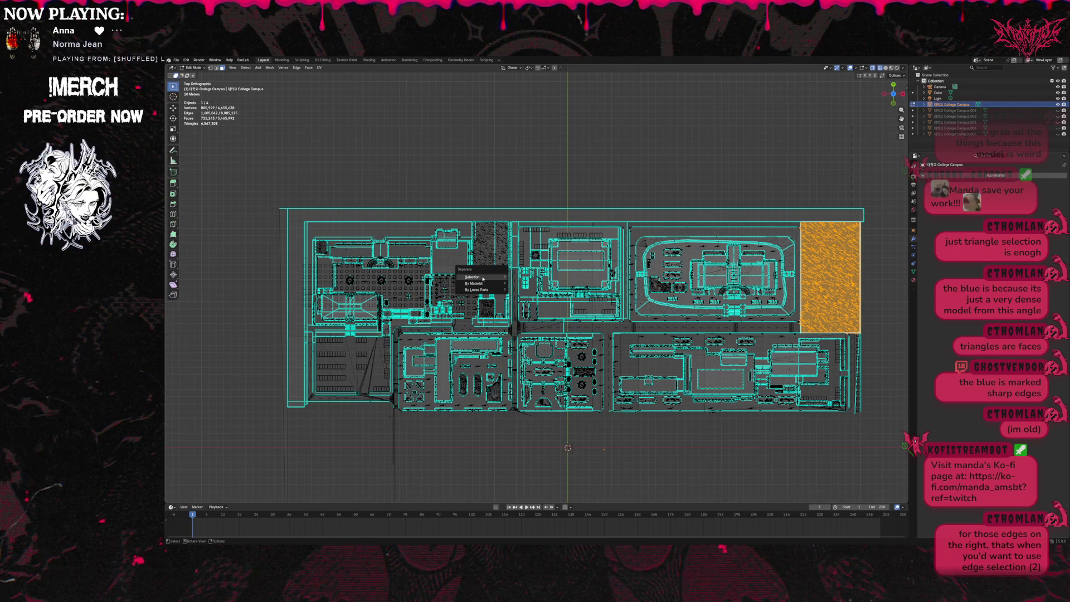
click(483, 277)
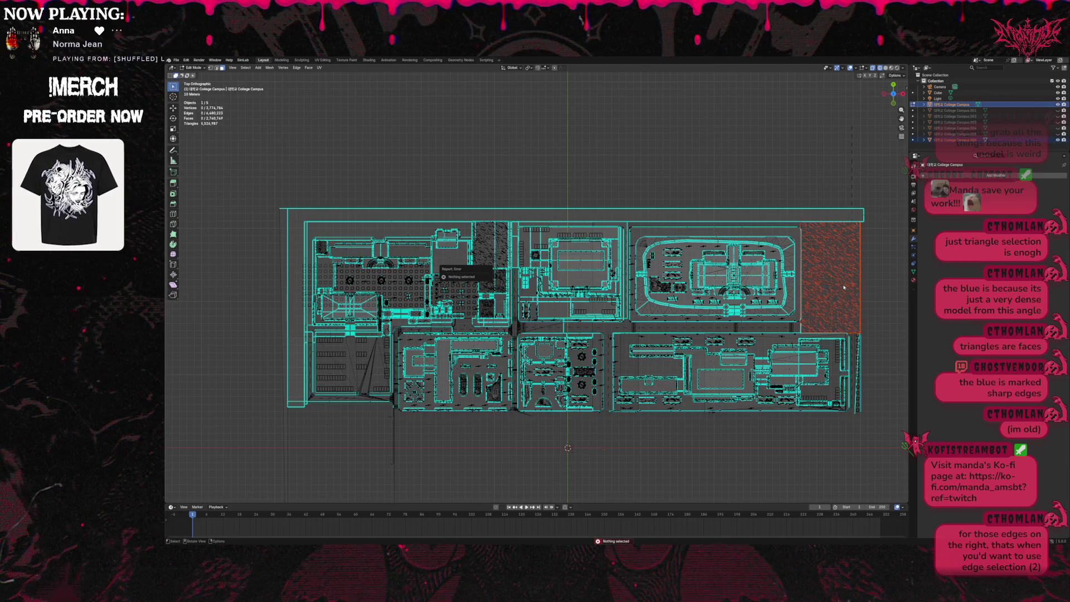
click(1058, 140)
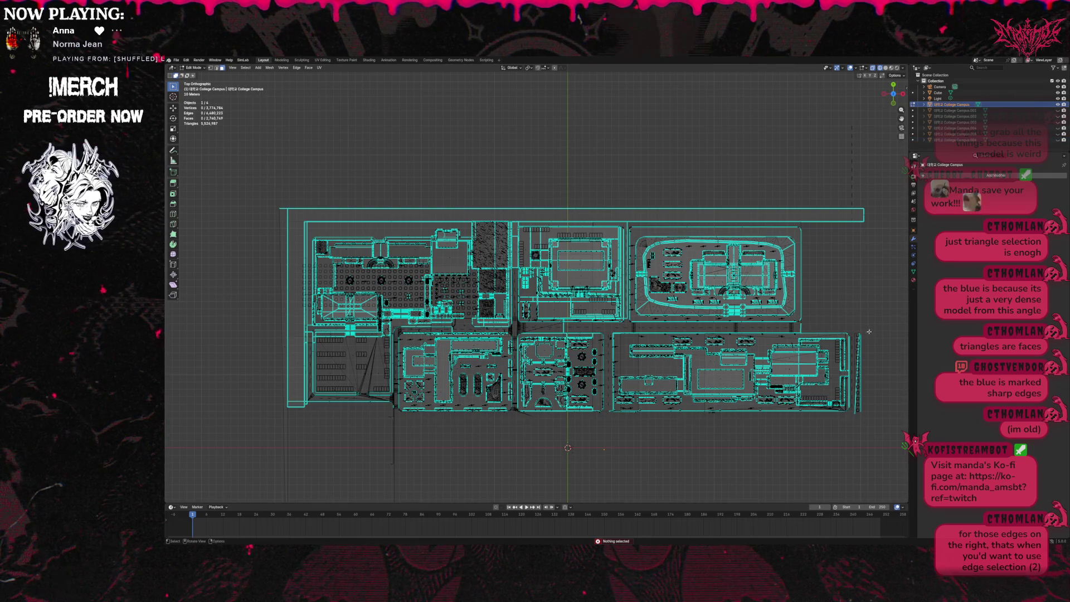
Box-select the large lower-right building block and separate it with P > Selection.
mouse_move(866, 331)
mouse_down()
mouse_move(622, 370)
mouse_move(605, 415)
mouse_up()
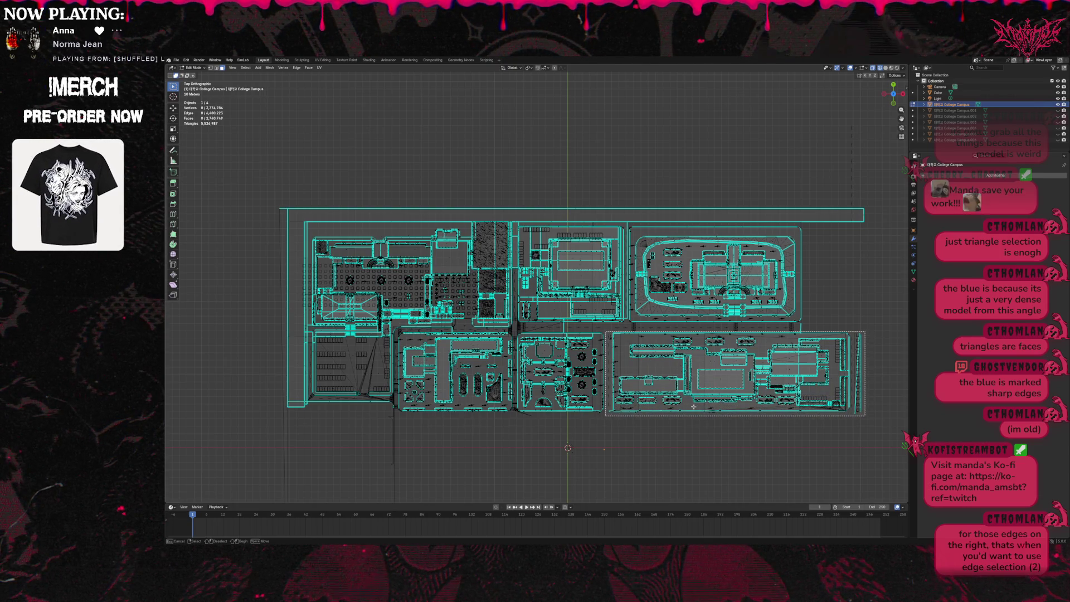
drag(873, 340, 872, 340)
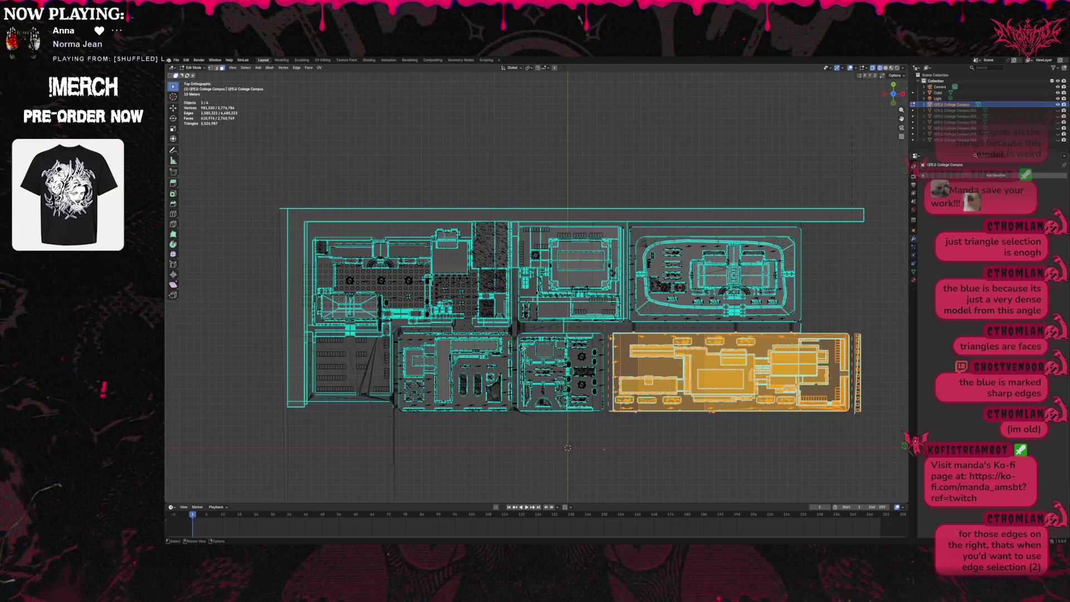
key(p)
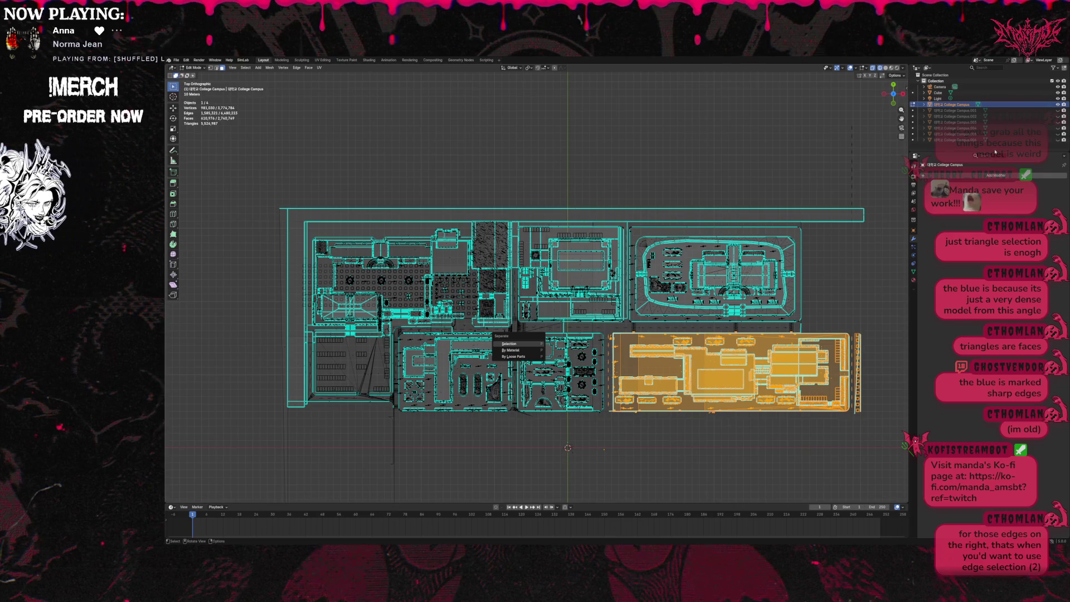
key(Return)
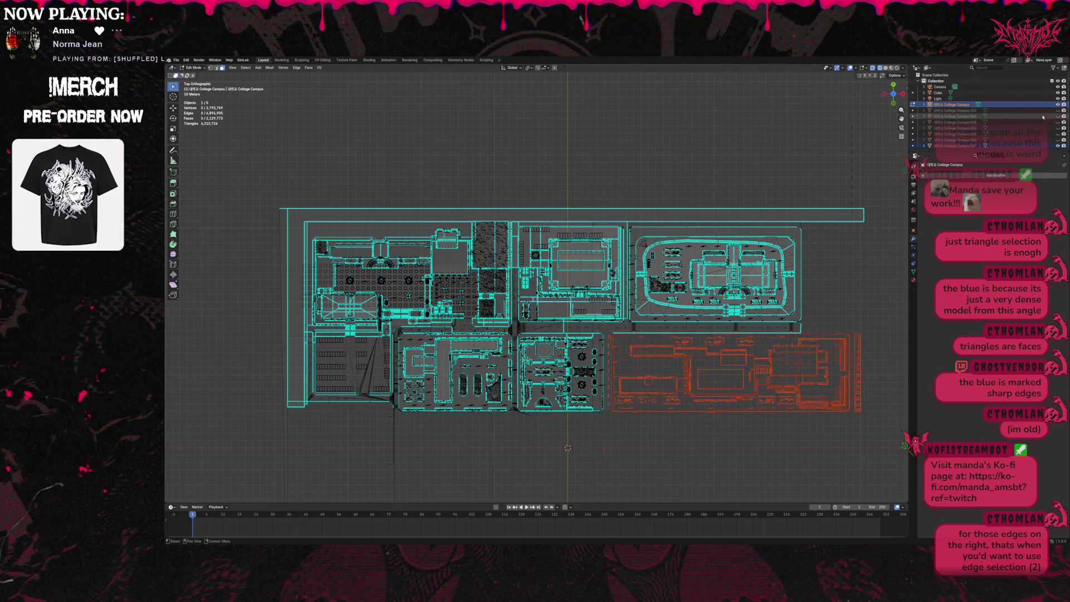
Briefly hide and reshow the main campus mesh, then box-select the lower-centre block.
click(1057, 105)
click(1058, 105)
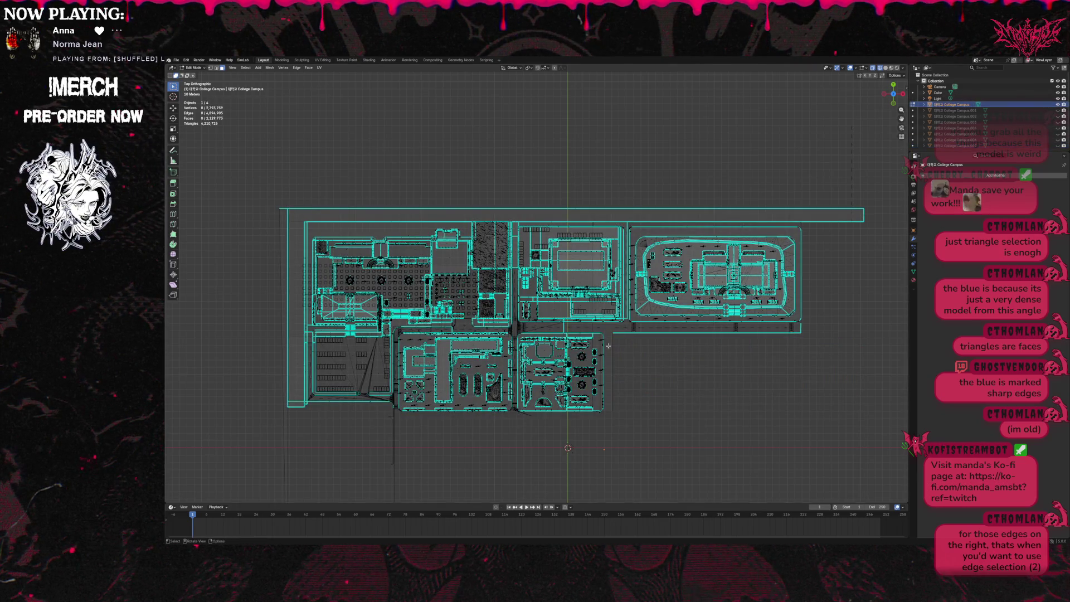
mouse_move(622, 422)
mouse_down()
mouse_move(515, 404)
mouse_move(513, 332)
mouse_up()
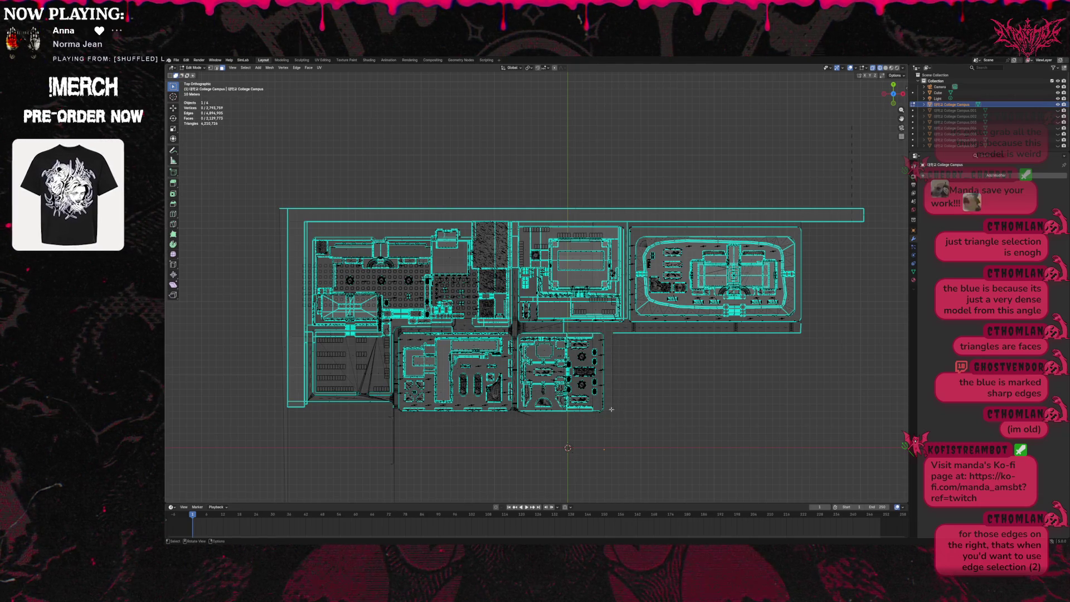
Reselect the lower-centre round-featured block, separate it with P > Selection, and hide the new object.
drag(605, 412, 518, 332)
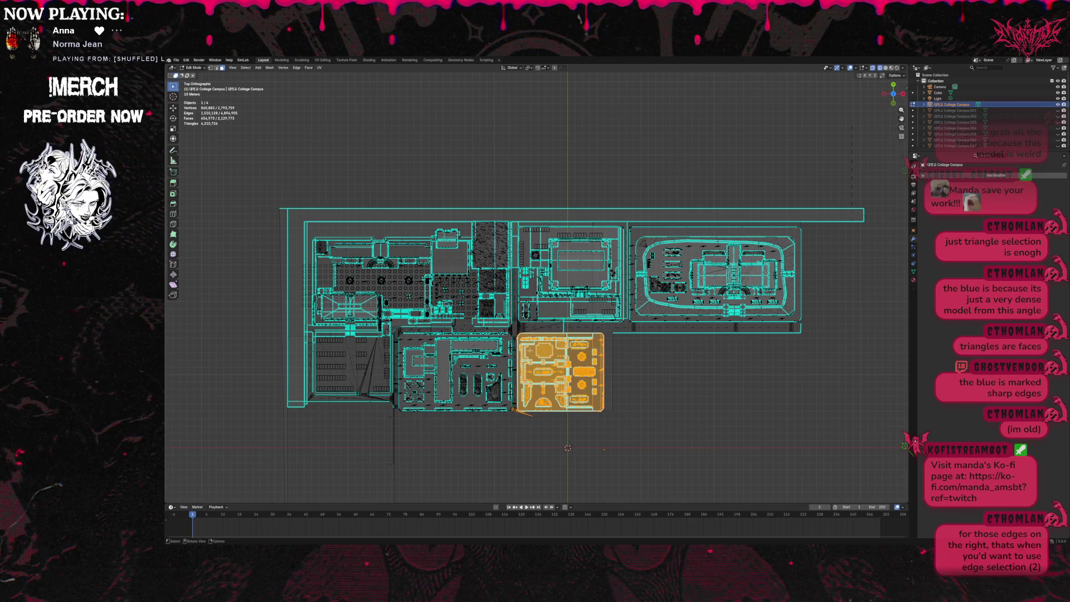
key(p)
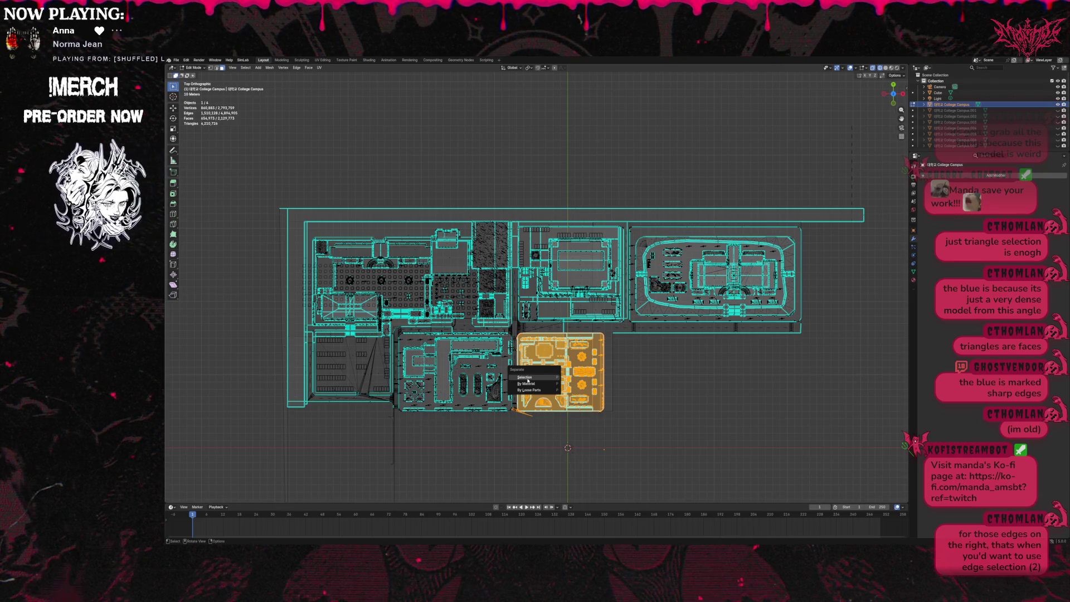
click(528, 378)
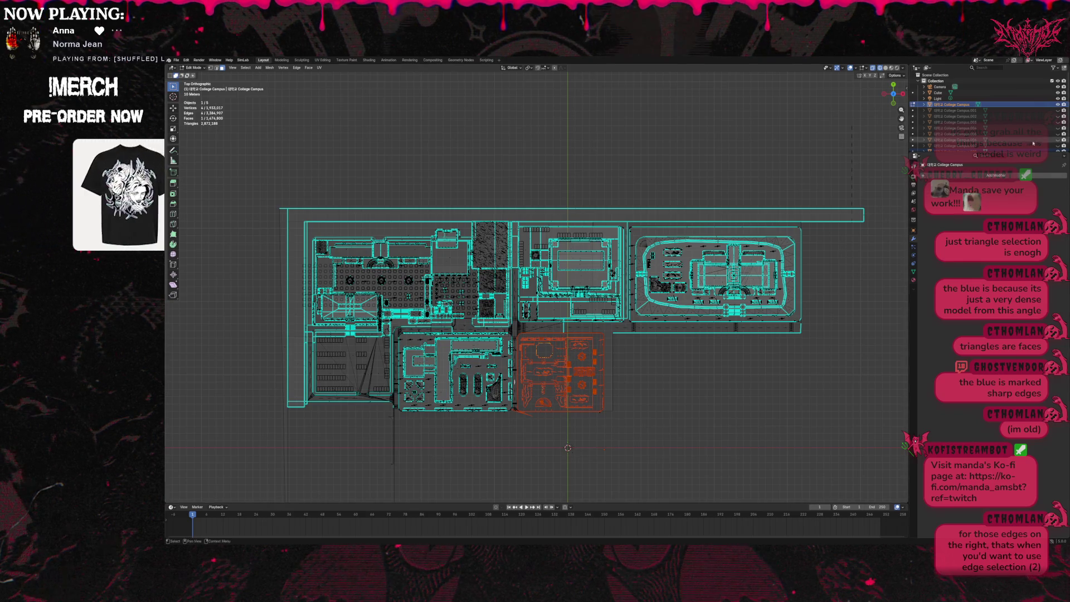
scroll(1059, 129, down, 1)
click(1059, 146)
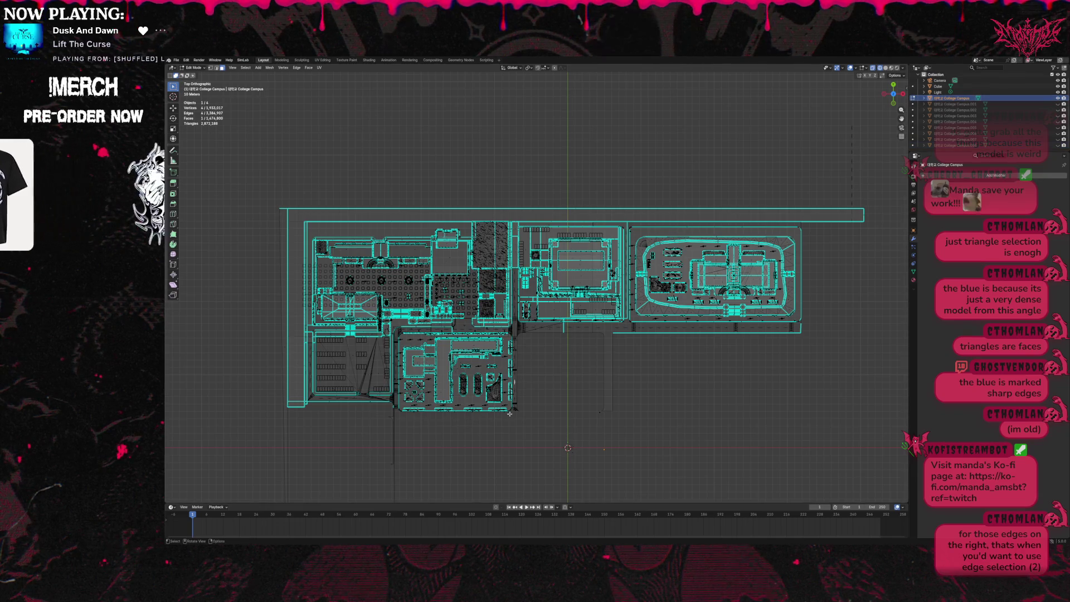
Separate the lower block left of centre into its own hidden object, then start selecting the upper-middle block.
drag(512, 414, 397, 333)
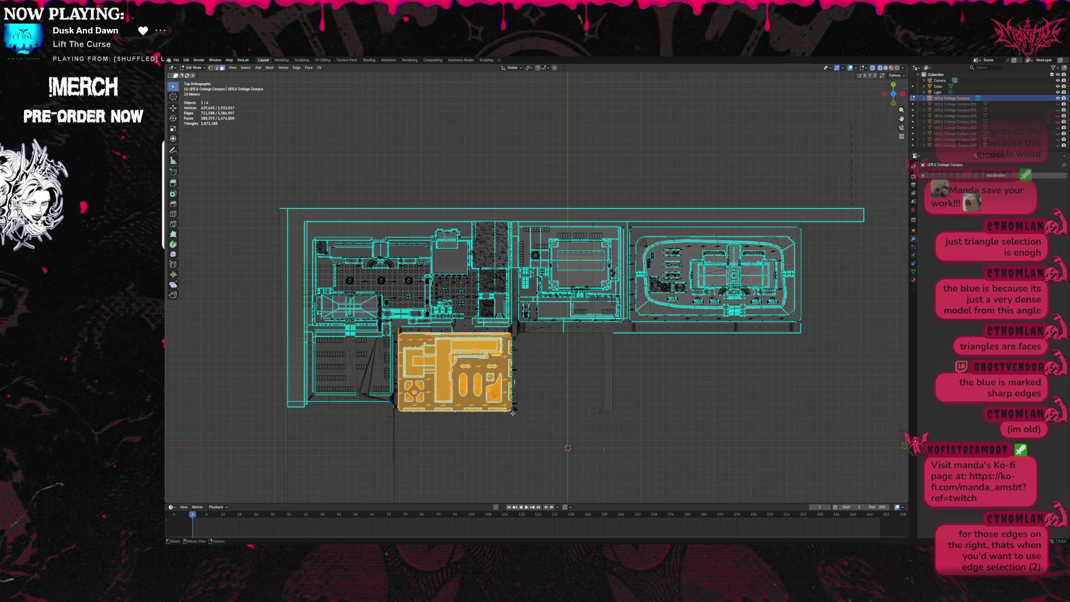
shift+drag(514, 379, 498, 390)
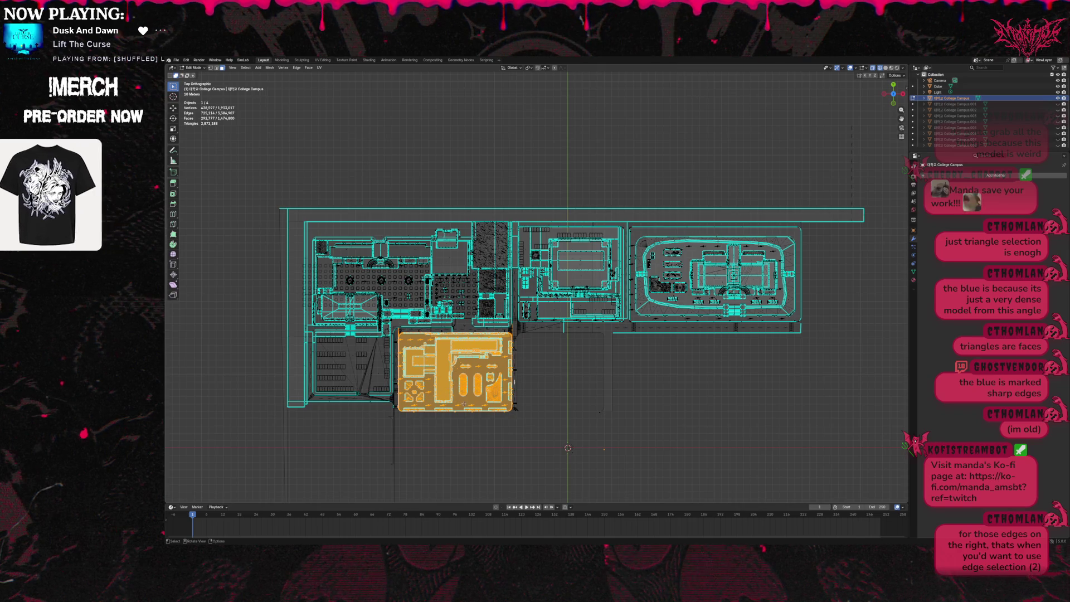
mouse_move(399, 413)
shift+mouse_down()
mouse_move(473, 340)
mouse_move(513, 328)
shift+mouse_up()
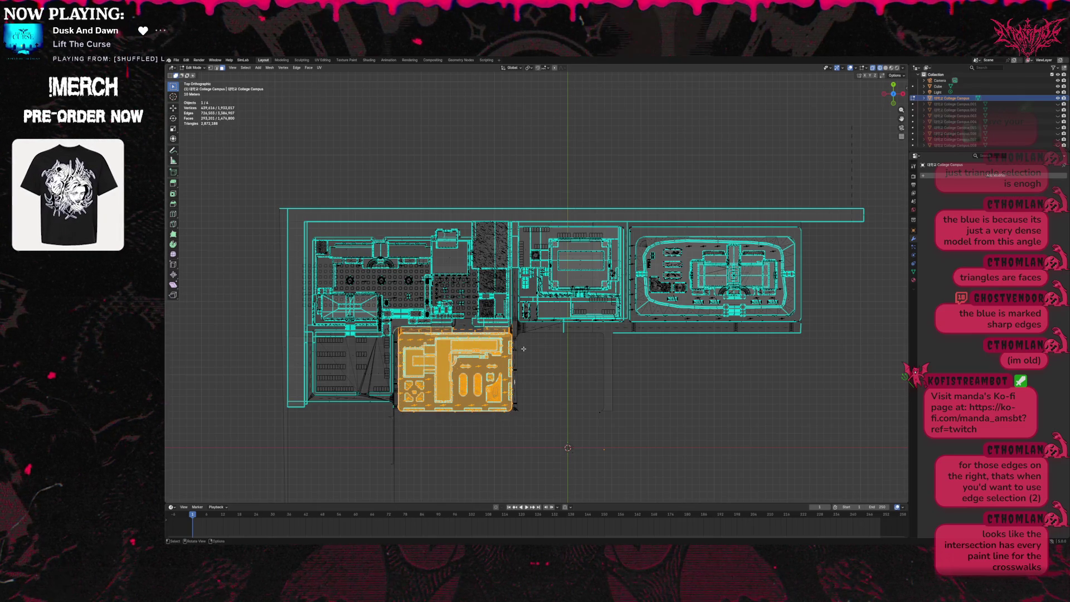
key(ctrl+z)
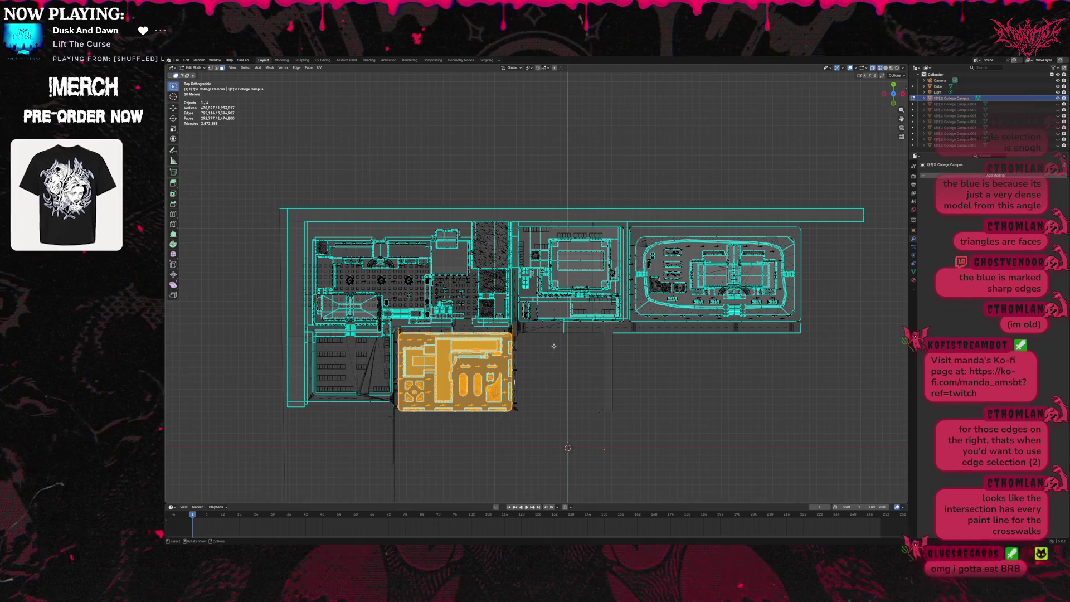
key(p)
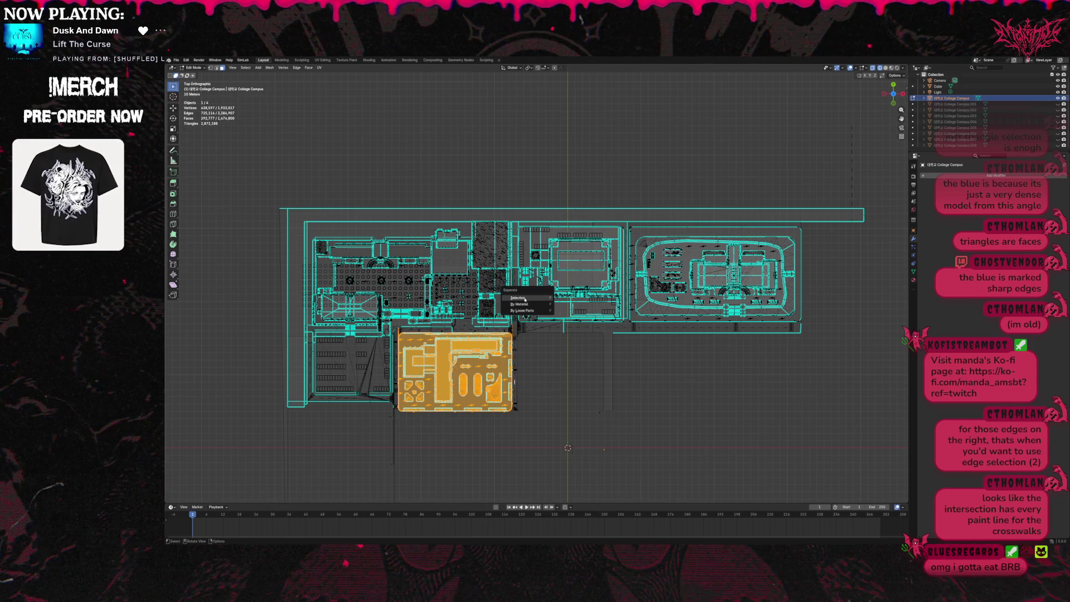
click(525, 299)
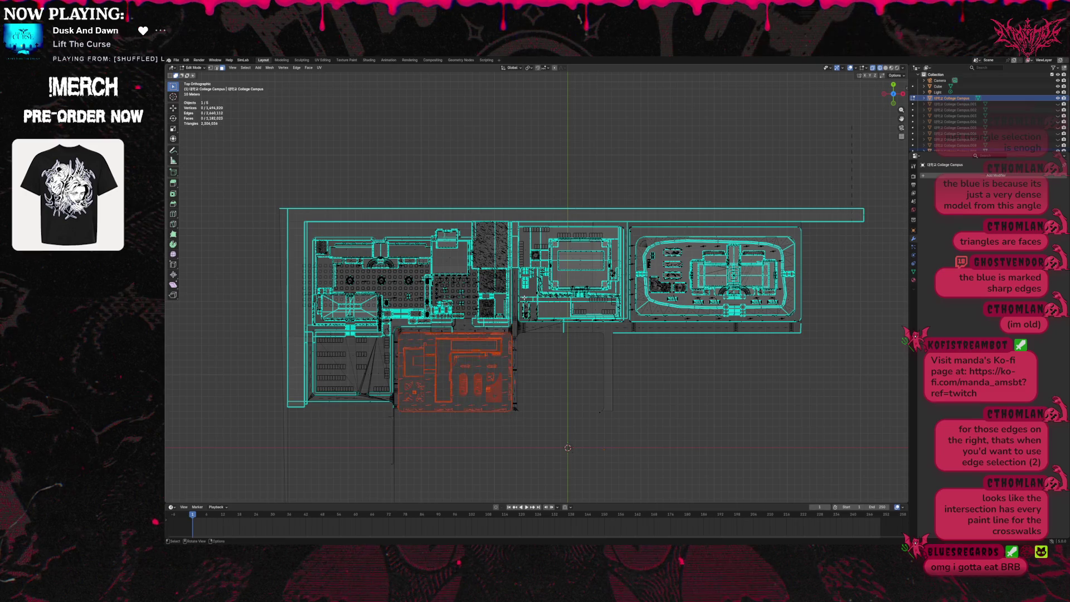
key(h)
scroll(951, 101, down, 1)
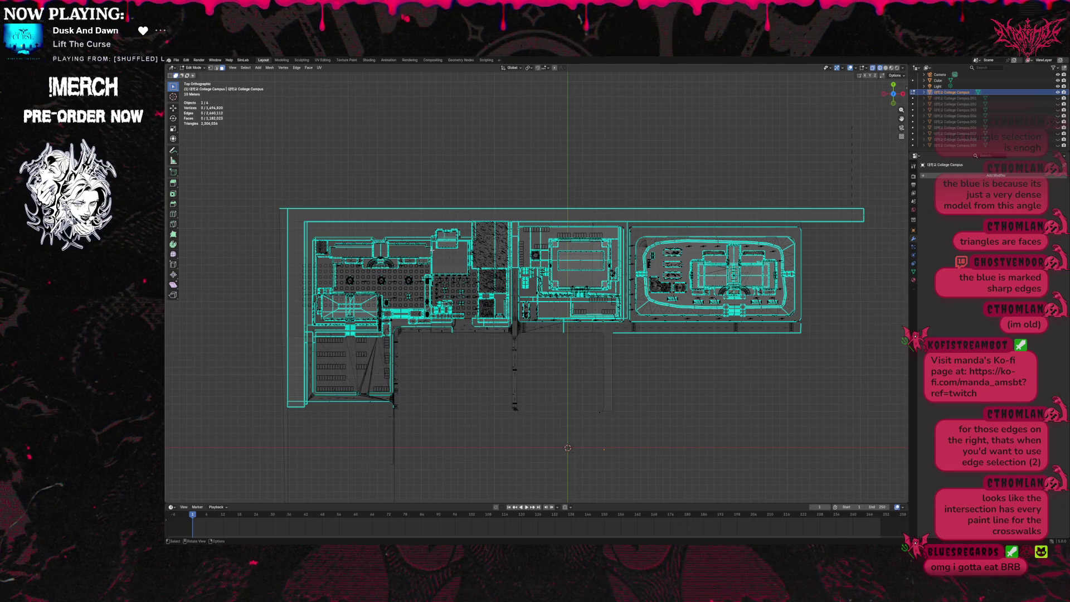
mouse_move(431, 327)
mouse_down()
mouse_move(446, 279)
mouse_move(511, 221)
mouse_move(525, 234)
mouse_up()
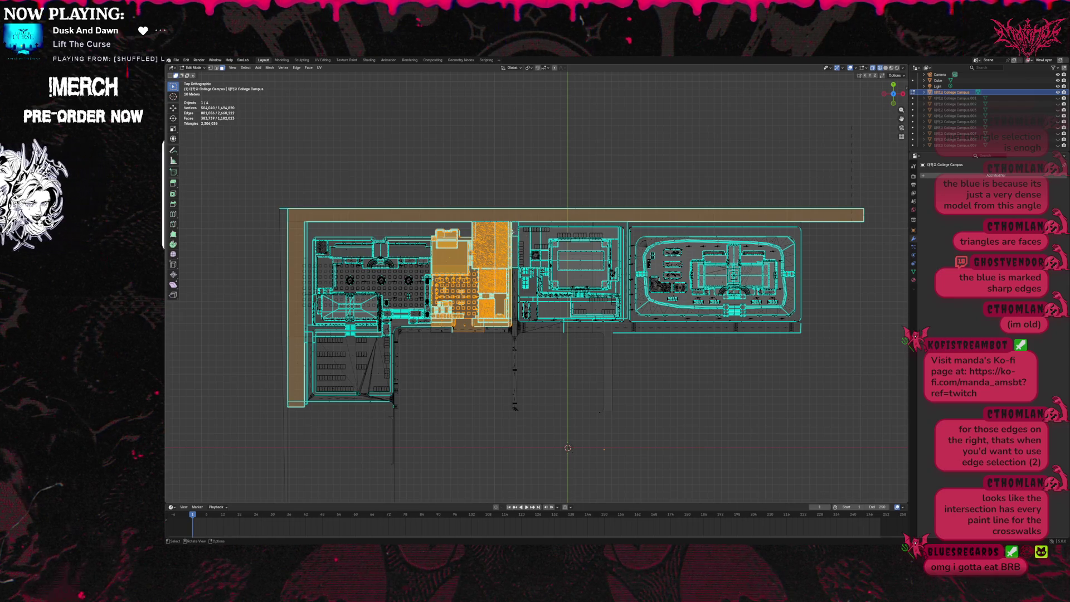
Reselect the upper-middle block's faces, excluding the road strip along the top and left.
key(alt+a)
mouse_move(431, 225)
mouse_down()
mouse_move(511, 306)
mouse_move(513, 330)
mouse_up()
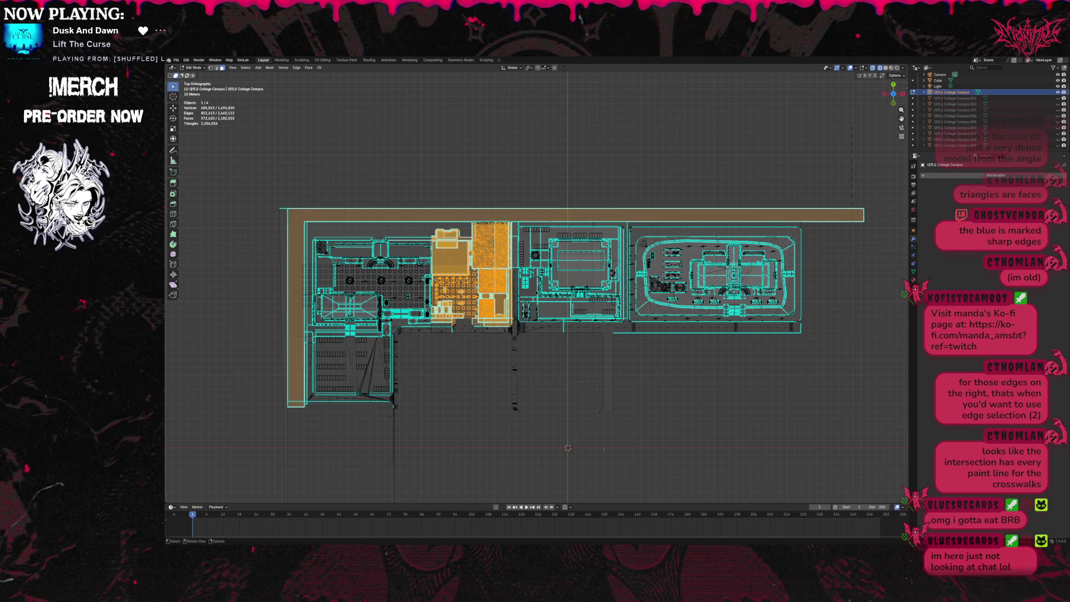
key(alt+a)
mouse_move(431, 224)
mouse_down()
mouse_move(511, 308)
mouse_move(510, 323)
mouse_up()
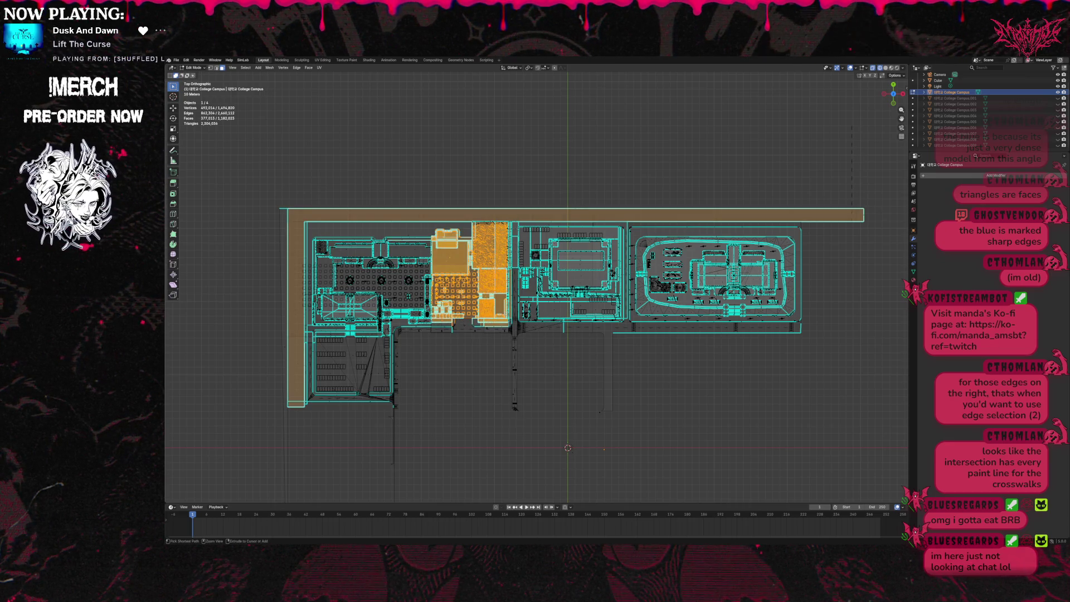
key(alt+a)
drag(432, 223, 511, 323)
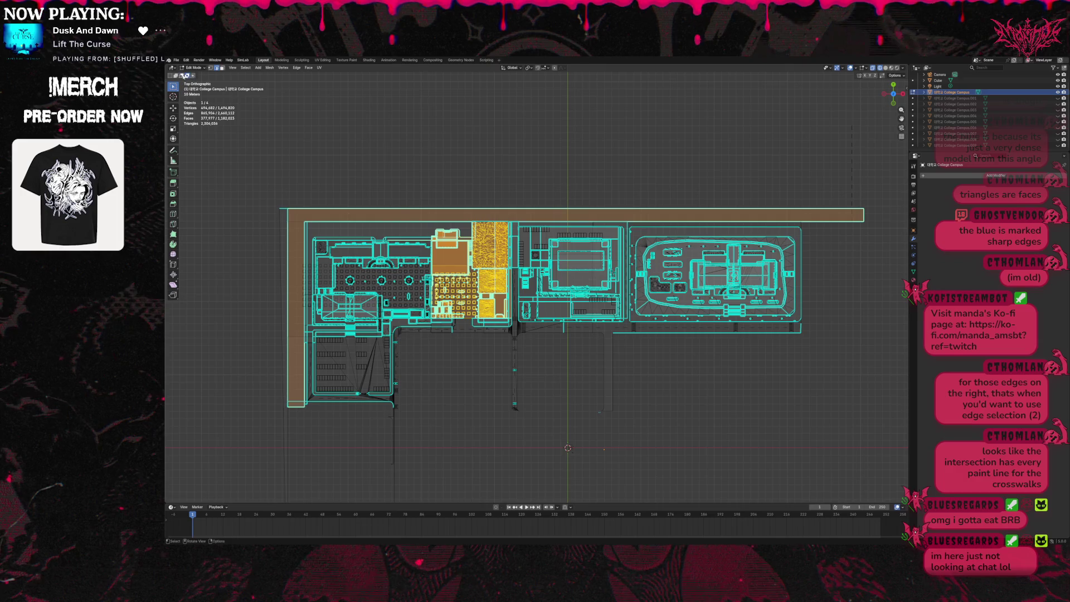
shift+click(554, 213)
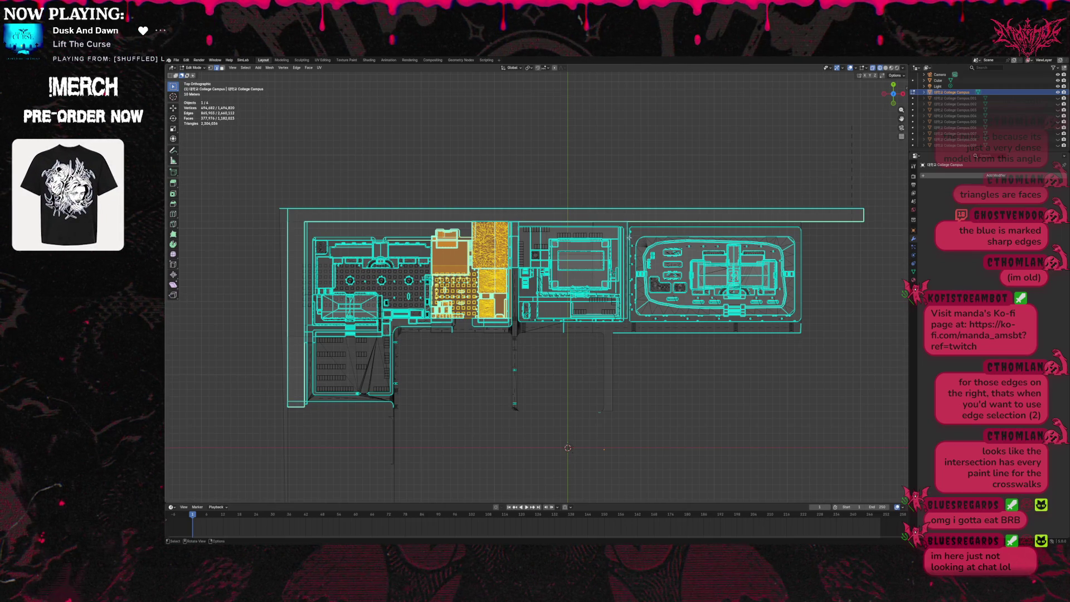
Separate the selected block into its own object and hide it.
key(p)
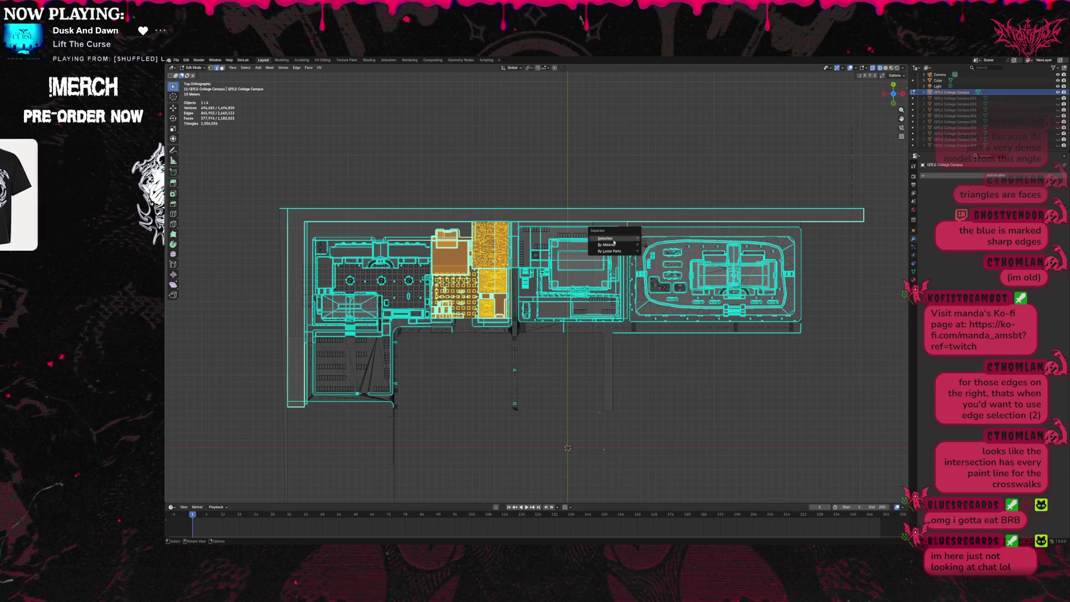
click(613, 241)
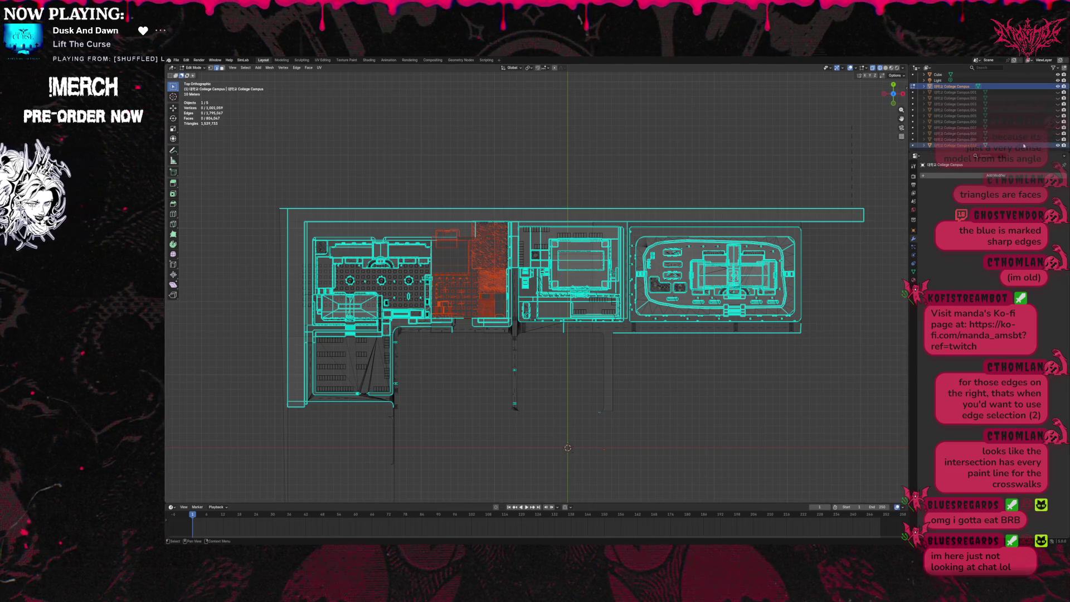
click(1057, 145)
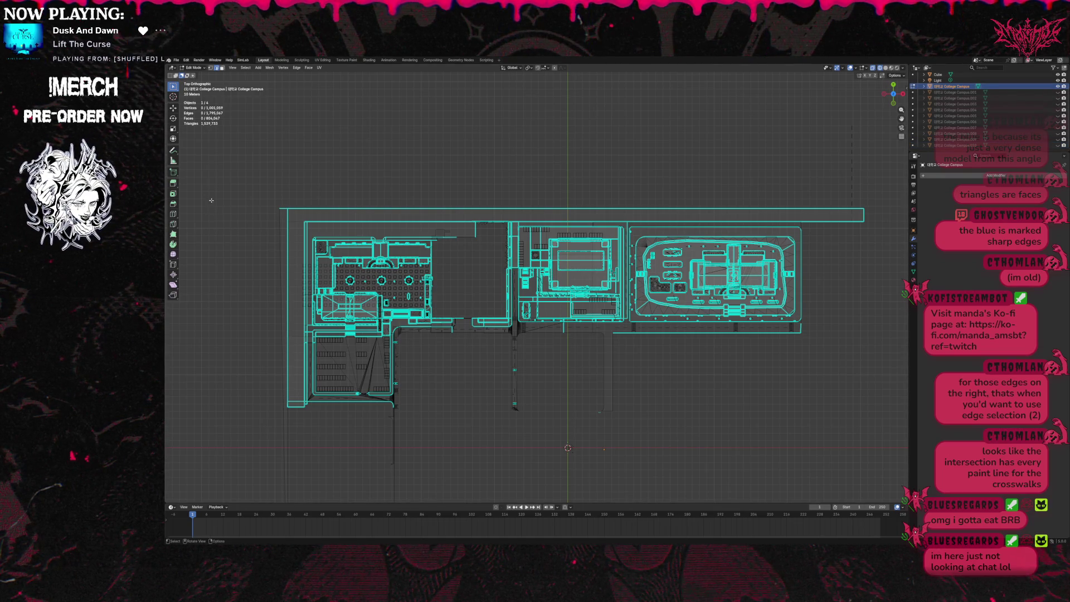
Change selection mode, box-select the central rectangular block, separate it, and hide the new object.
click(222, 68)
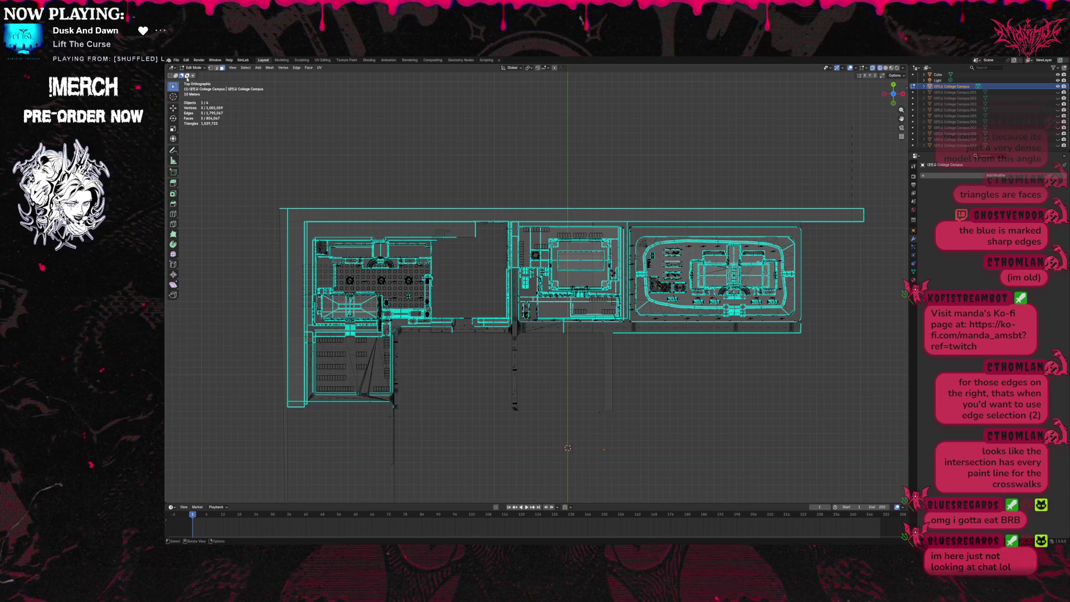
mouse_move(517, 320)
mouse_down()
mouse_move(555, 238)
mouse_move(625, 216)
mouse_move(625, 226)
mouse_up()
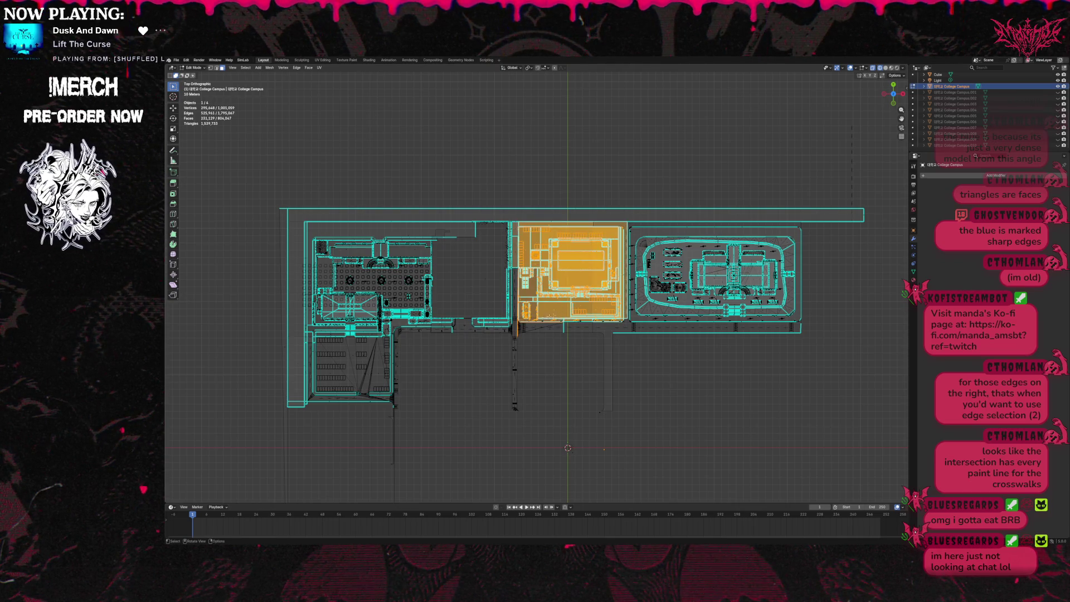
drag(522, 317, 624, 330)
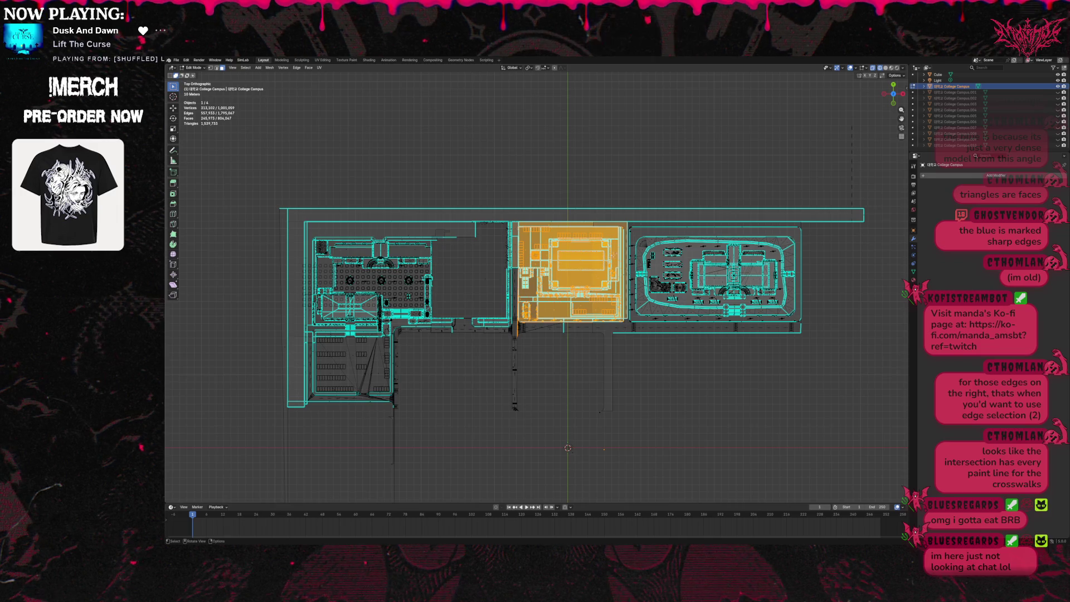
key(p)
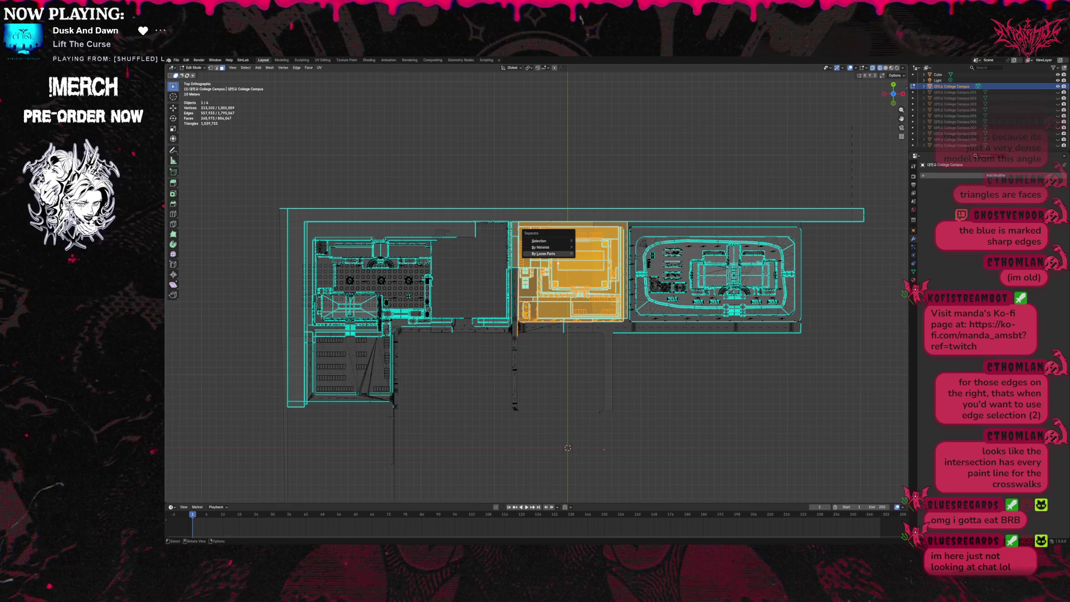
click(551, 241)
scroll(1044, 142, down, 1)
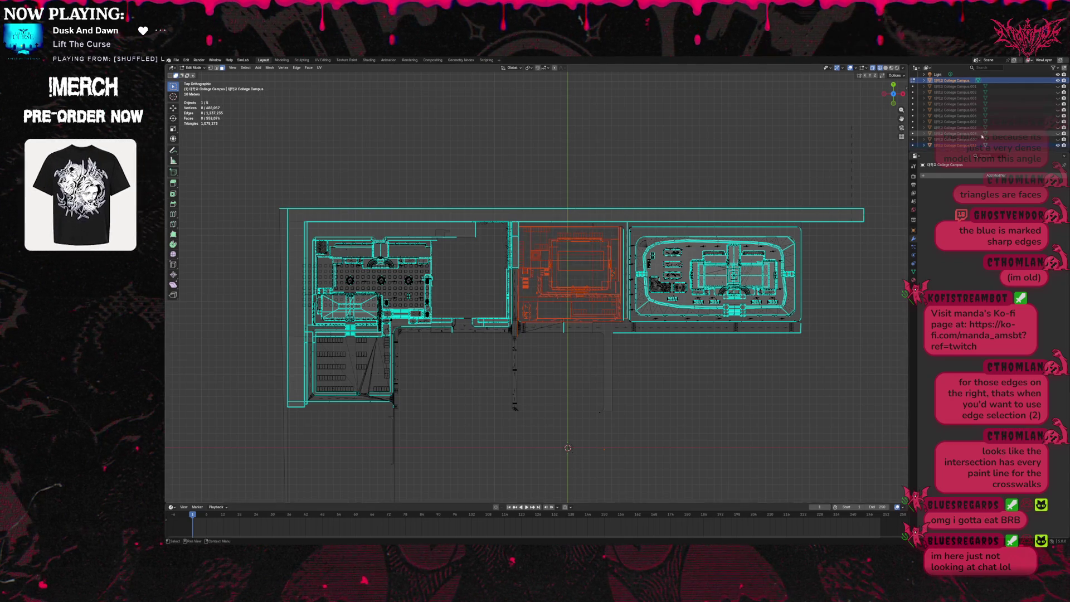
click(1058, 145)
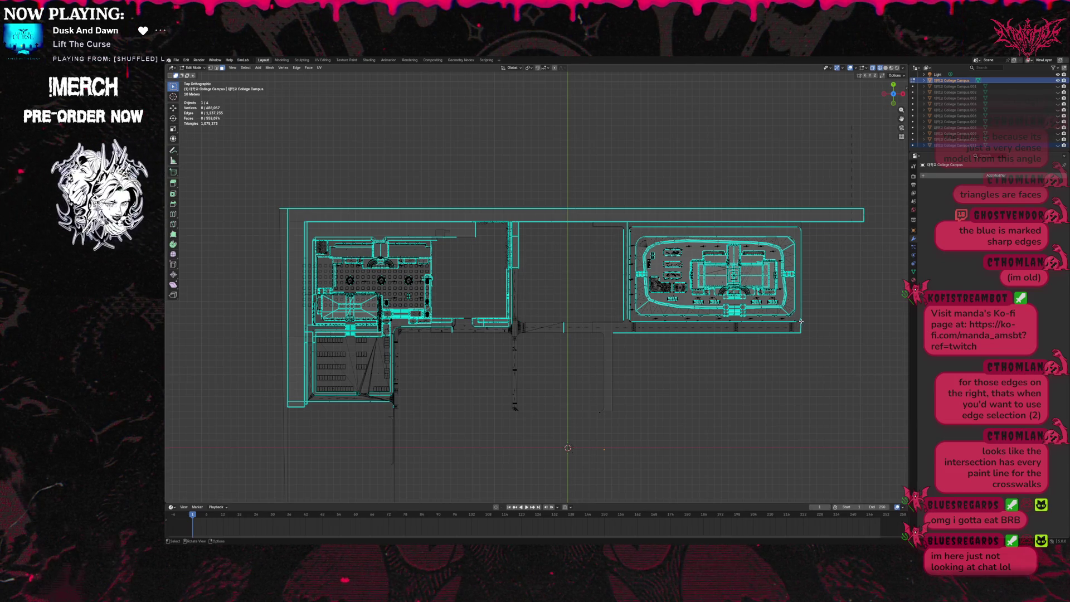
Box-select the right oval-layout block and deselect the surrounding road strips in edge mode.
key(b)
drag(801, 322, 628, 225)
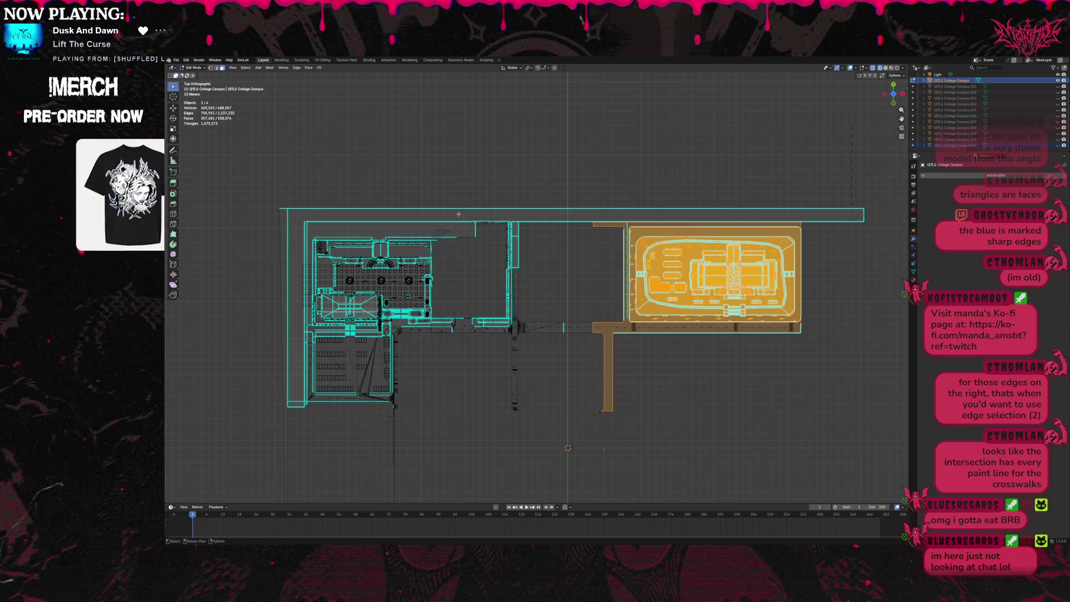
click(218, 67)
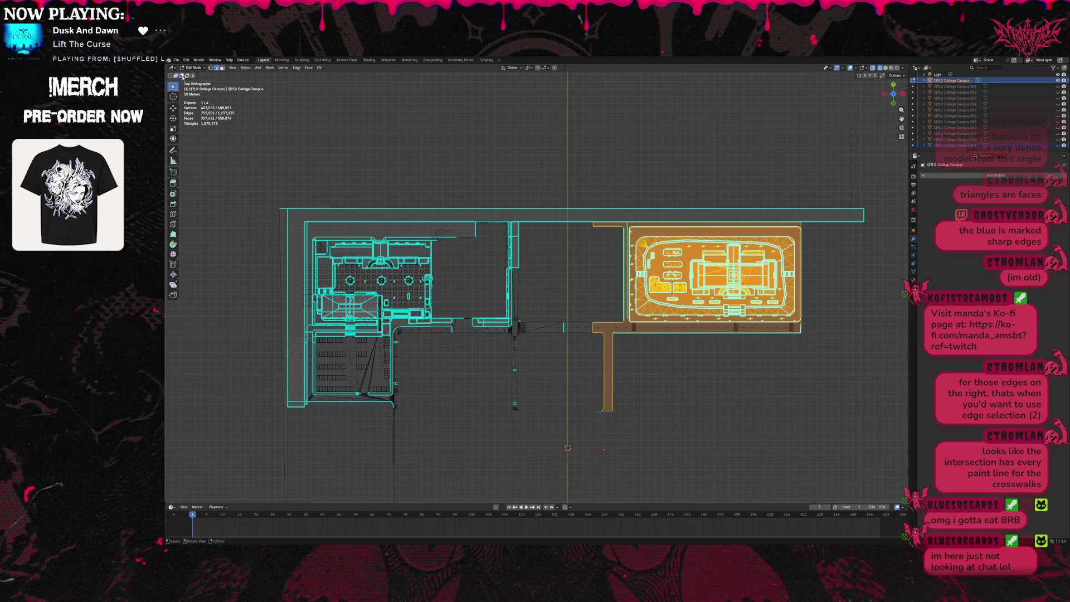
shift+click(648, 333)
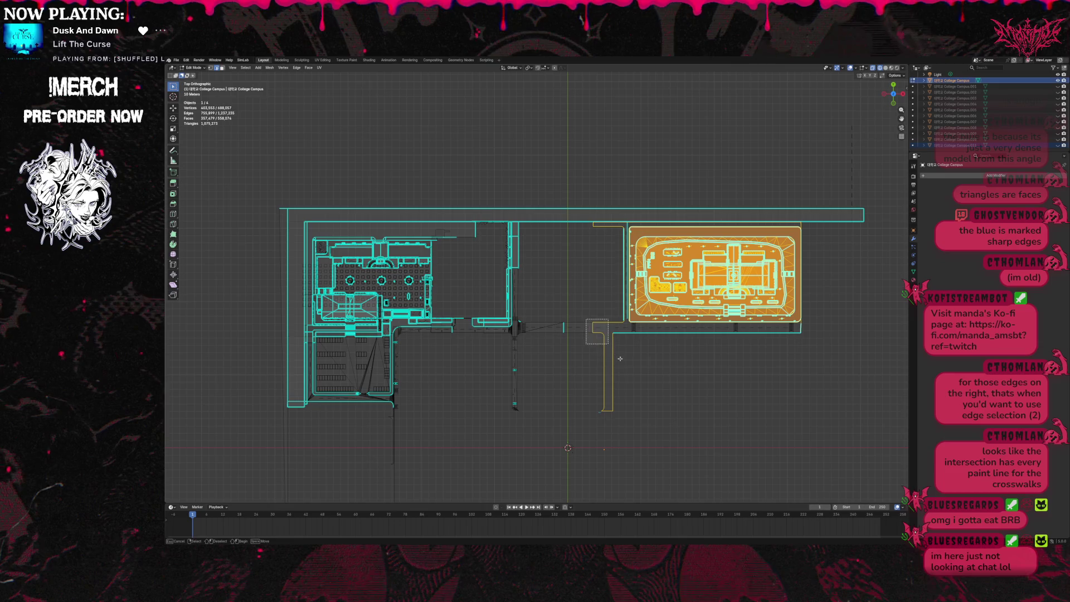
drag(602, 331, 629, 401)
drag(574, 214, 626, 353)
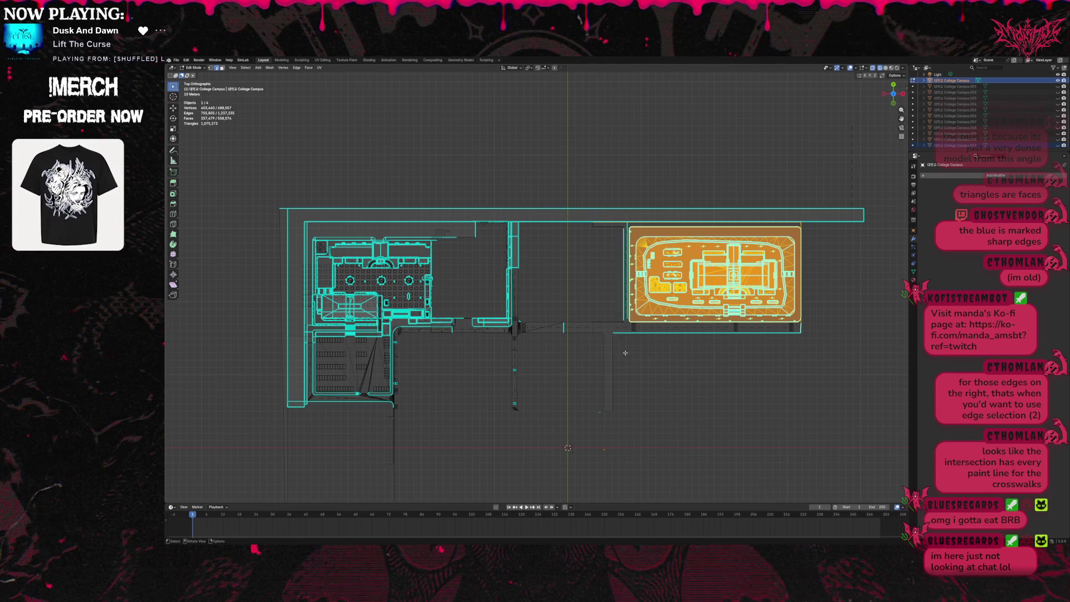
mouse_move(624, 186)
mouse_down()
mouse_move(867, 230)
mouse_move(807, 228)
mouse_up()
drag(801, 322, 815, 334)
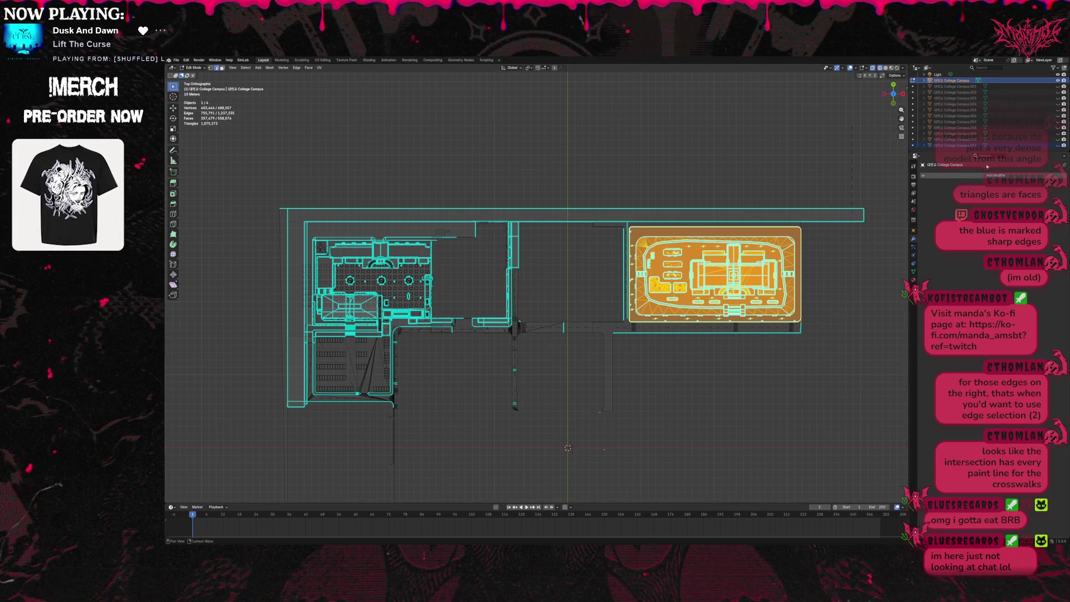
Separate the right block with P > Selection, remove it from view, and begin selecting the left buildings.
key(p)
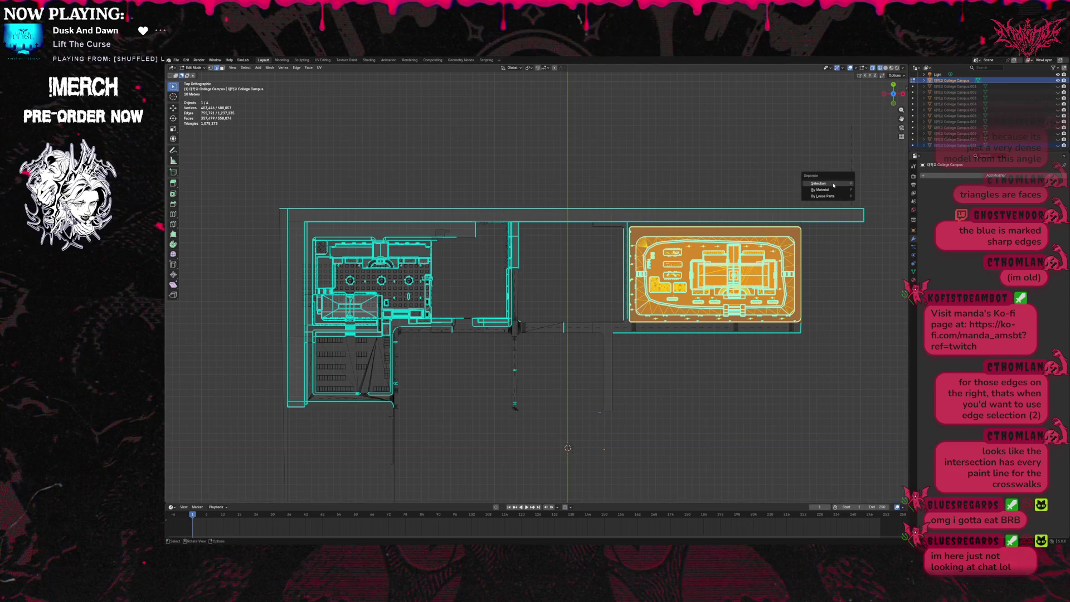
click(834, 184)
scroll(959, 112, up, 3)
key(Delete)
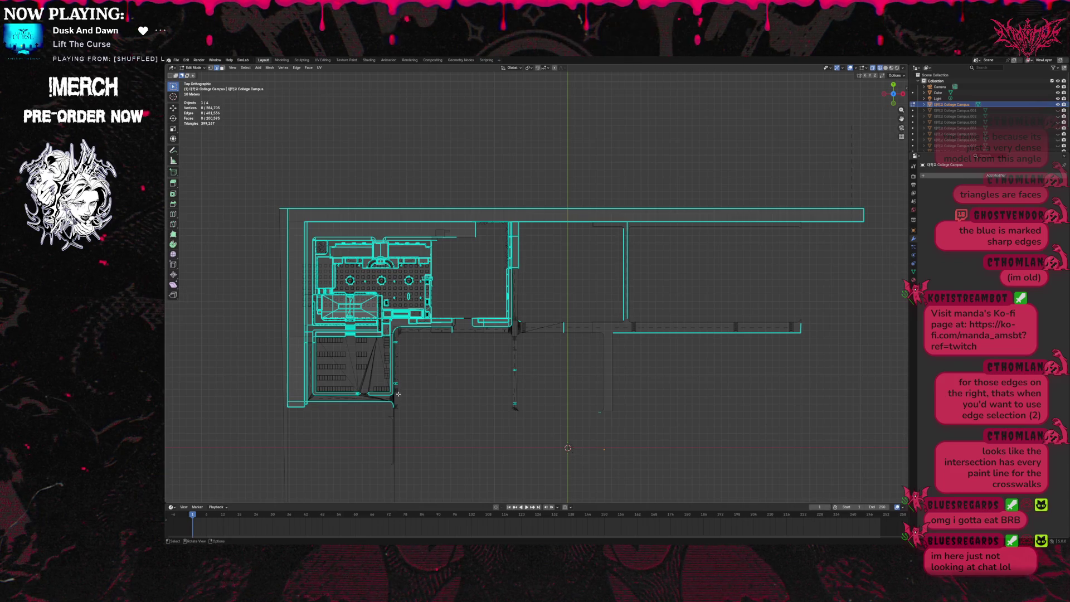
mouse_move(395, 395)
mouse_down()
mouse_move(306, 357)
mouse_move(304, 220)
mouse_up()
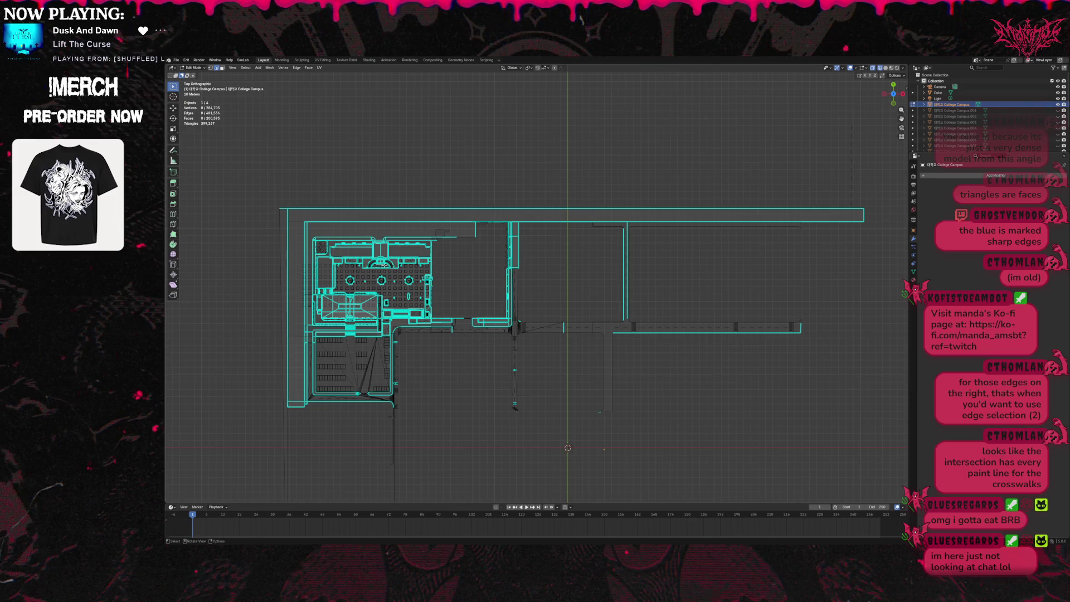
click(222, 68)
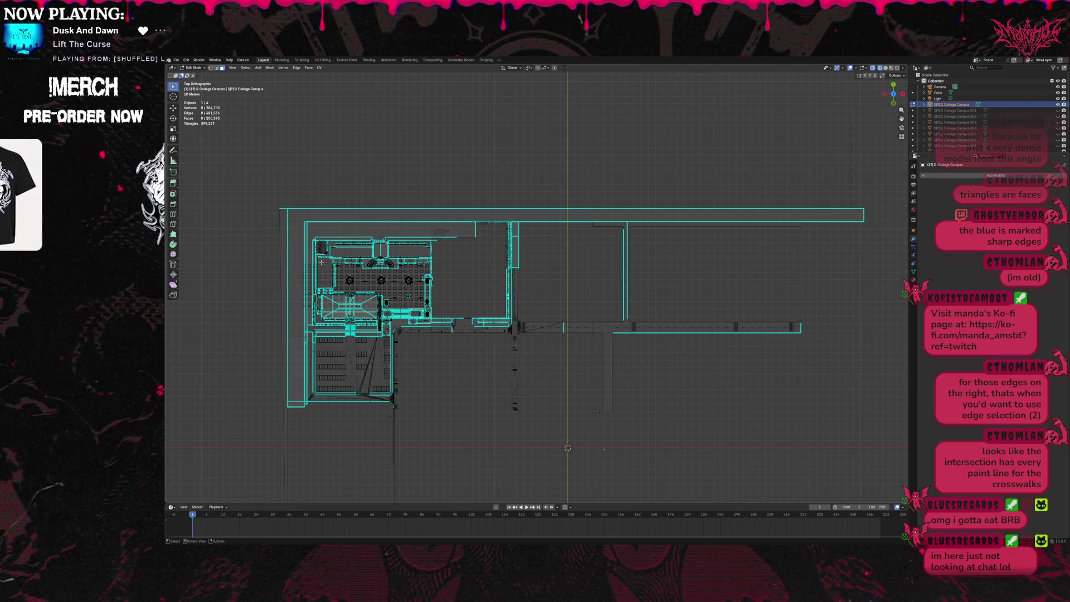
mouse_move(301, 218)
mouse_down()
mouse_move(513, 400)
mouse_move(408, 394)
mouse_move(442, 338)
mouse_move(434, 325)
mouse_up()
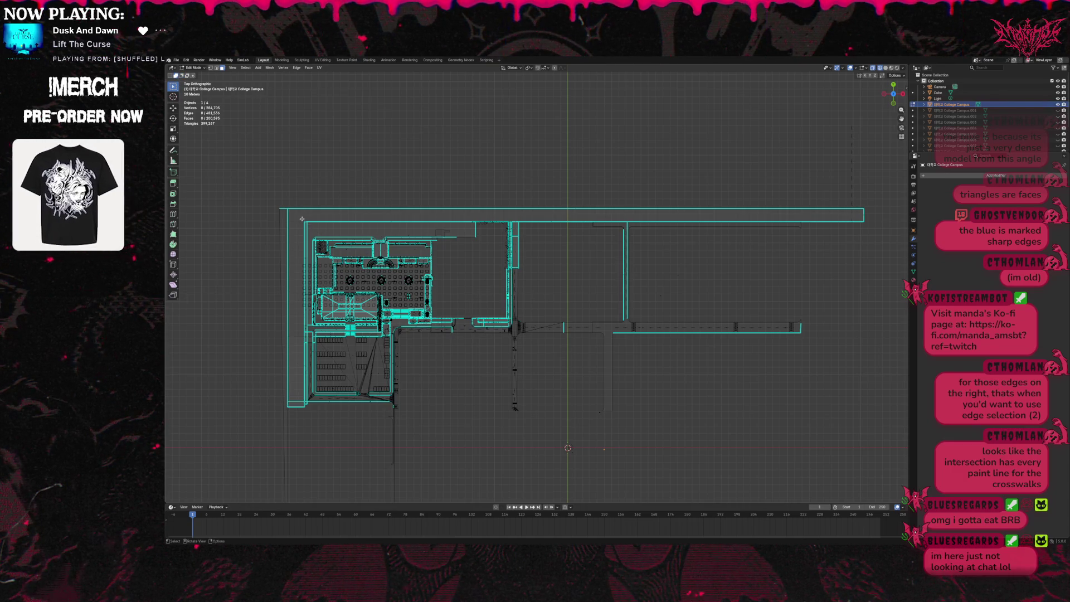
Box-select the upper-left building and parking lot, then deselect the top strip and left-edge pieces.
mouse_move(309, 224)
mouse_down()
mouse_move(400, 308)
mouse_move(443, 325)
mouse_move(432, 324)
mouse_up()
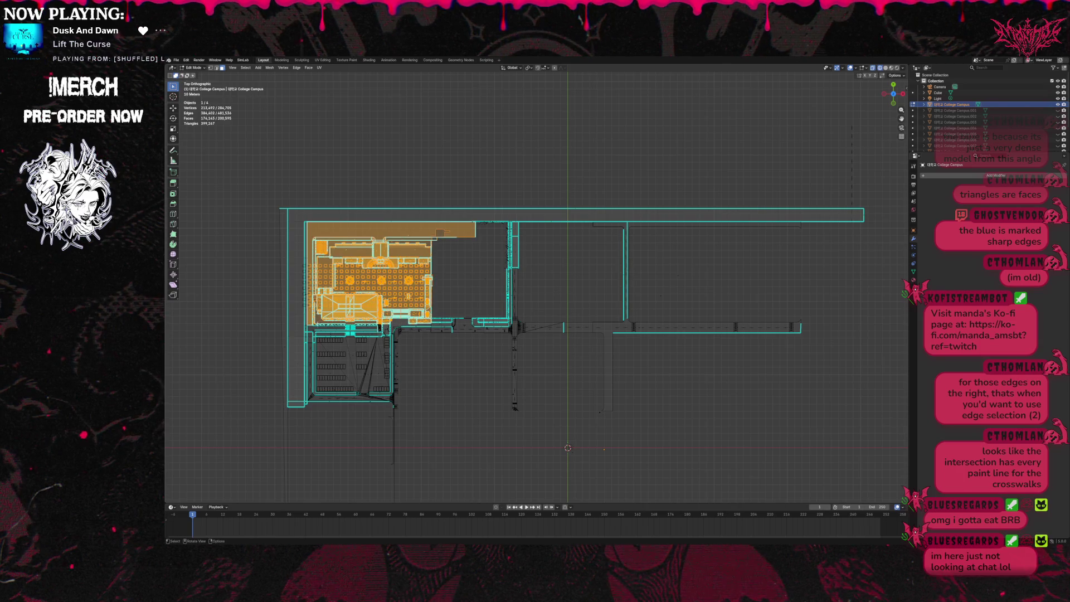
mouse_move(308, 324)
mouse_down()
mouse_move(407, 332)
mouse_move(395, 331)
mouse_up()
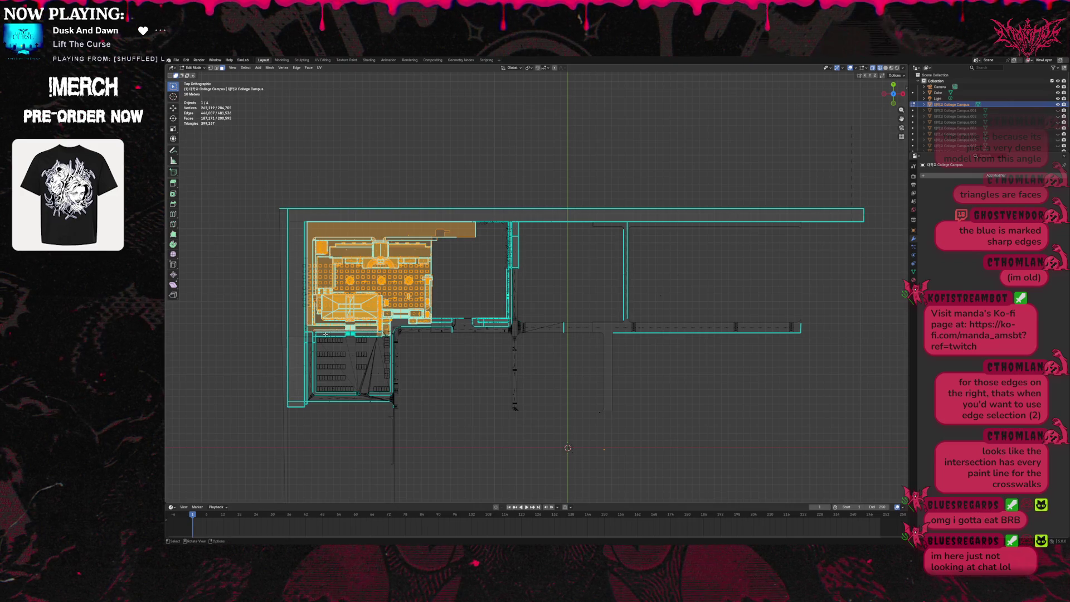
drag(313, 331, 393, 399)
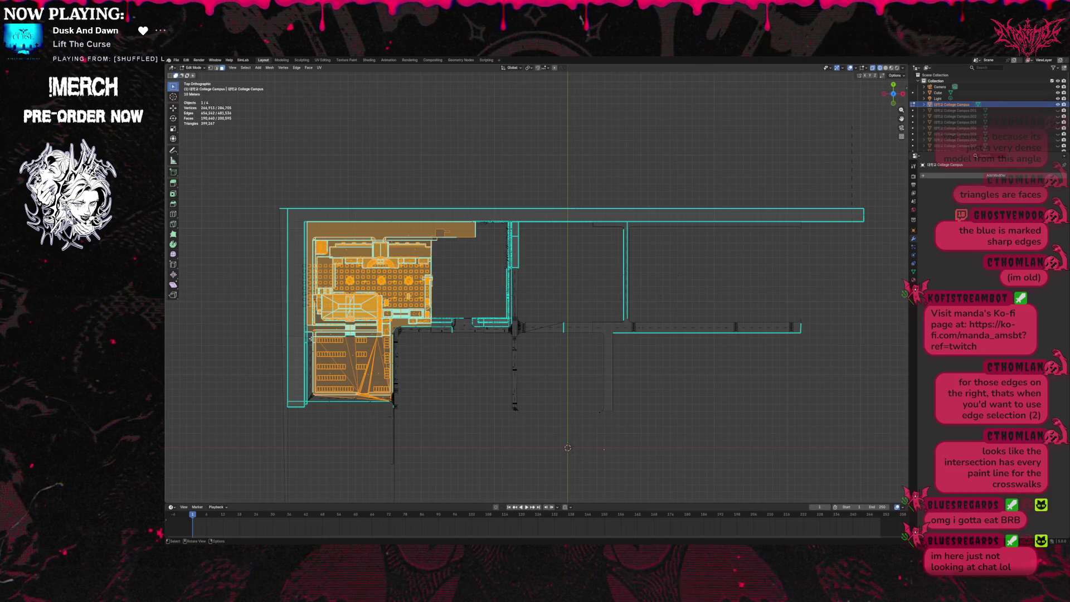
mouse_move(308, 330)
mouse_down()
mouse_move(368, 399)
mouse_move(393, 401)
mouse_up()
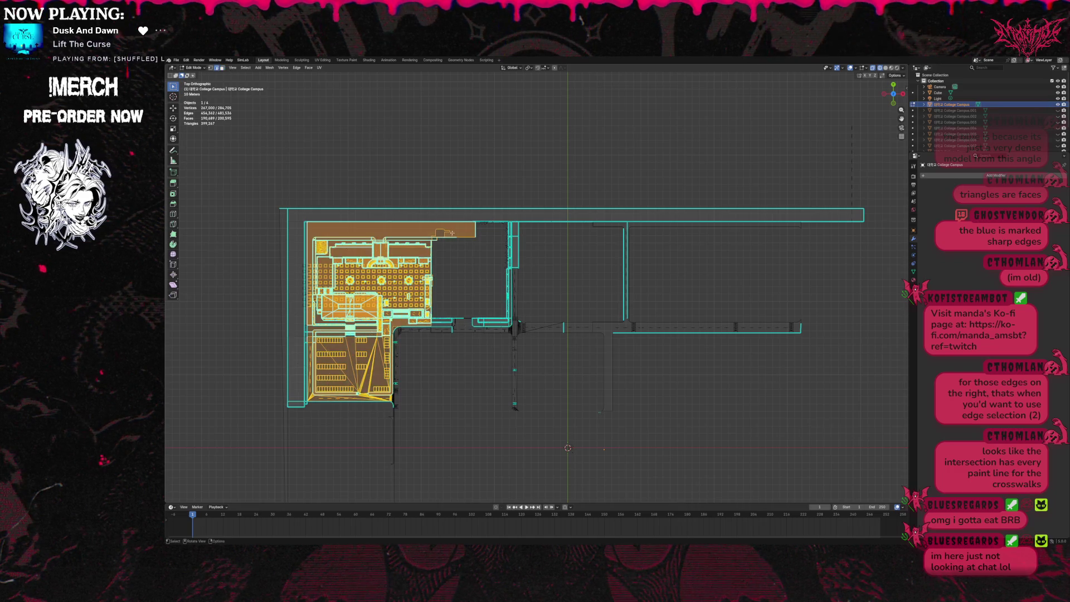
shift+click(472, 250)
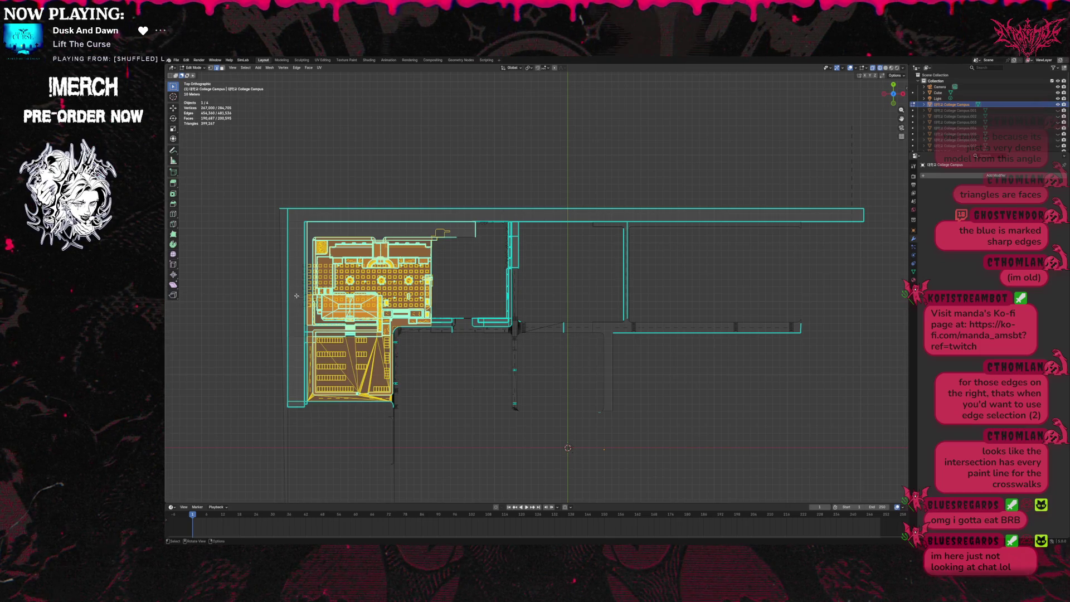
shift+click(303, 333)
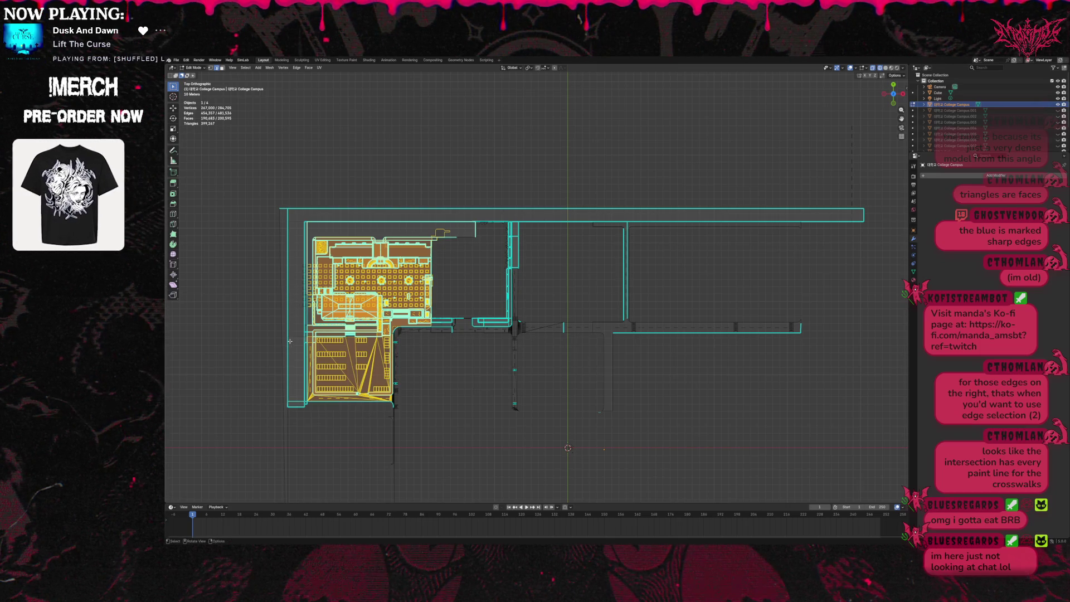
Deselect road geometry along the building's left edge, bottom, corner and the junction beside it.
shift+click(310, 348)
mouse_move(305, 340)
mouse_down()
mouse_move(311, 408)
mouse_move(310, 366)
mouse_move(313, 402)
mouse_move(405, 418)
mouse_up()
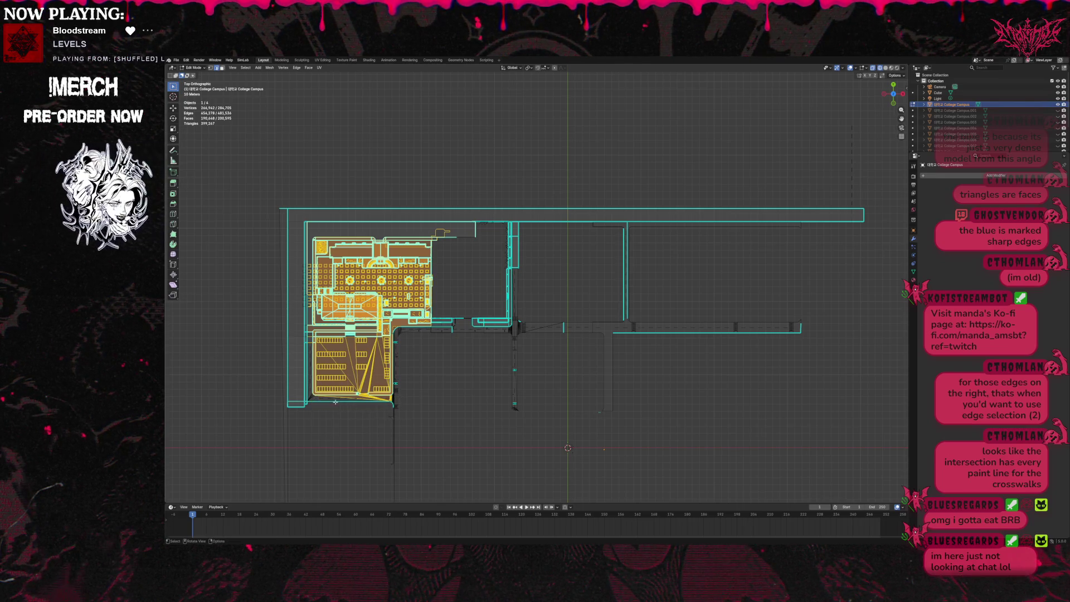
ctrl+drag(314, 396, 403, 403)
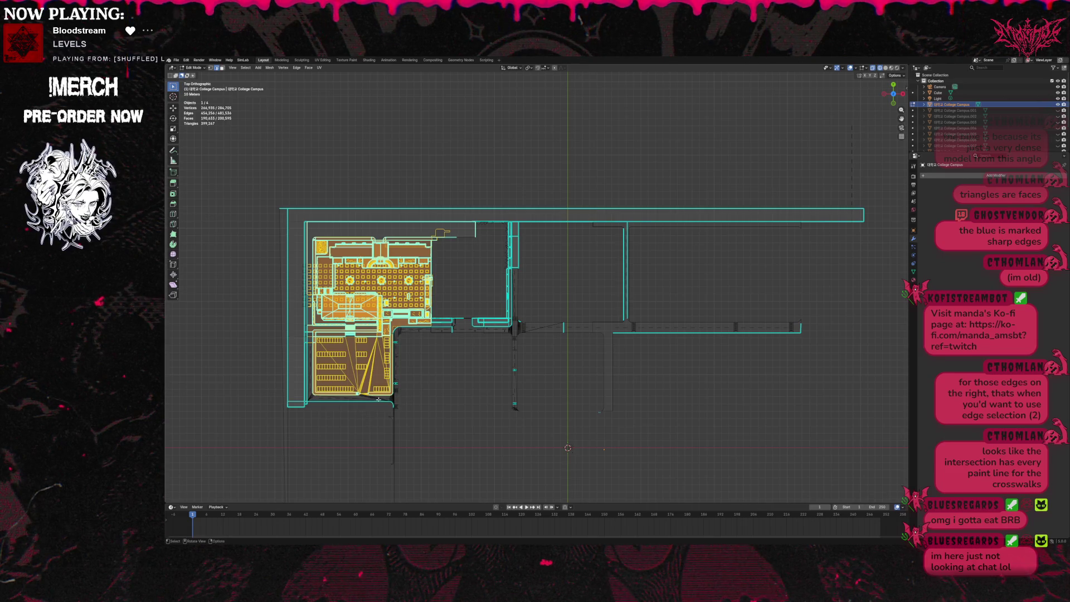
ctrl+click(306, 337)
ctrl+click(397, 322)
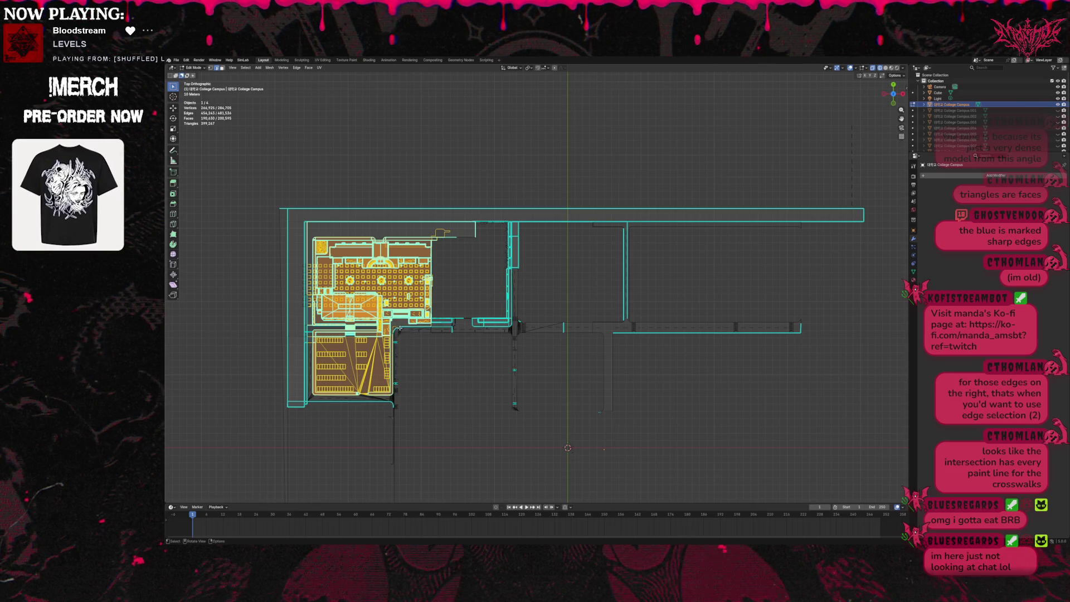
ctrl+click(405, 334)
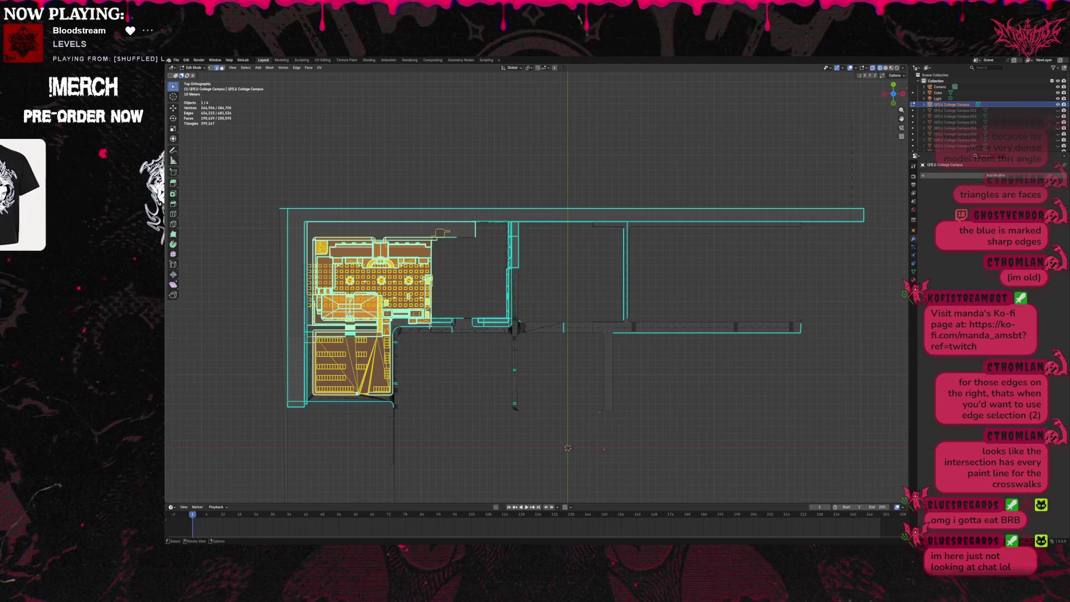
ctrl+click(460, 335)
ctrl+click(438, 228)
ctrl+click(438, 233)
ctrl+drag(430, 232, 444, 241)
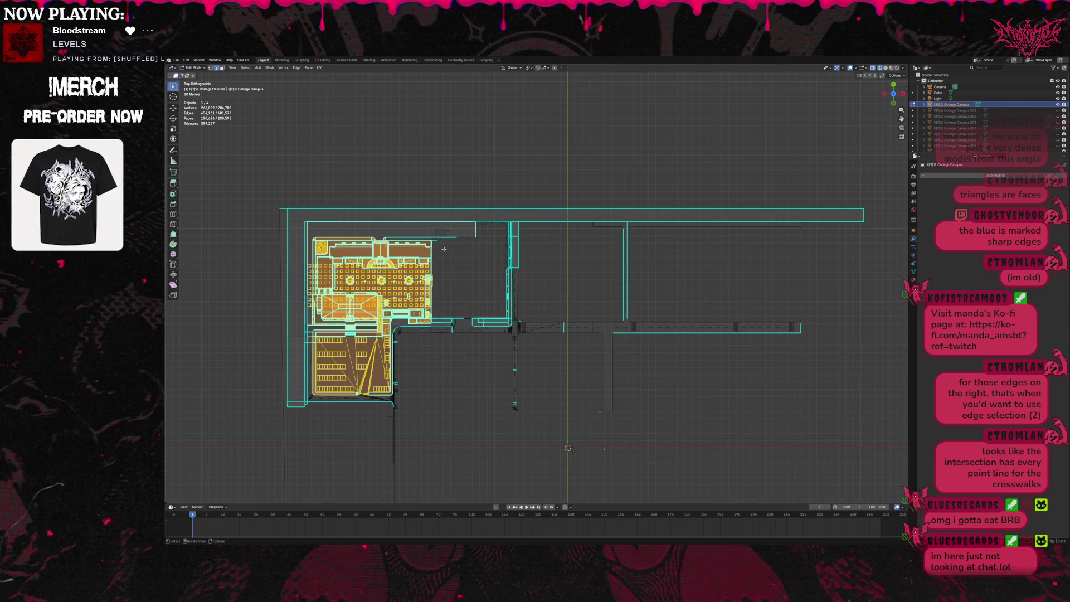
Add missed building edges back to the selection along the top and border.
shift+drag(445, 234, 417, 240)
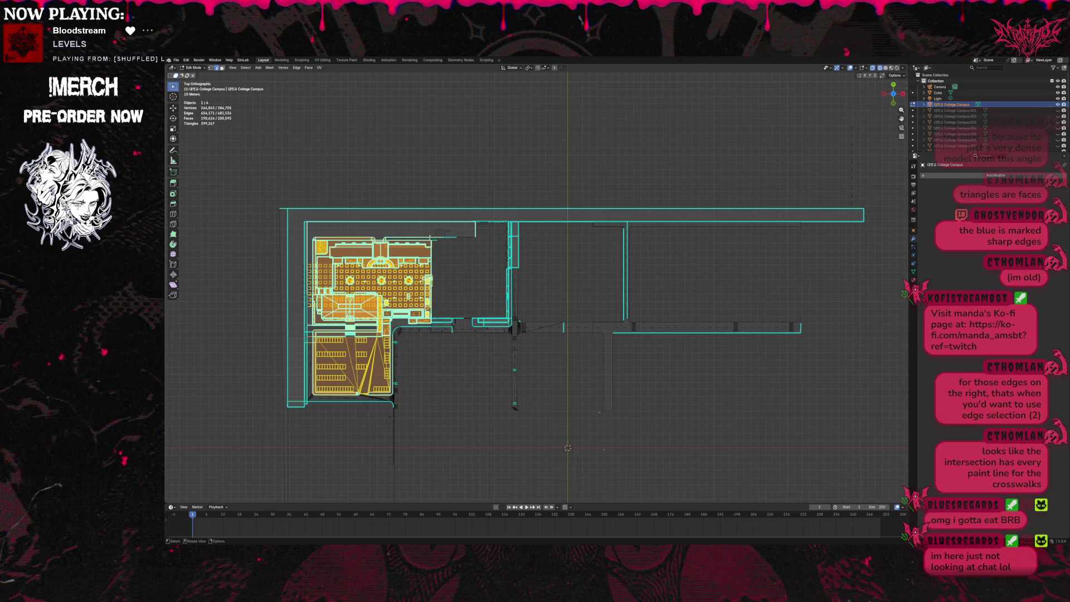
shift+drag(385, 234, 446, 246)
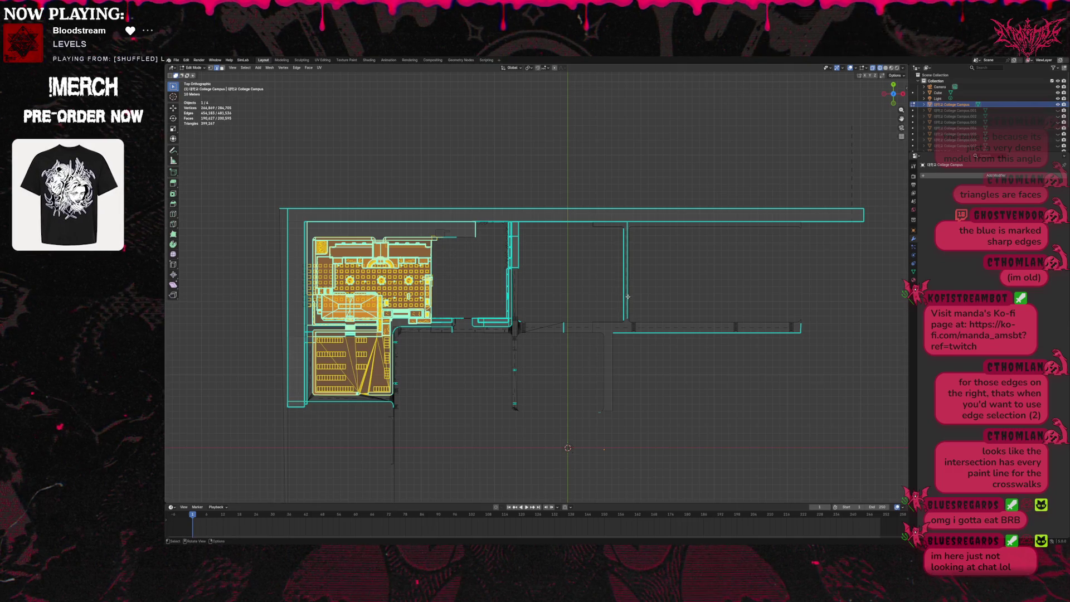
shift+drag(341, 341, 358, 339)
shift+click(351, 340)
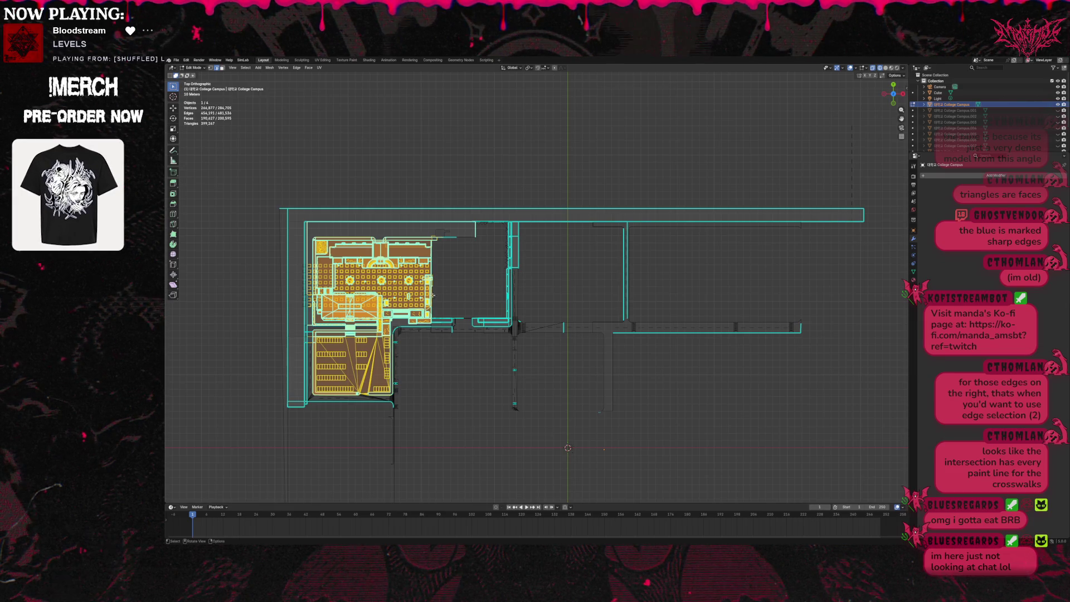
shift+click(362, 394)
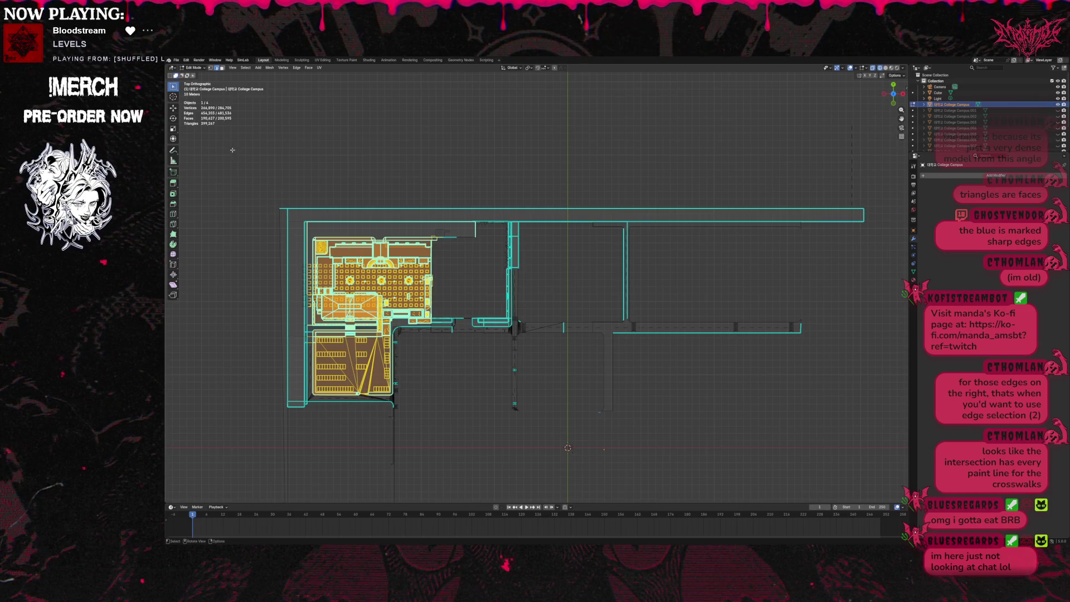
key(ctrl+z)
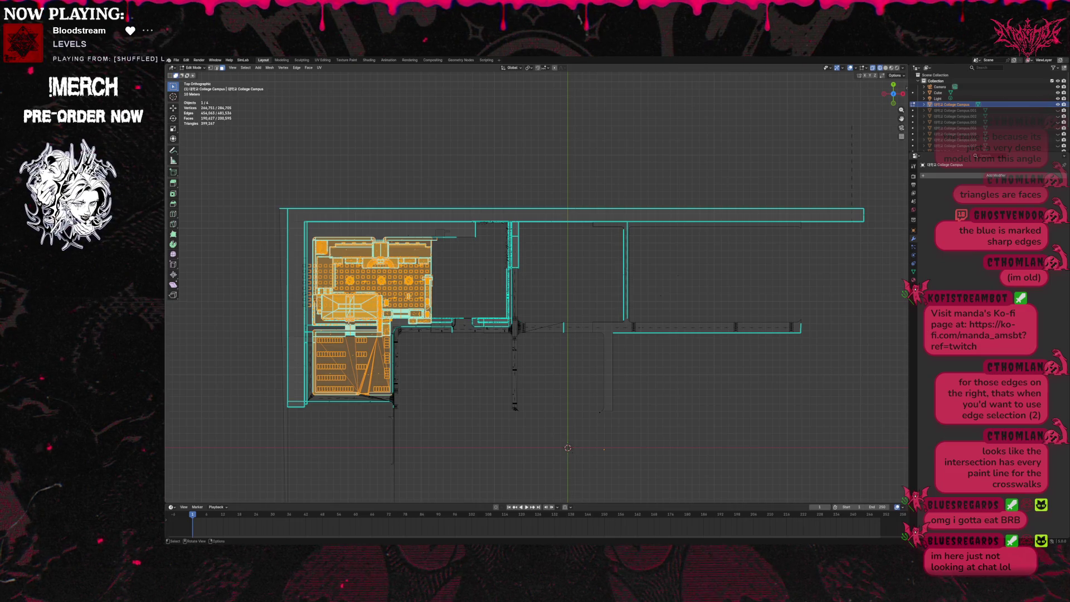
key(b)
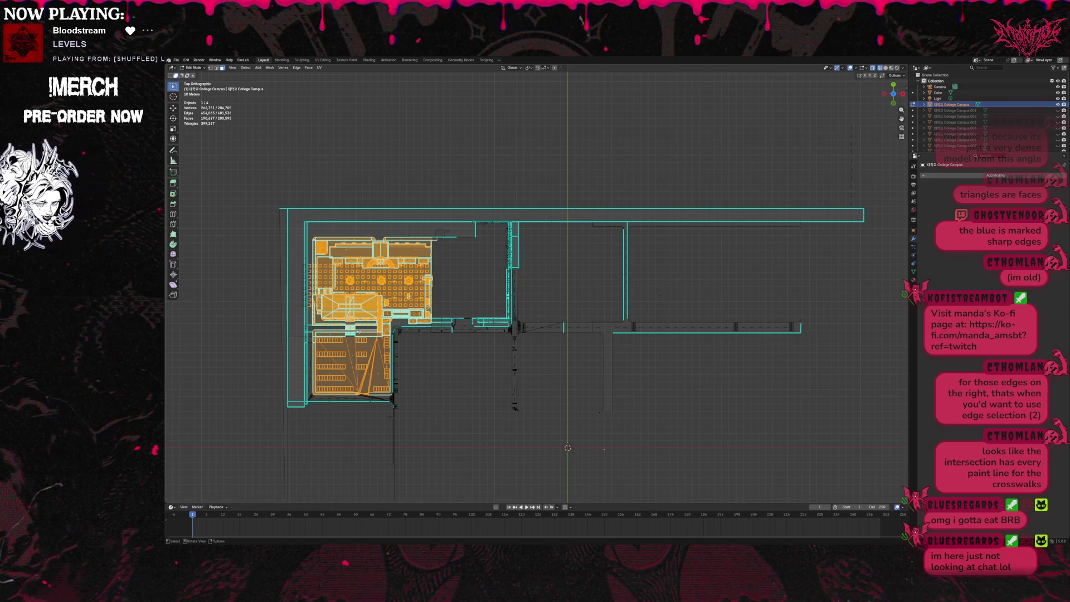
key(Escape)
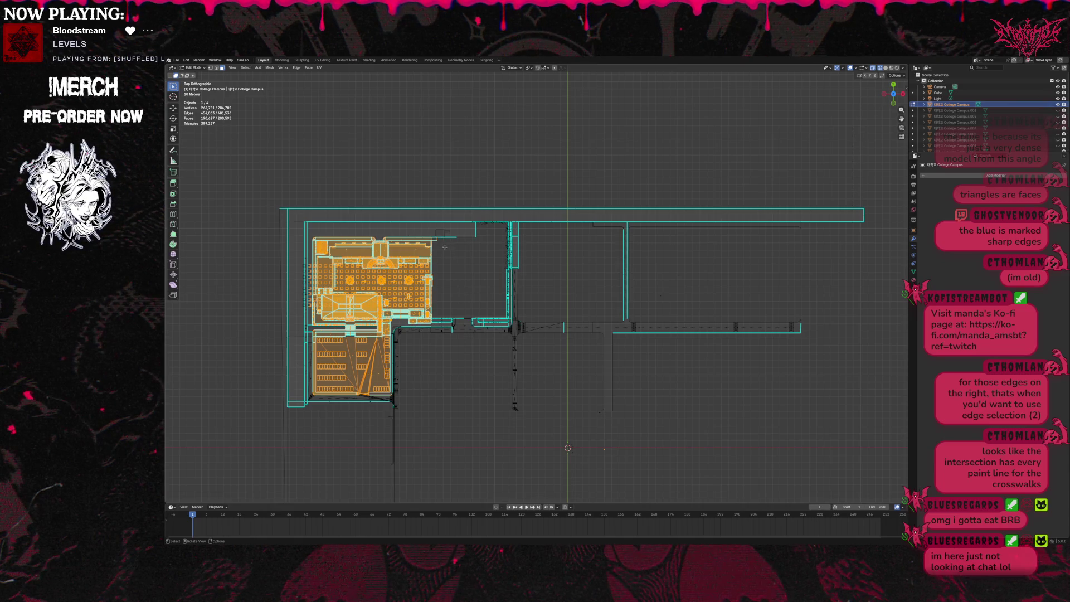
Separate the selected upper-left block into its own object, hide it, and unhide another separated block.
key(p)
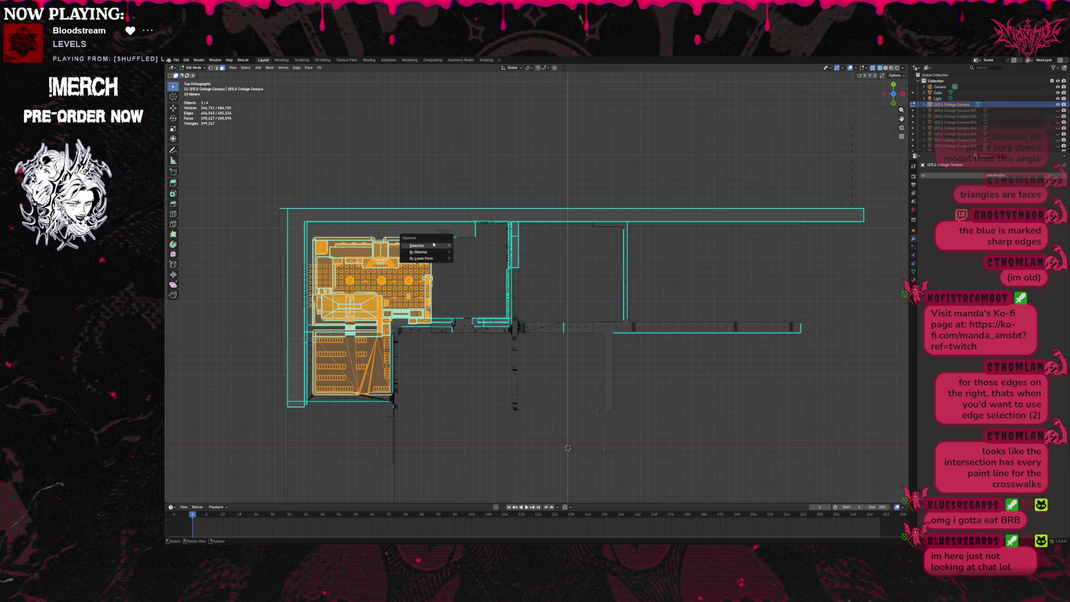
click(433, 244)
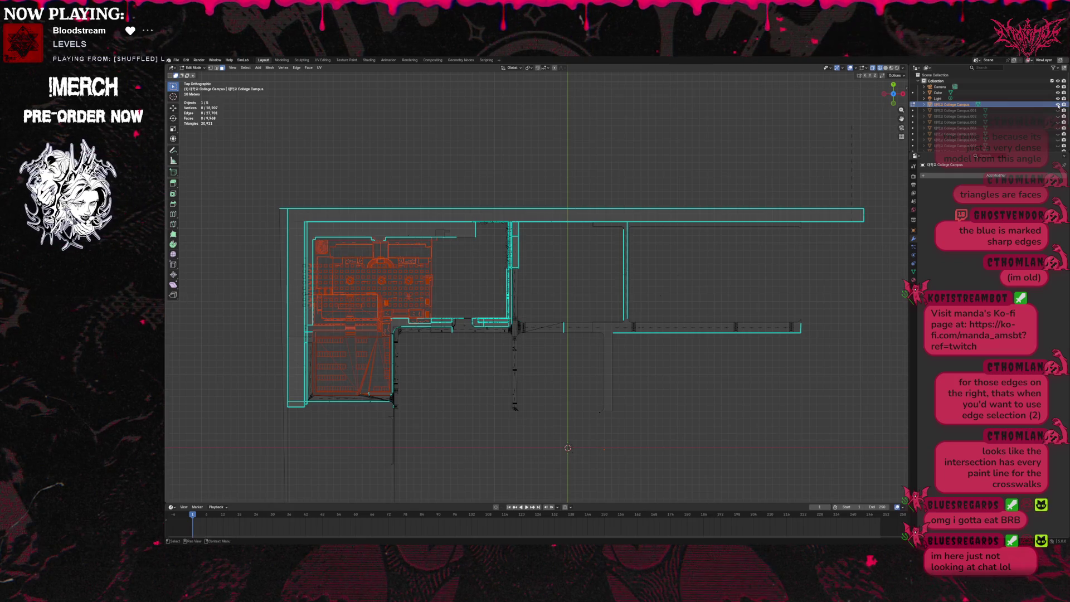
scroll(1058, 105, down, 3)
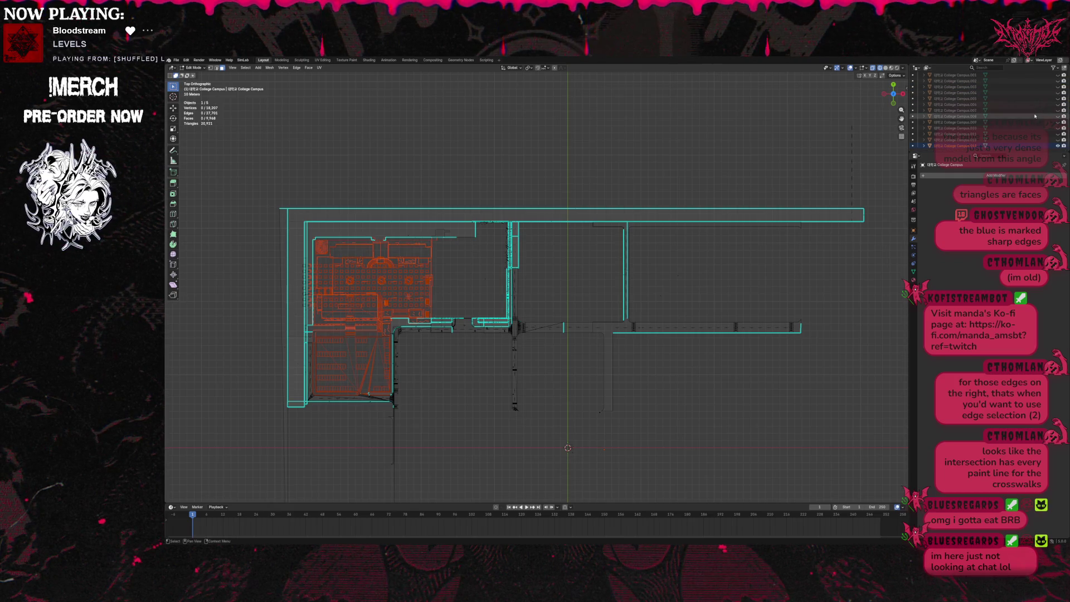
click(1059, 145)
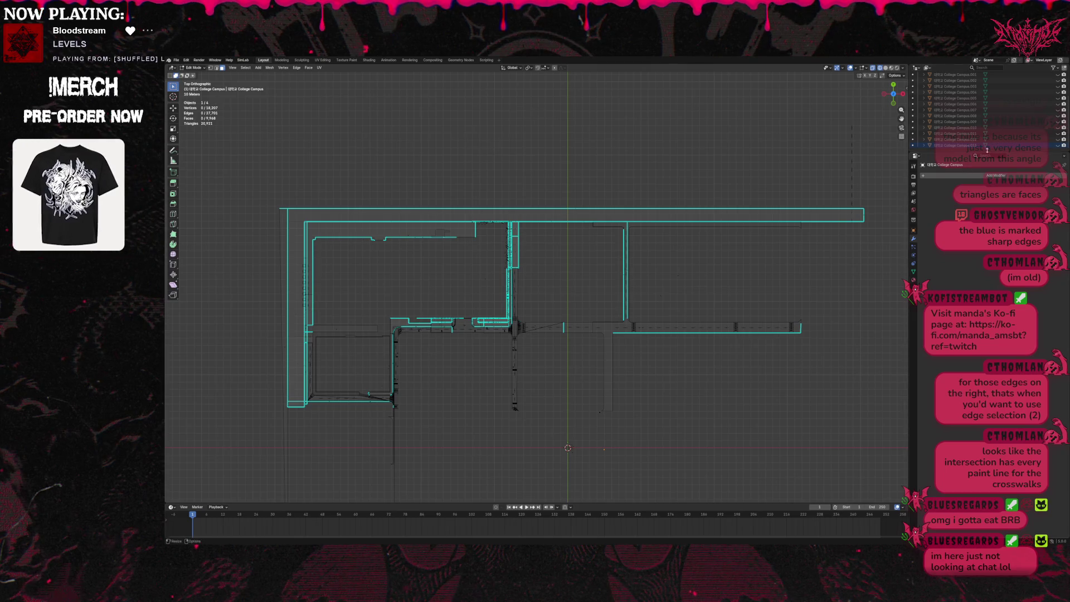
scroll(998, 145, up, 3)
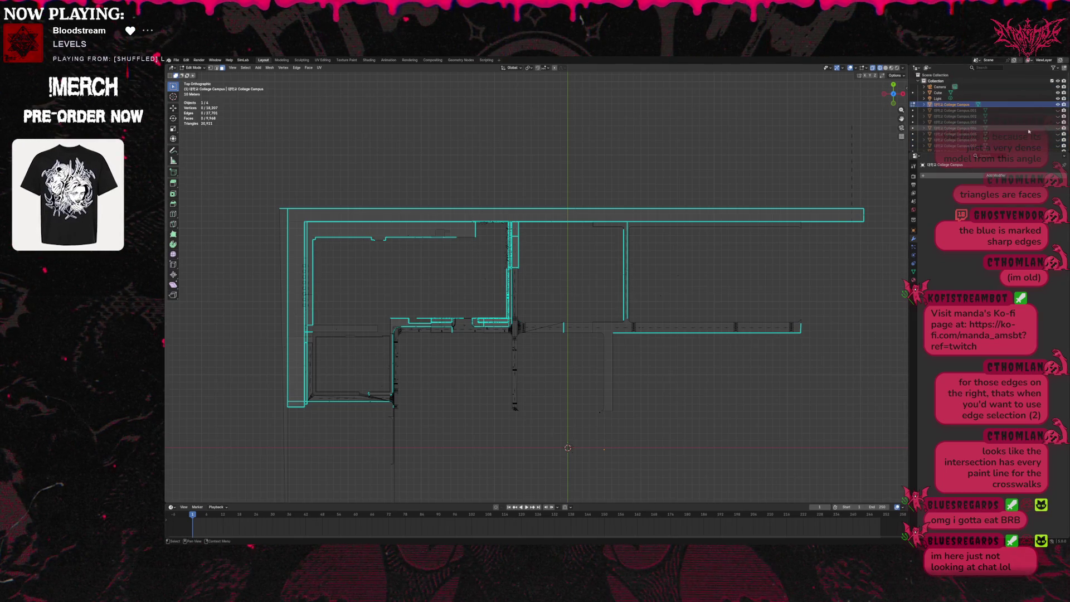
click(1058, 122)
Toggle Outliner visibility so the lower-right separated block shows and the centre block is hidden.
click(1058, 122)
click(1059, 116)
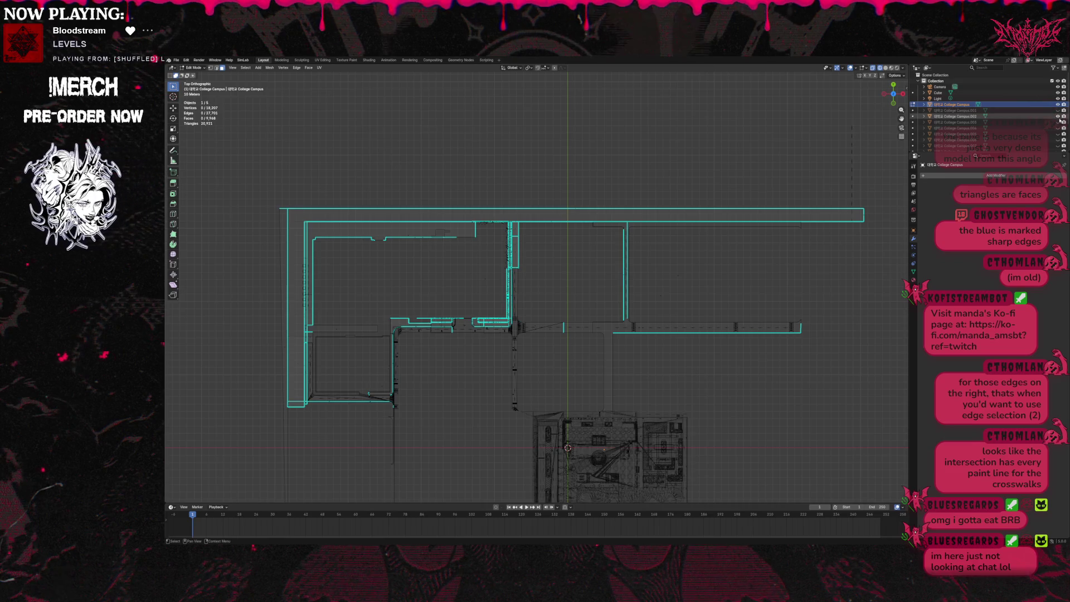
click(1058, 116)
click(1058, 111)
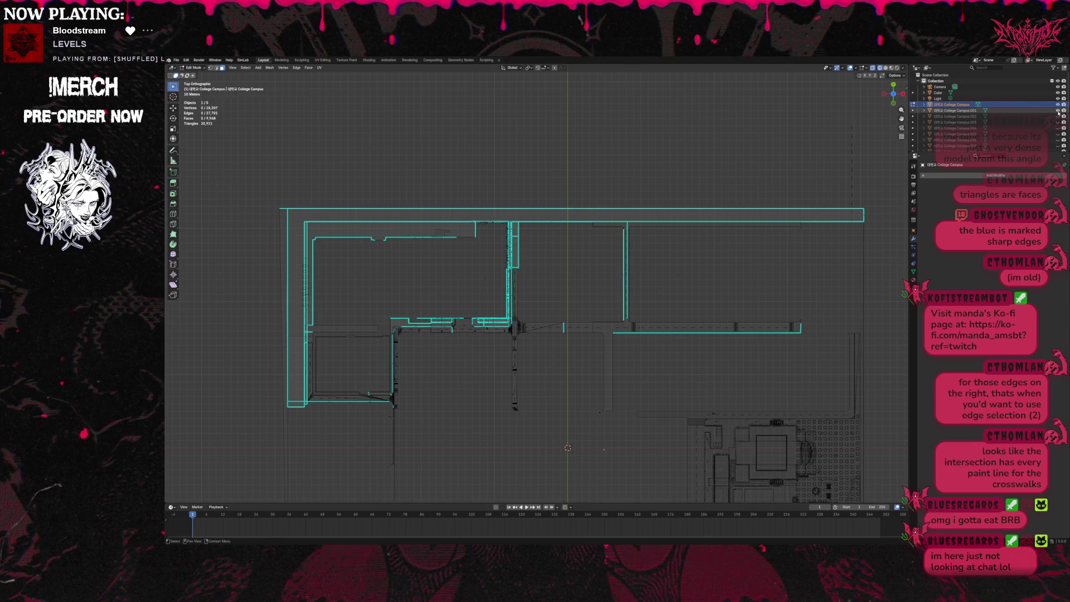
scroll(537, 282, down, 2)
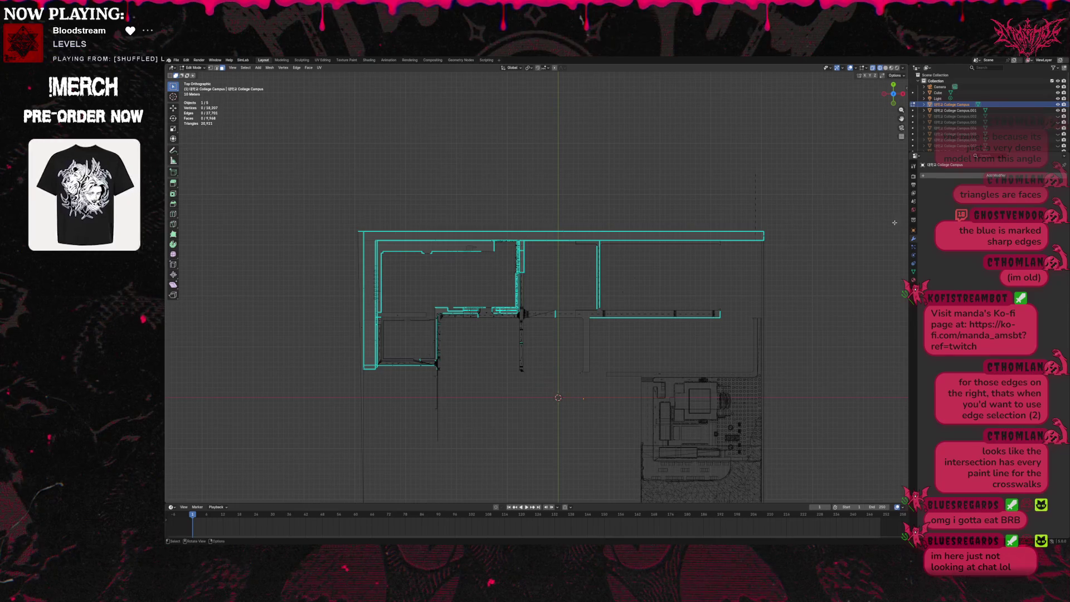
scroll(953, 131, down, 2)
scroll(953, 131, down, 1)
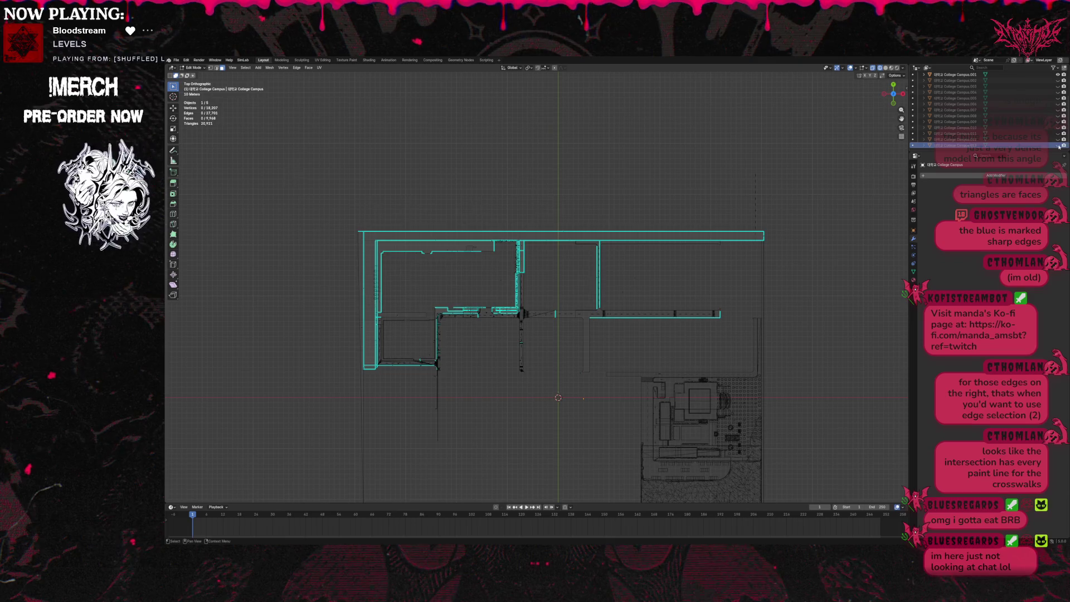
scroll(1053, 134, up, 3)
Select College Campus.001, set selections to replace, and switch Edit Mode to that object.
click(954, 110)
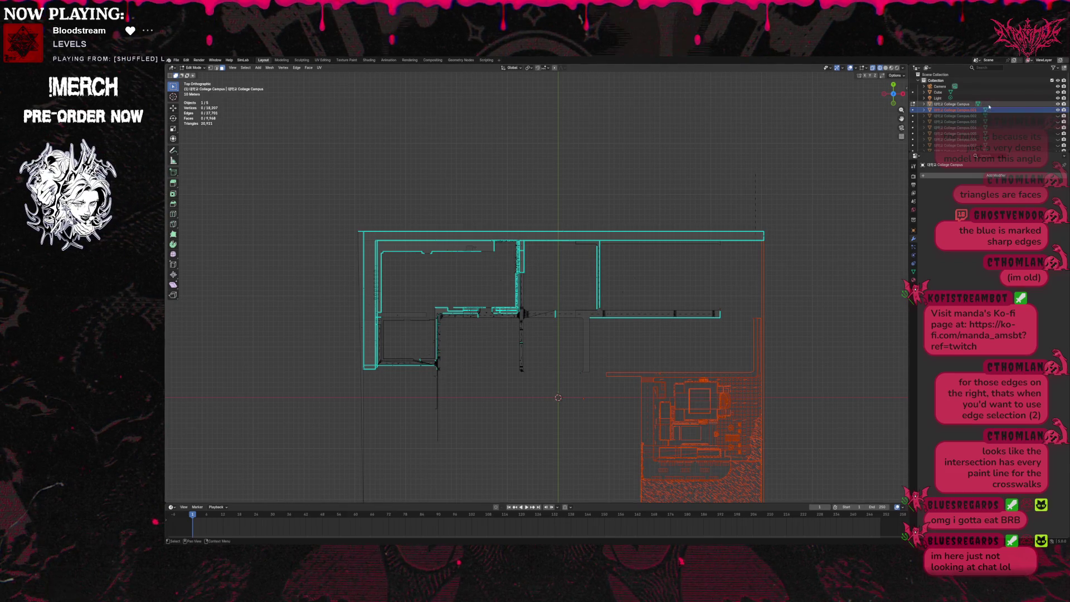
drag(748, 322, 777, 333)
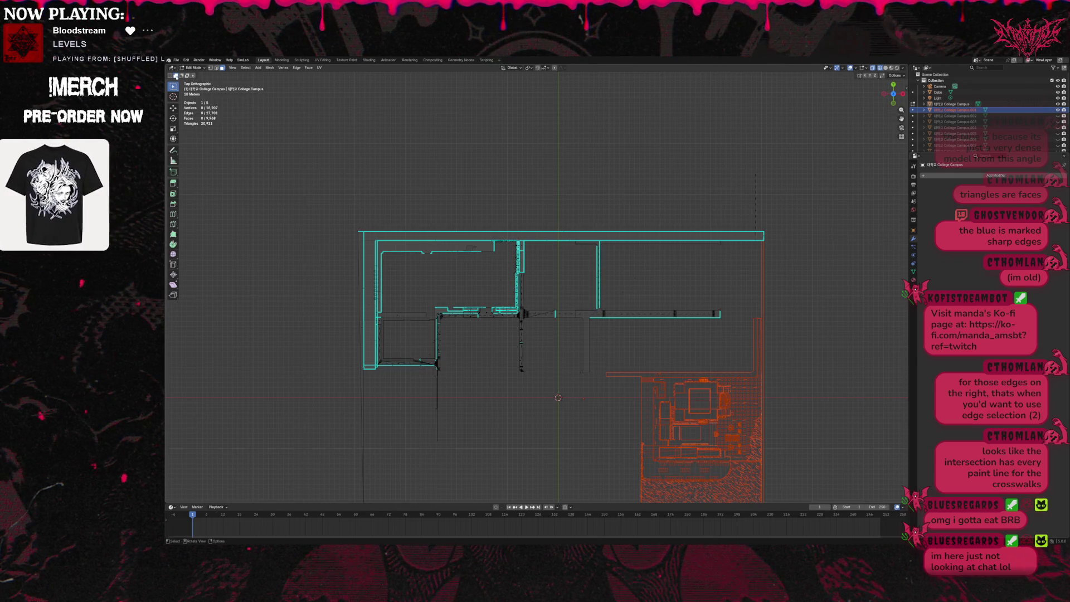
click(172, 76)
drag(753, 339, 776, 358)
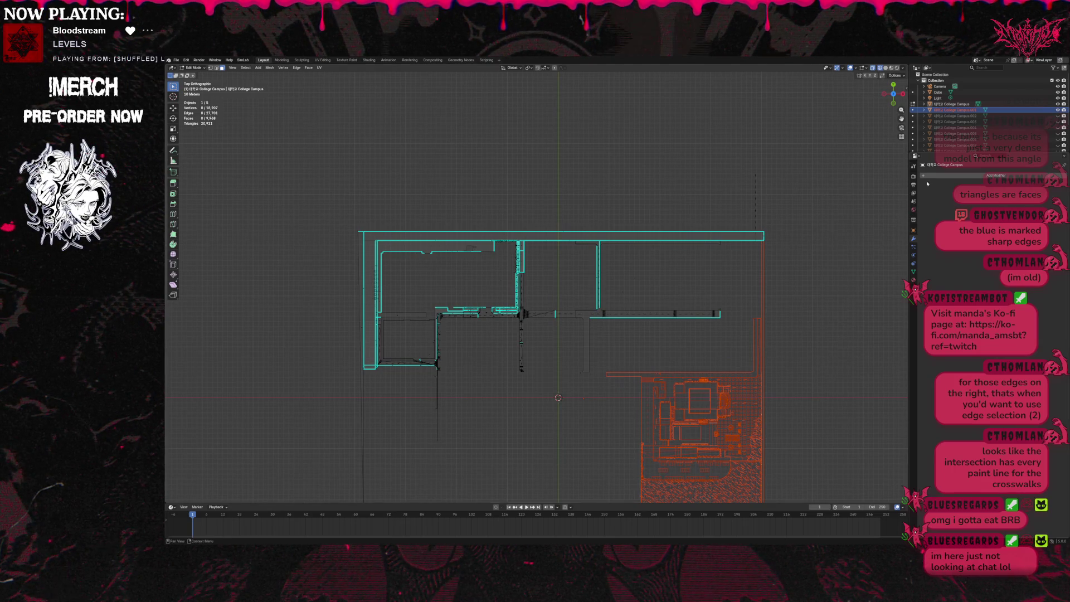
click(914, 111)
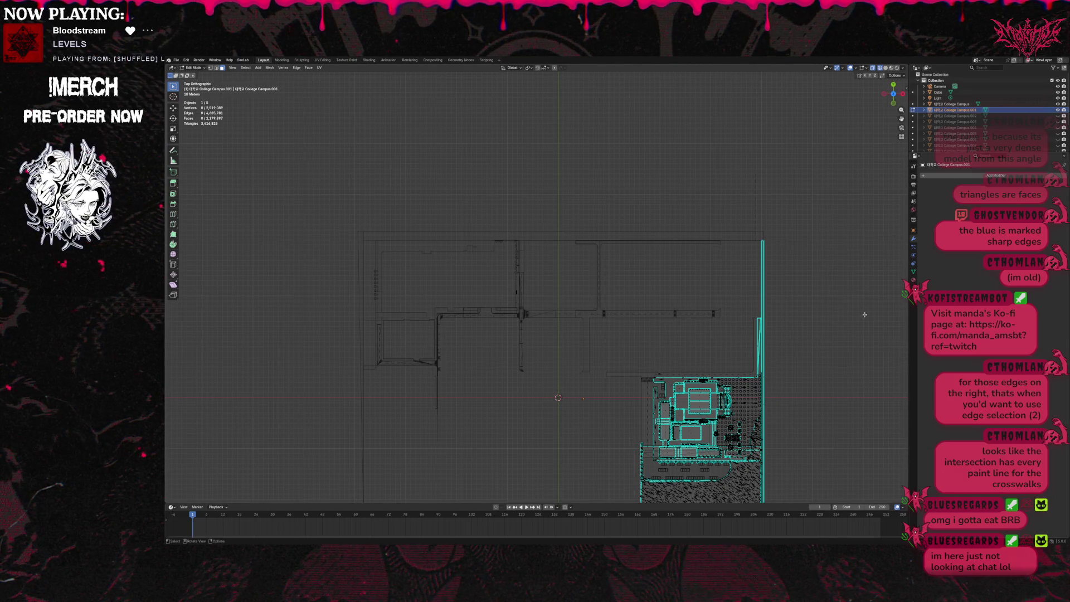
Box-select the hatched lower area of the College Campus.001 block.
shift+middle_drag(735, 494, 703, 434)
mouse_move(679, 468)
mouse_down()
mouse_move(736, 418)
mouse_move(732, 400)
mouse_up()
scroll(748, 427, up, 3)
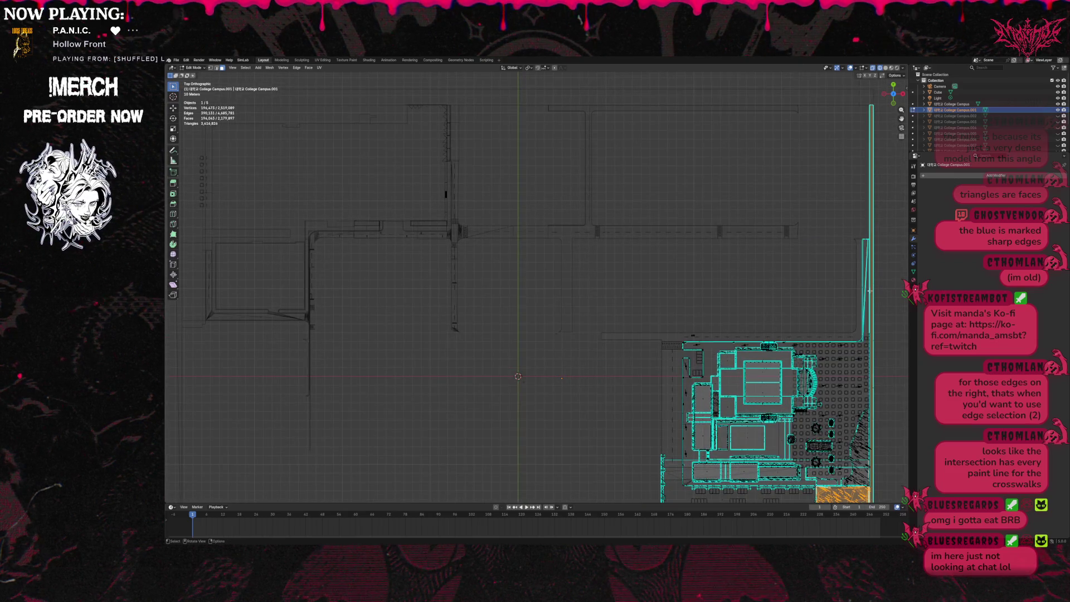
scroll(861, 360, down, 5)
scroll(861, 360, right, 5)
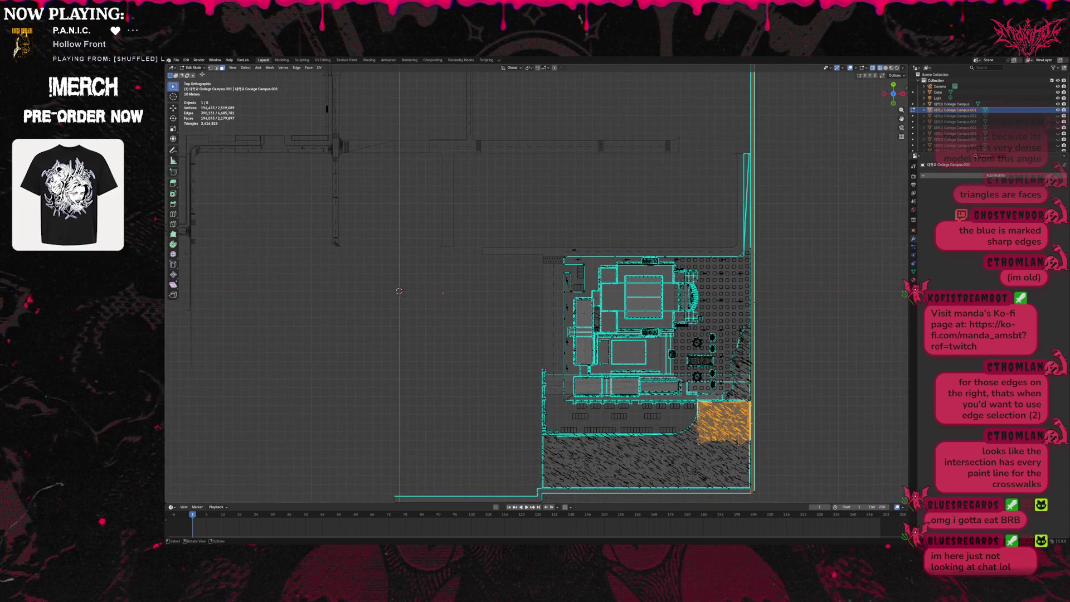
drag(544, 433, 747, 485)
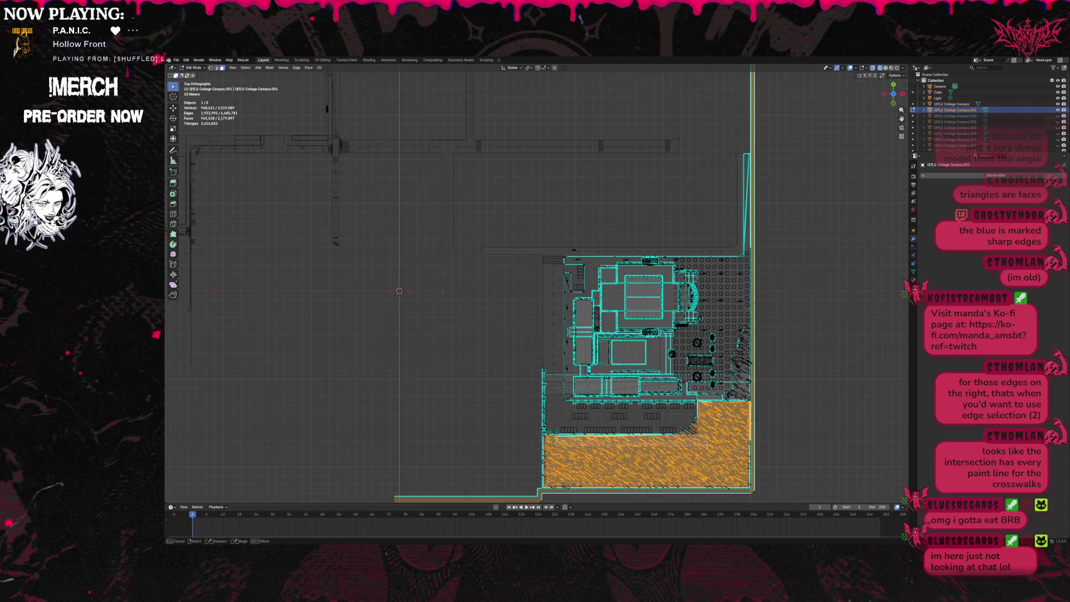
key(b)
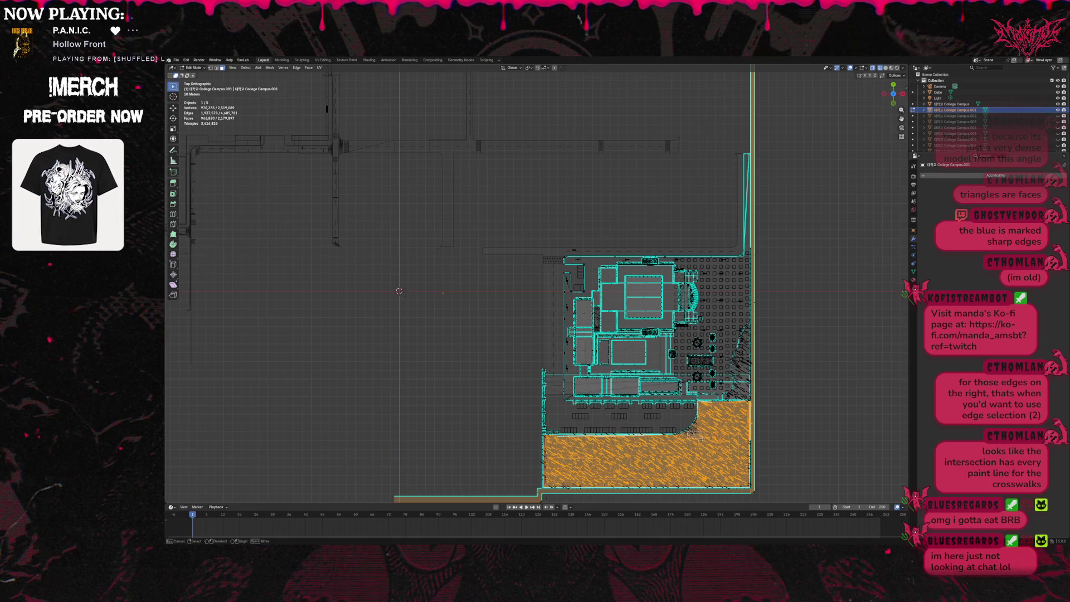
mouse_move(698, 426)
mouse_down()
mouse_move(704, 439)
mouse_move(714, 429)
mouse_up()
key(b)
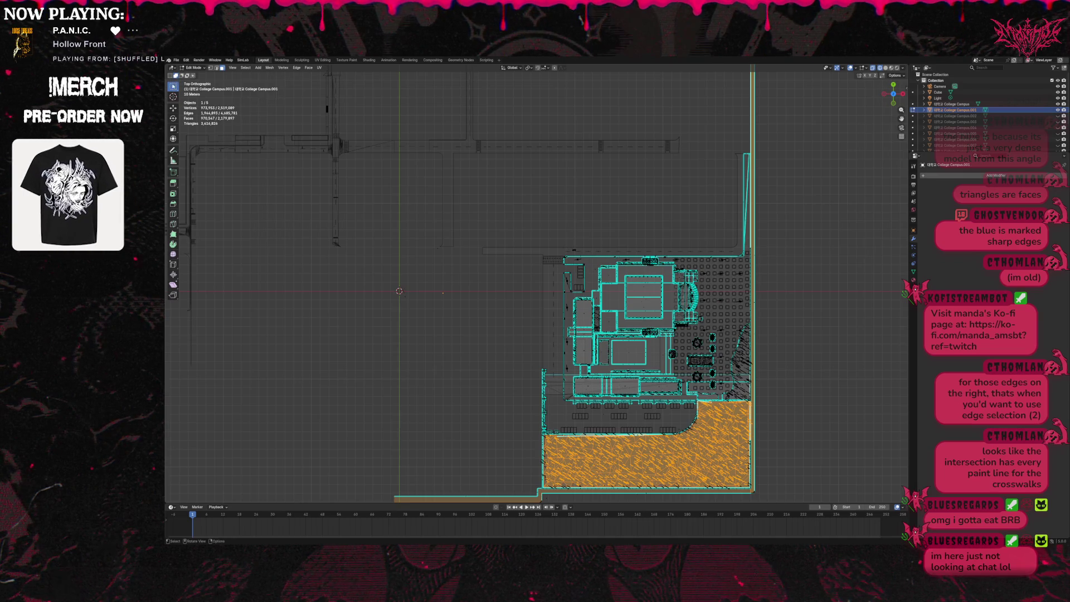
right_click(173, 89)
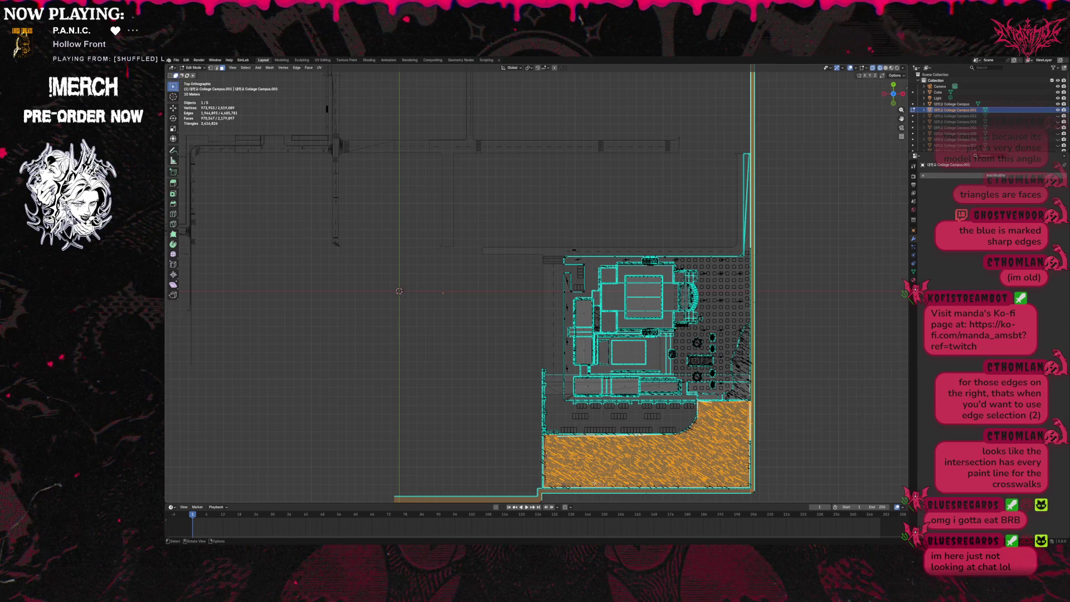
Add the paved lot's bottom edge, left edge and curved corner to the selection.
shift+drag(550, 483, 753, 491)
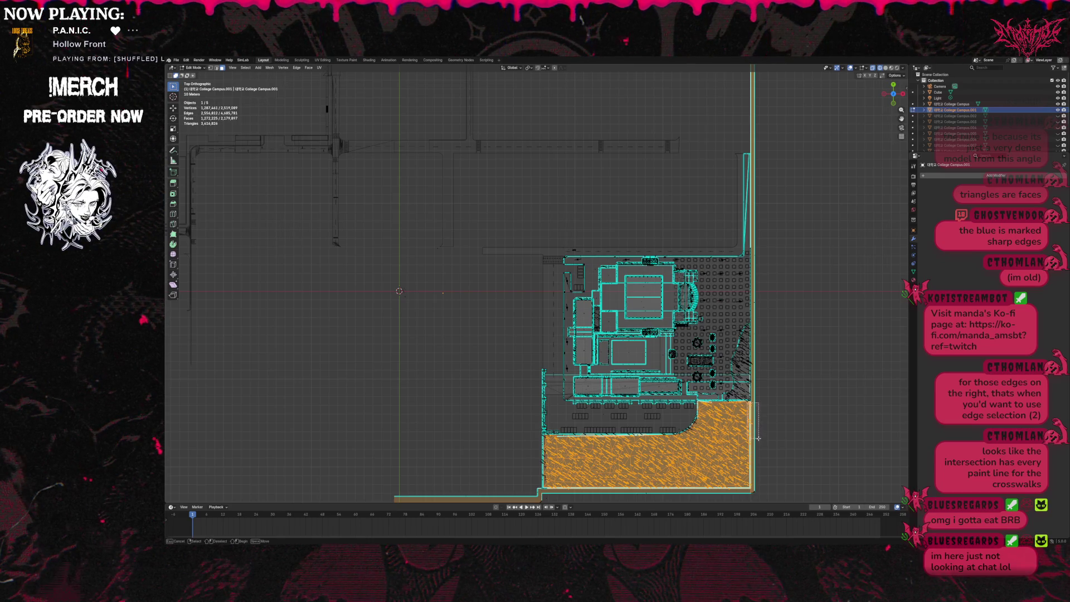
shift+drag(747, 490, 757, 499)
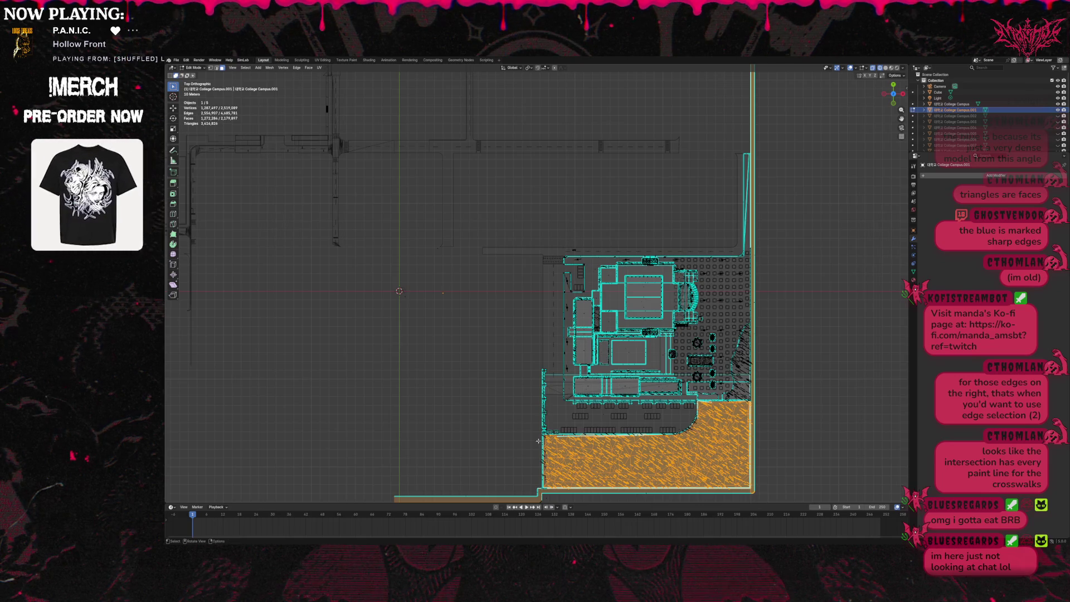
key(b)
drag(555, 497, 547, 429)
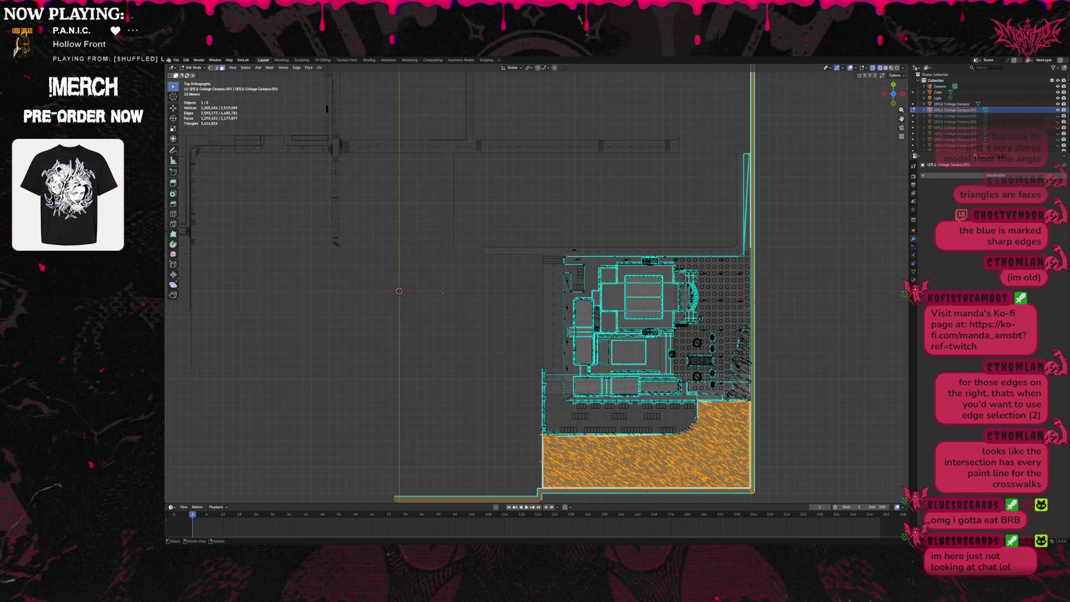
drag(689, 457, 651, 472)
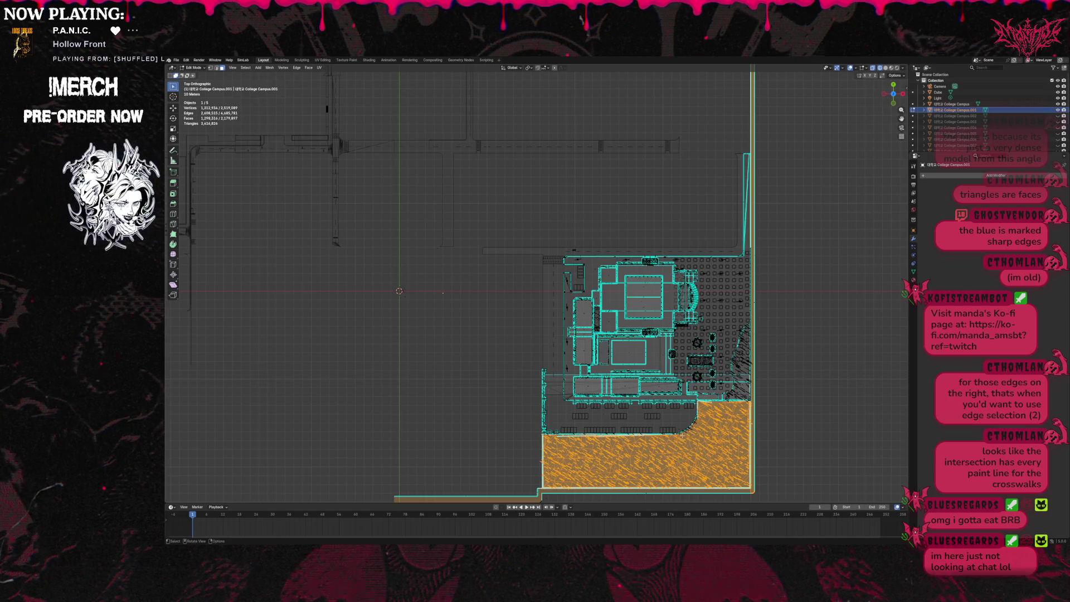
key(b)
mouse_move(699, 420)
mouse_down()
mouse_move(689, 432)
mouse_move(710, 421)
mouse_up()
key(b)
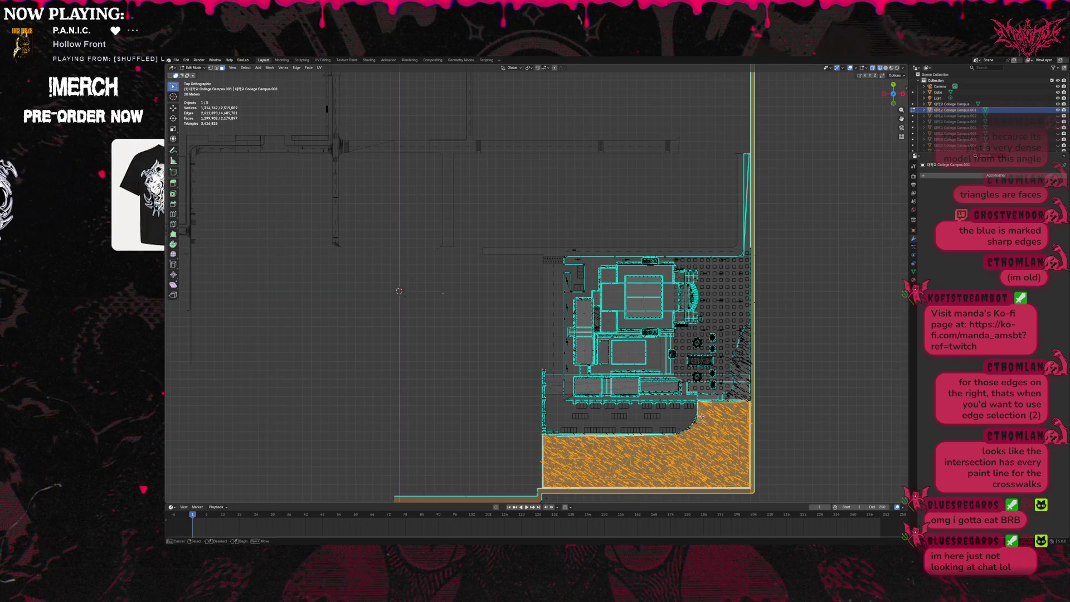
key(b)
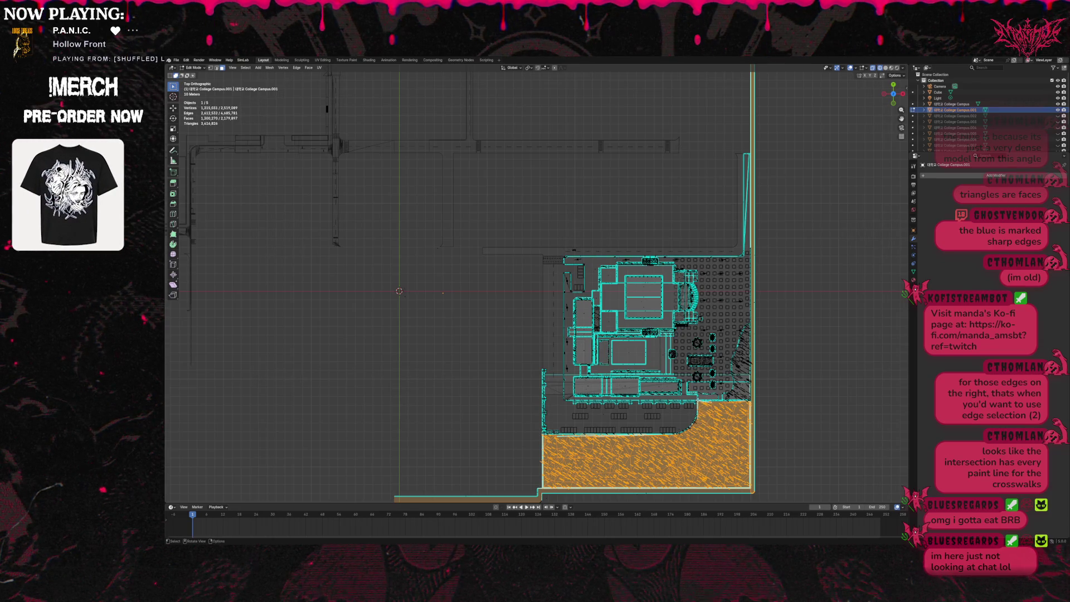
drag(757, 417, 750, 425)
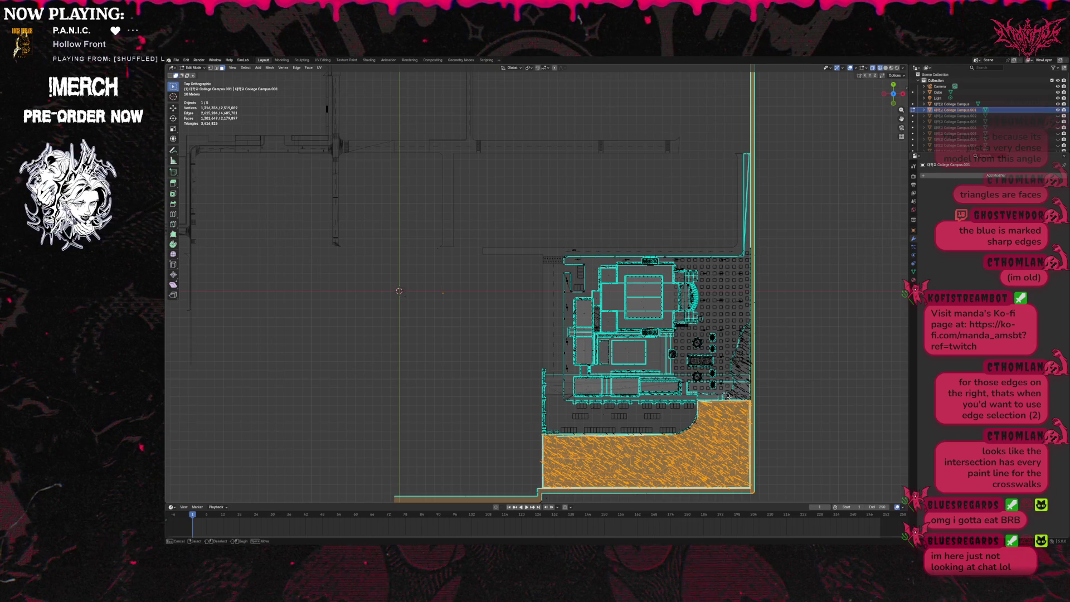
key(l)
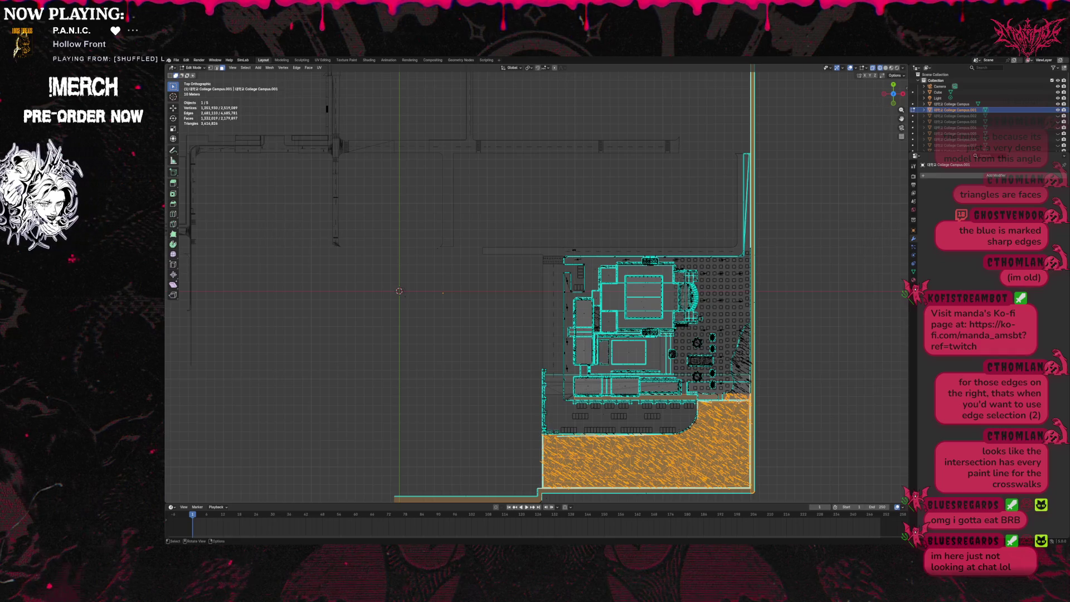
key(ctrl+z)
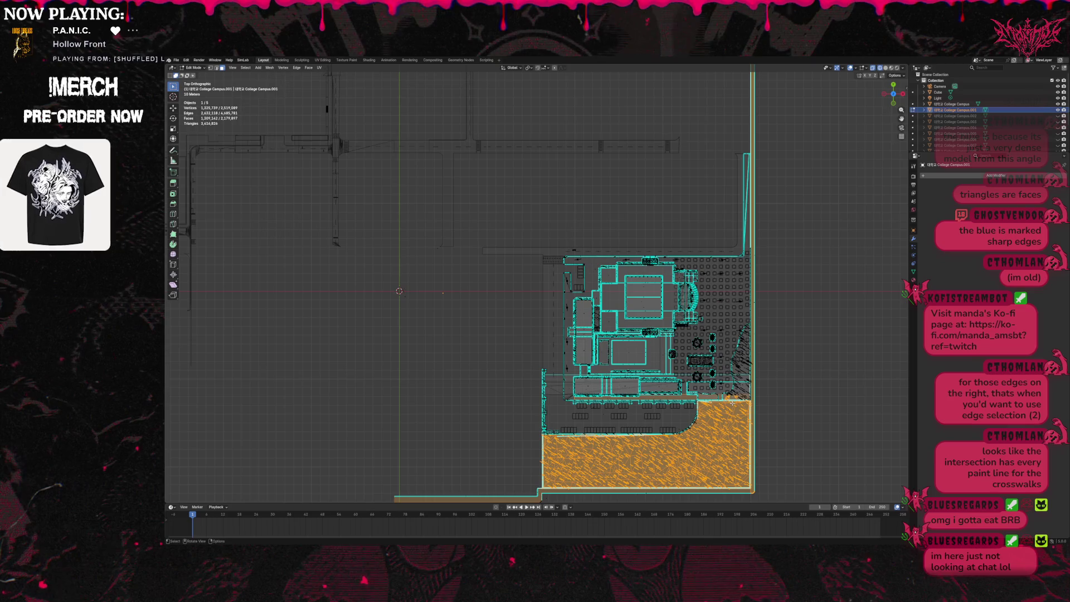
Add the walkway's right-edge strip to the selection and enable edge select mode.
mouse_move(723, 393)
mouse_down()
mouse_move(756, 415)
mouse_move(750, 378)
mouse_move(742, 391)
mouse_move(750, 379)
mouse_move(736, 359)
mouse_move(728, 370)
mouse_move(775, 374)
mouse_up()
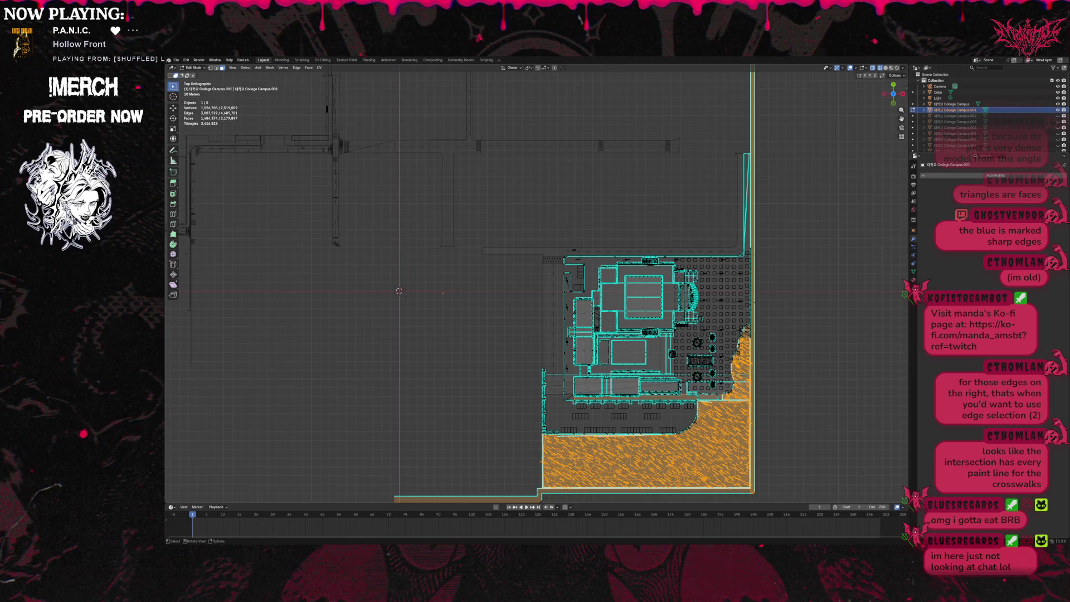
drag(746, 326, 766, 337)
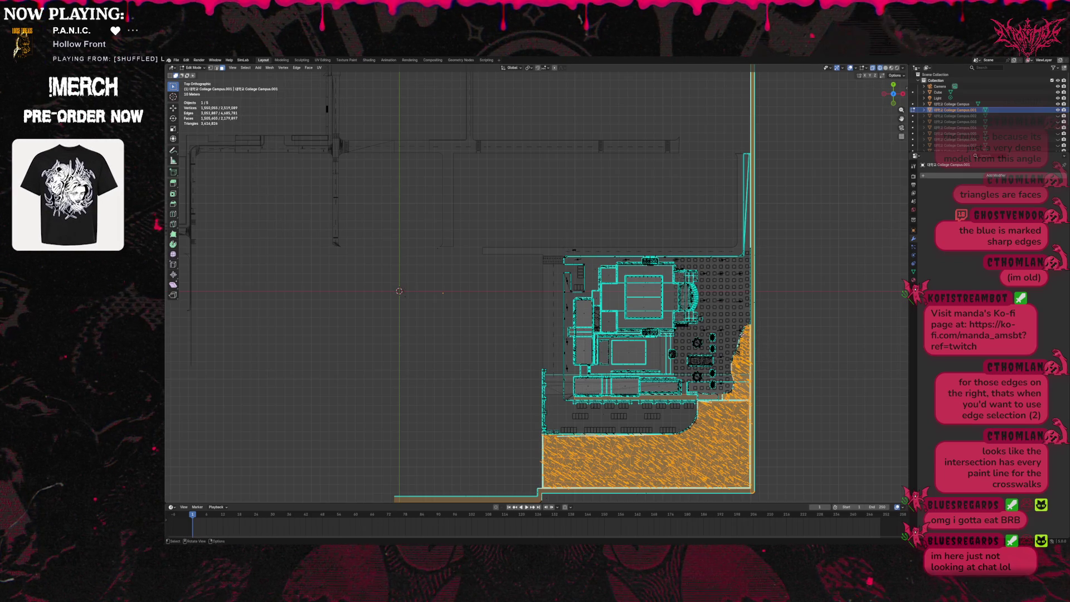
drag(747, 341, 741, 361)
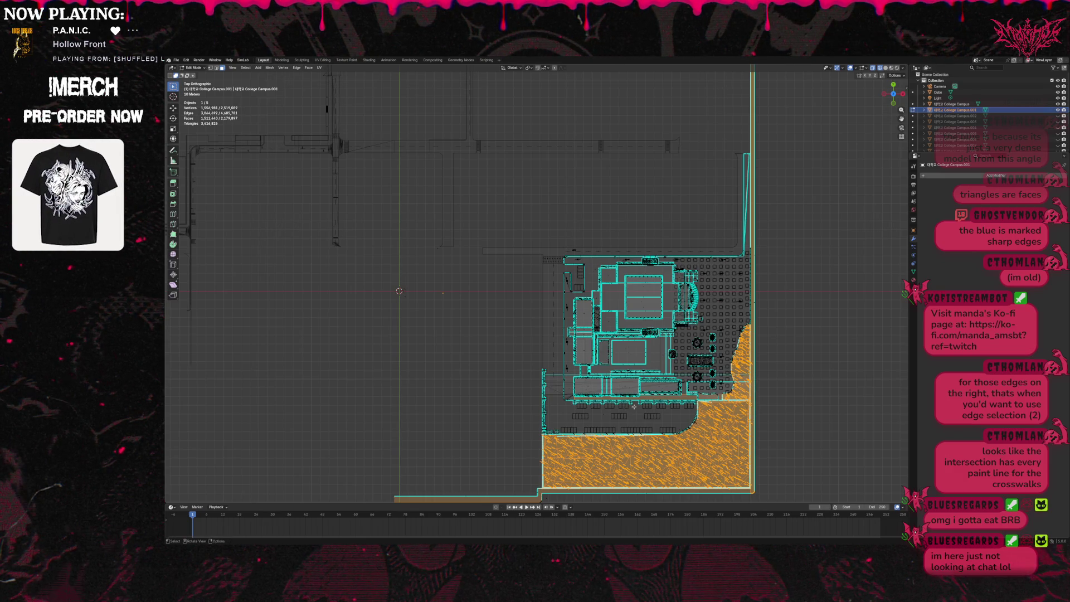
shift+click(216, 68)
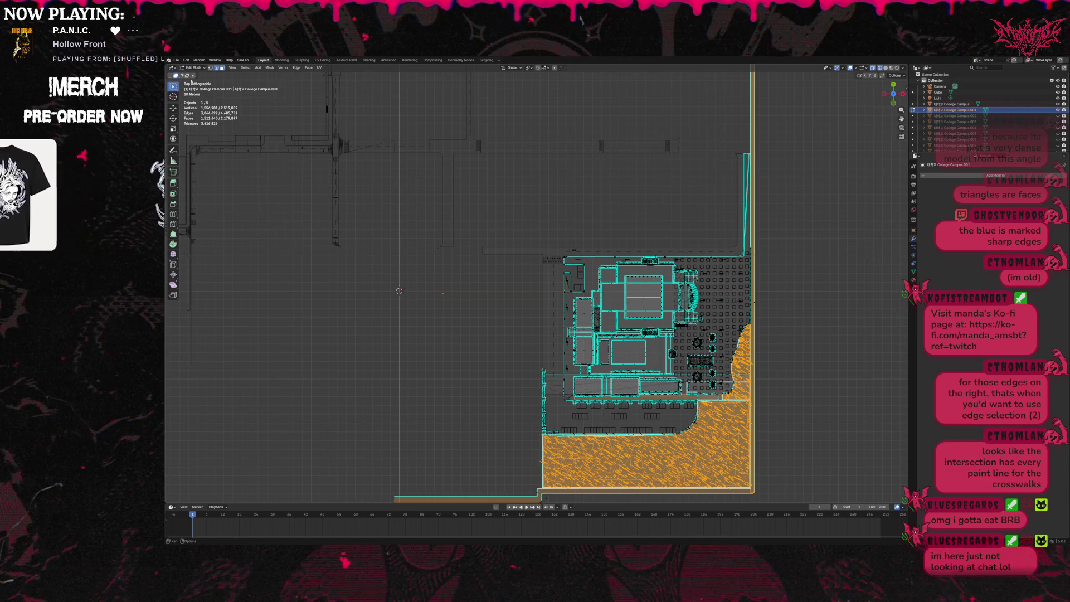
Deselect stray edges near the bottom and along the right side with B box selections.
key(b)
mouse_move(706, 394)
middle_down()
mouse_move(722, 397)
mouse_move(533, 362)
mouse_move(604, 415)
middle_up()
key(b)
key(b)
key(b)
middle_drag(747, 289, 786, 311)
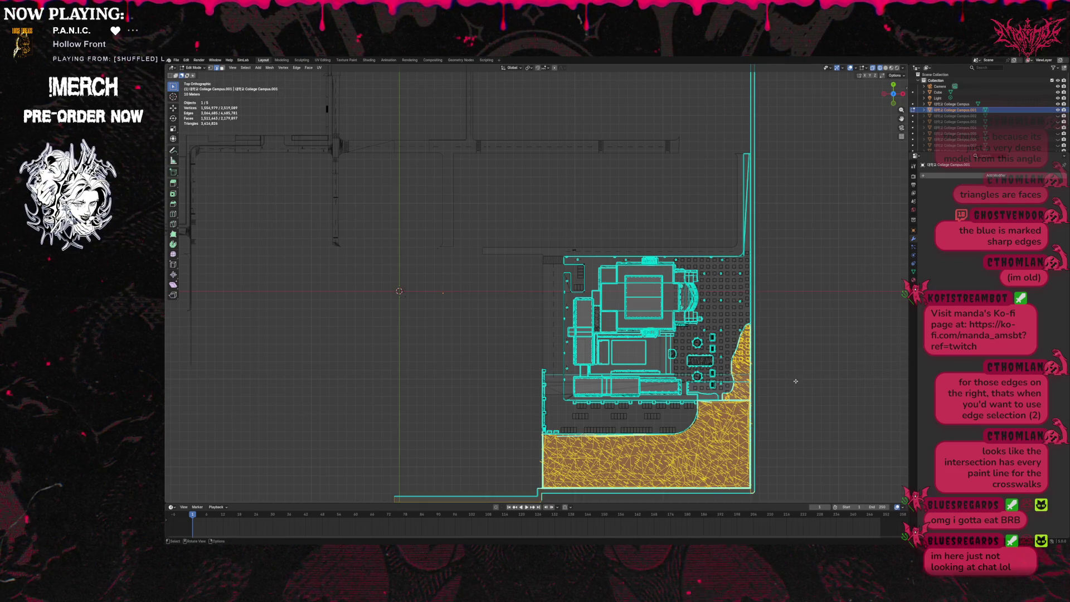
key(b)
mouse_move(749, 490)
middle_down()
mouse_move(764, 496)
mouse_move(747, 490)
middle_up()
key(b)
key(b)
middle_drag(530, 484, 539, 498)
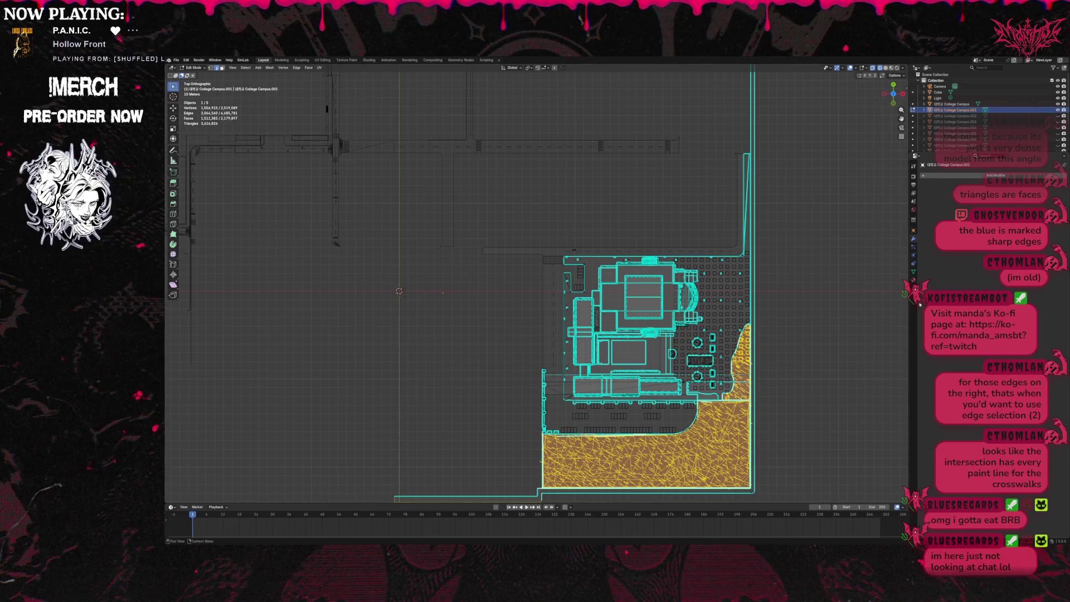
Deselect stray lower-left edges and adjust the selection along the walkway's right edge.
scroll(567, 462, down, 1)
key(b)
middle_drag(399, 449, 540, 496)
key(b)
mouse_move(530, 457)
middle_down()
mouse_move(552, 482)
mouse_move(550, 470)
middle_up()
key(ctrl+z)
key(b)
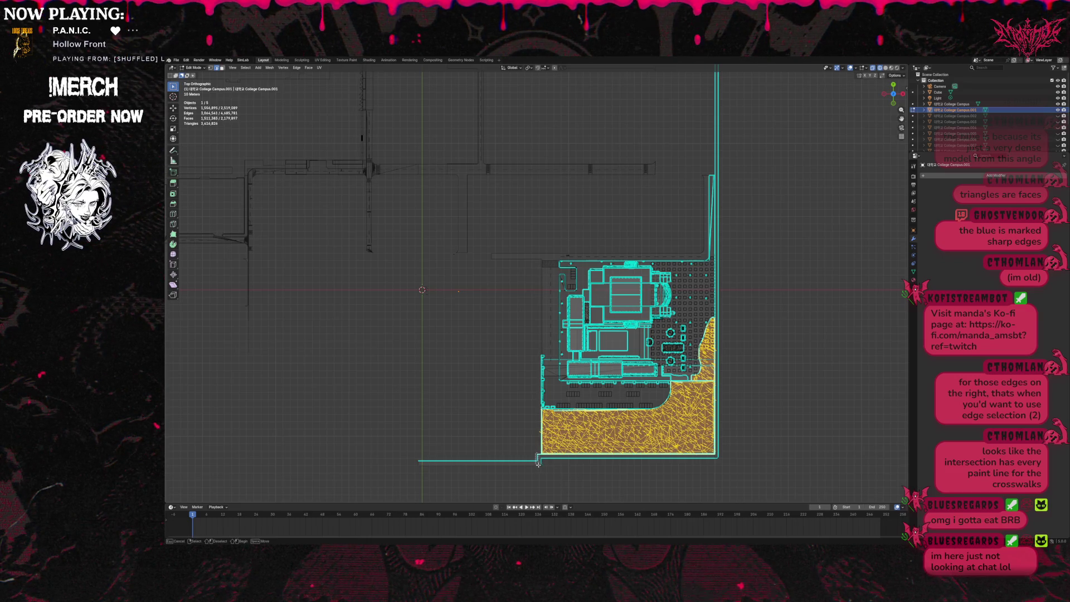
middle_click(459, 456)
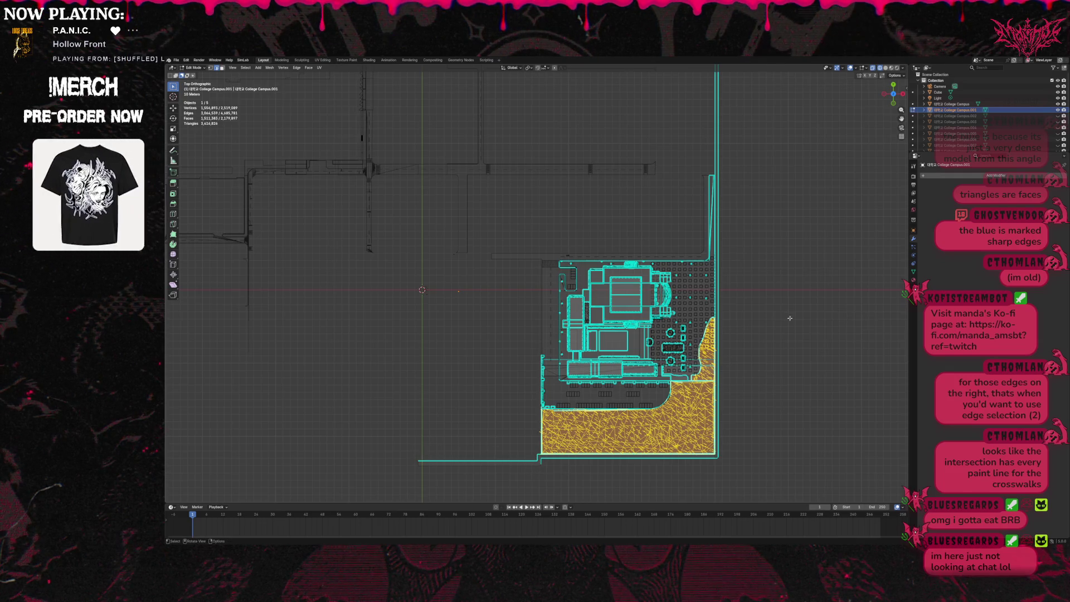
key(b)
drag(712, 301, 730, 324)
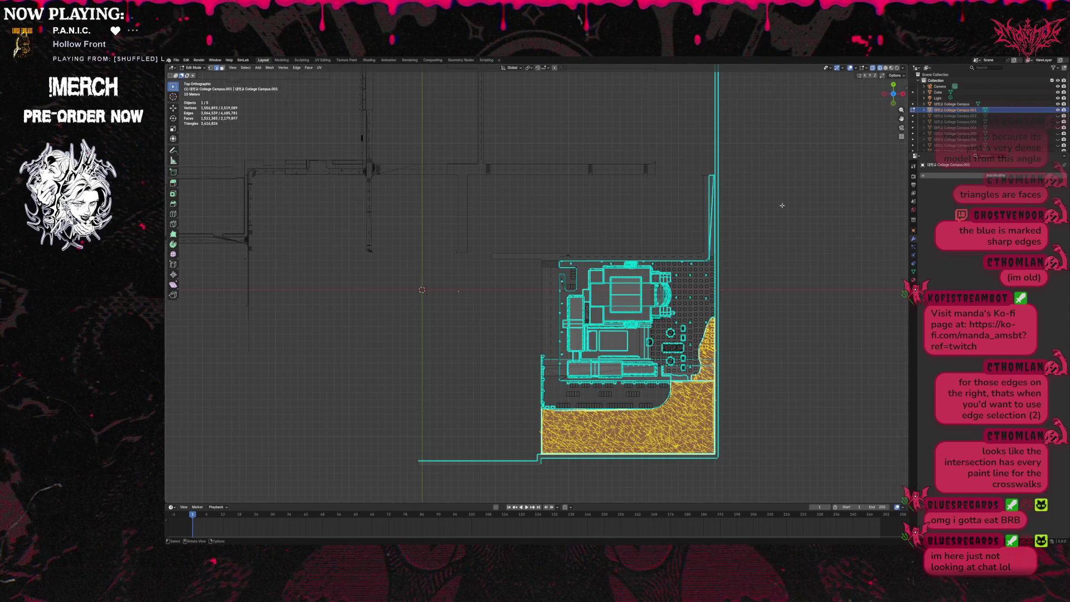
key(p)
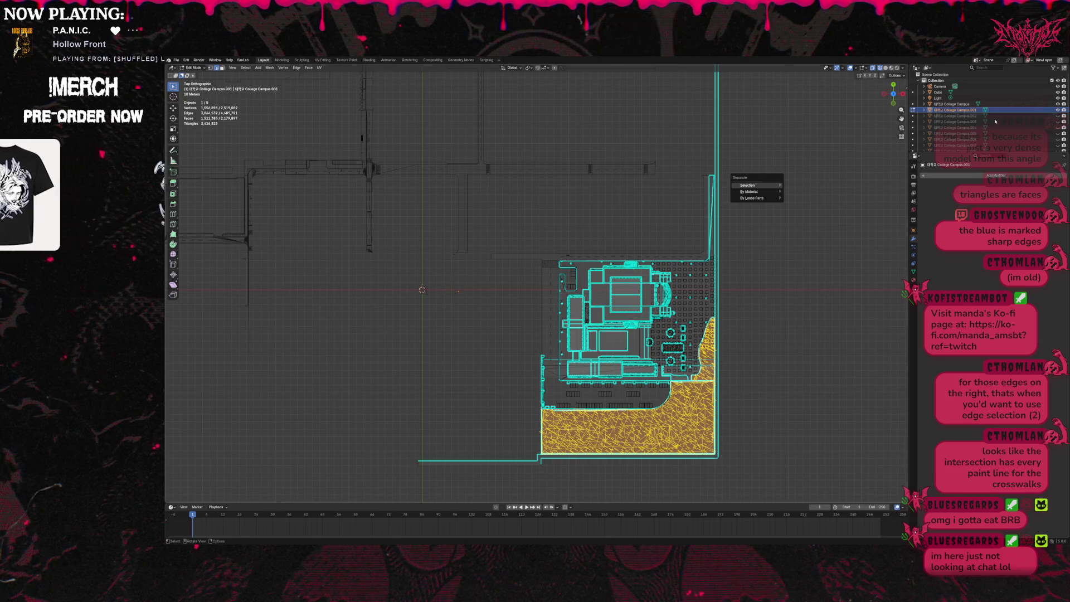
Separate the paved lot into its own object, then hide it and the remaining campus mesh.
key(Return)
scroll(974, 127, down, 1)
scroll(975, 127, down, 2)
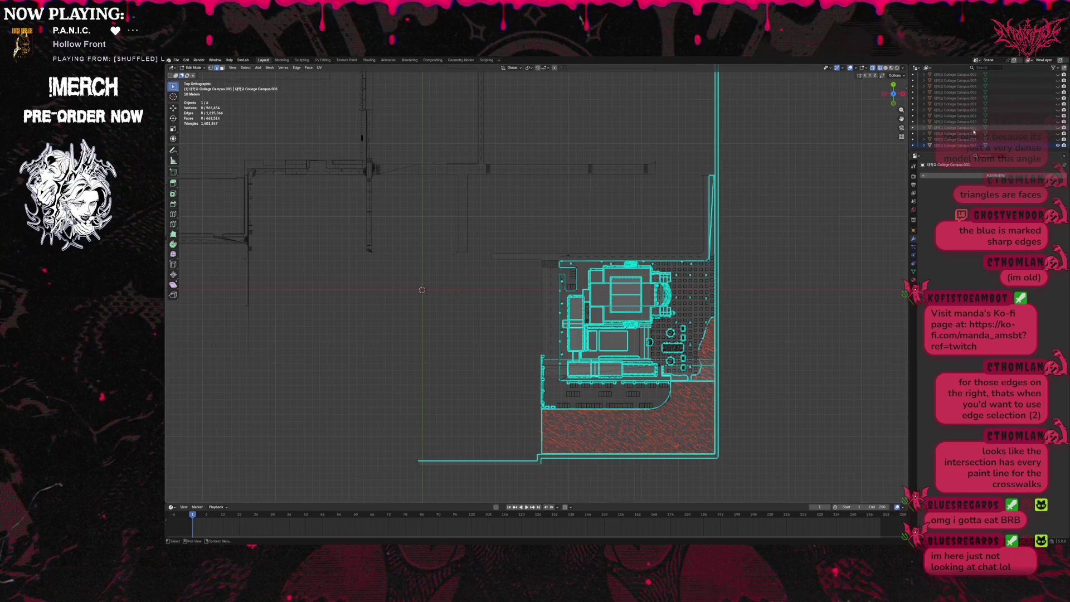
click(1059, 146)
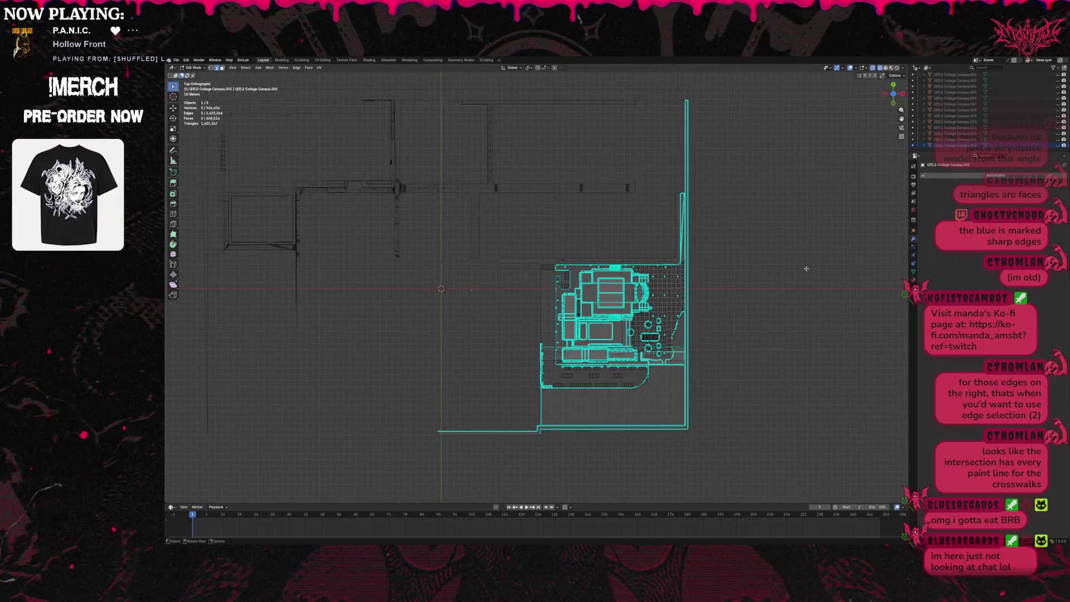
scroll(957, 122, up, 3)
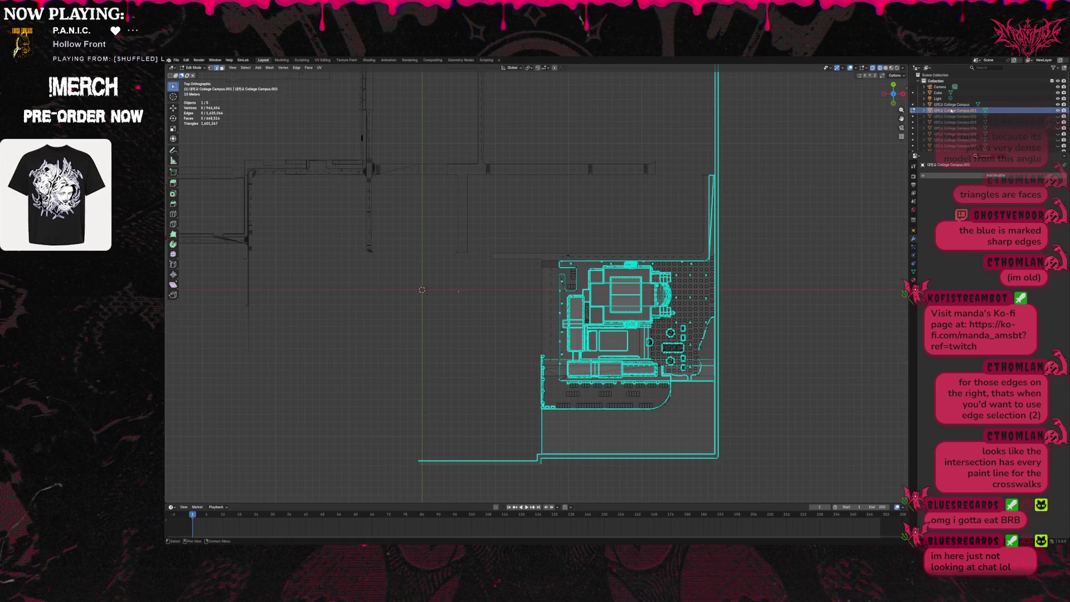
click(1057, 111)
Unhide the campus mesh, box-select top-right and bottom-left road edges, then undo the last selection.
click(1057, 111)
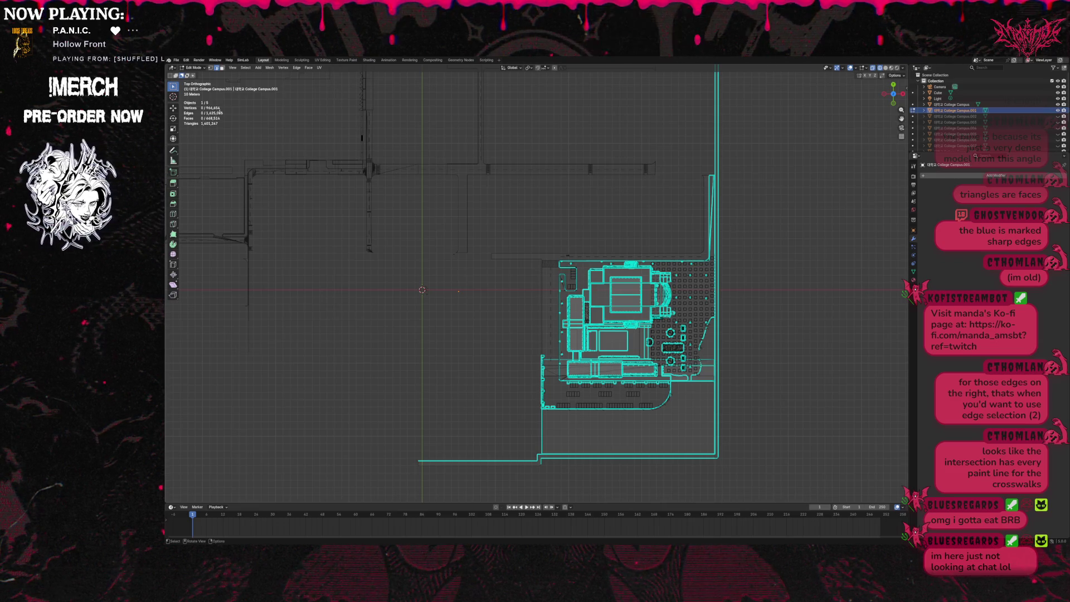
drag(700, 180, 743, 200)
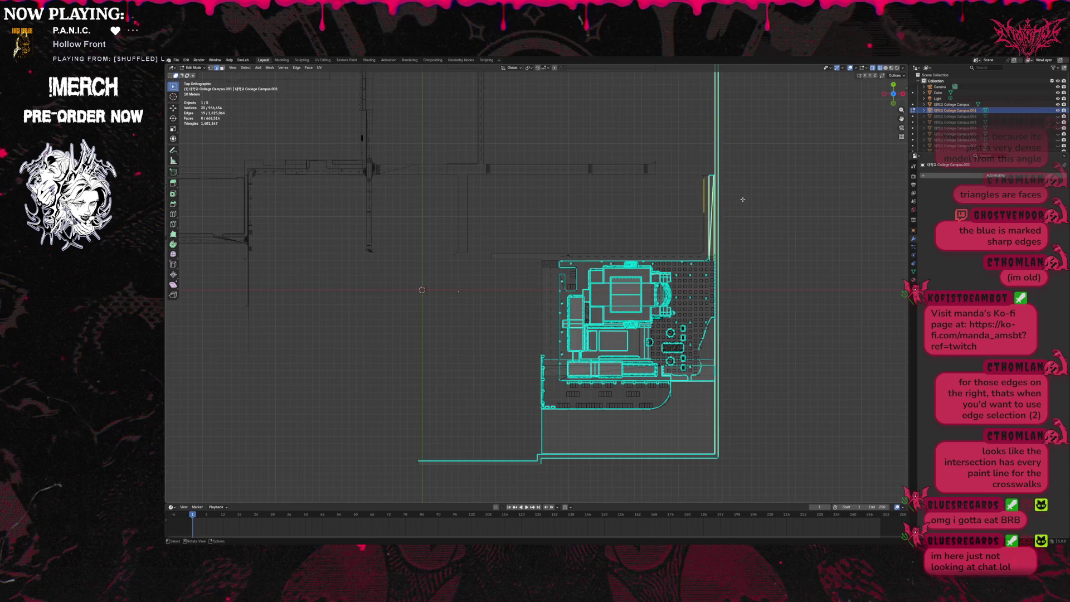
drag(695, 456, 710, 472)
mouse_move(535, 470)
mouse_down()
mouse_move(518, 459)
mouse_move(546, 475)
mouse_move(525, 473)
mouse_move(539, 464)
mouse_up()
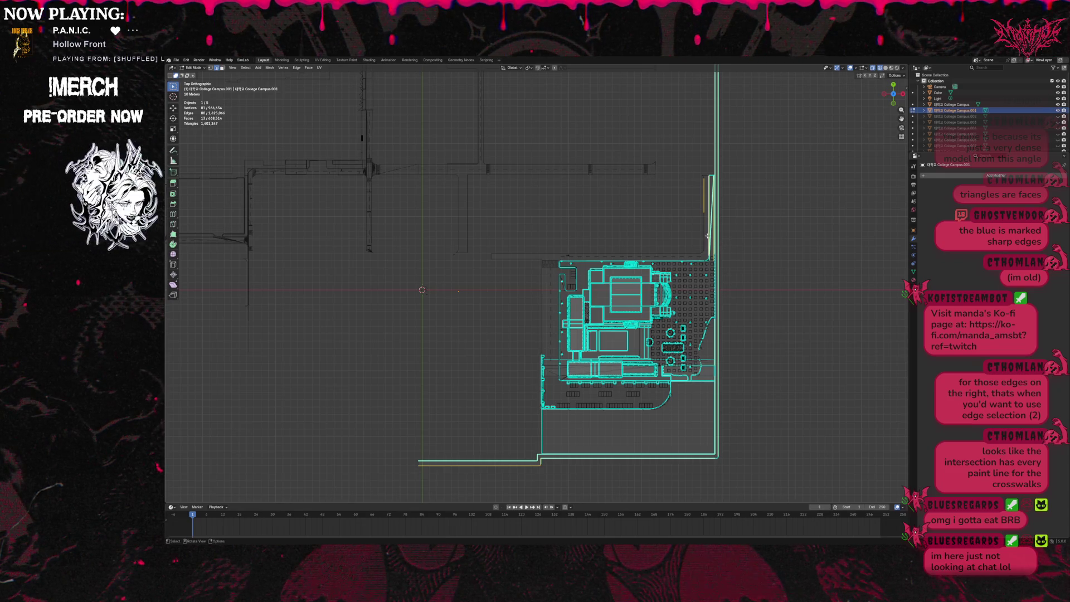
shift+drag(691, 177, 768, 192)
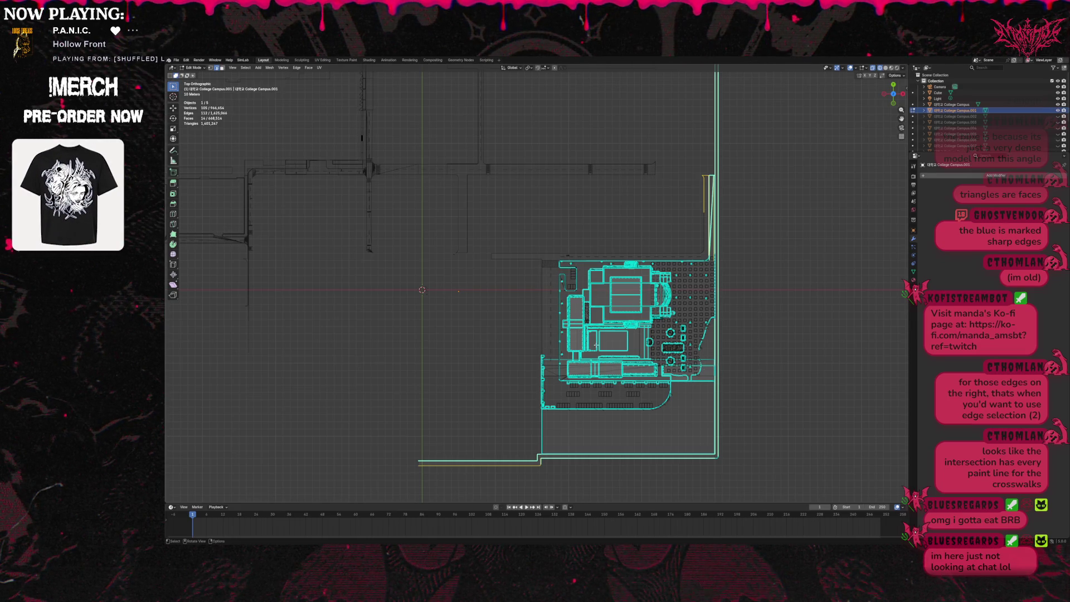
shift+drag(408, 446, 498, 485)
shift+drag(522, 451, 529, 468)
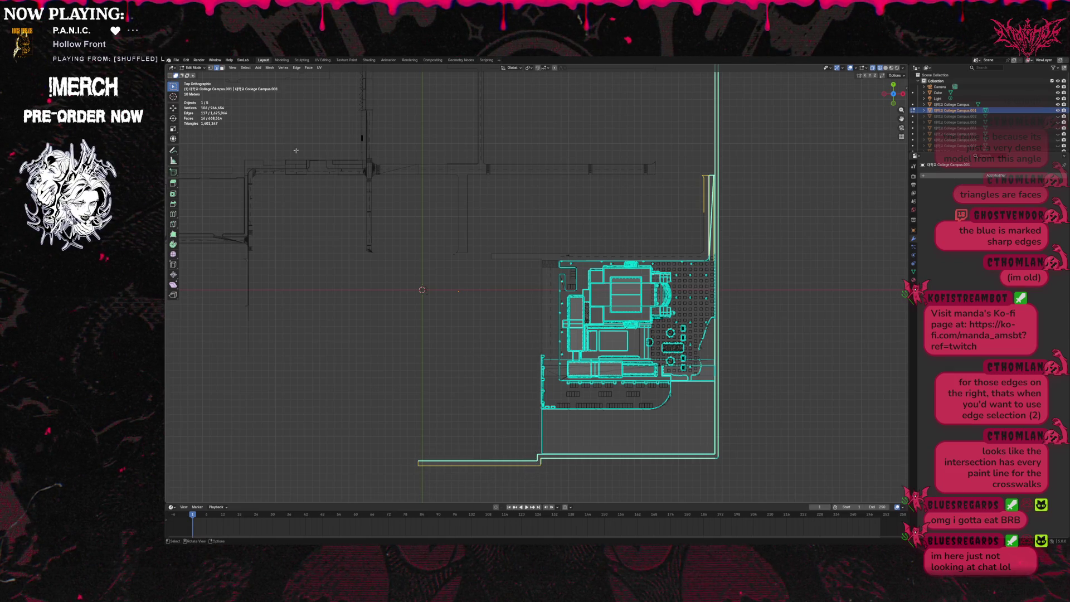
key(ctrl+z)
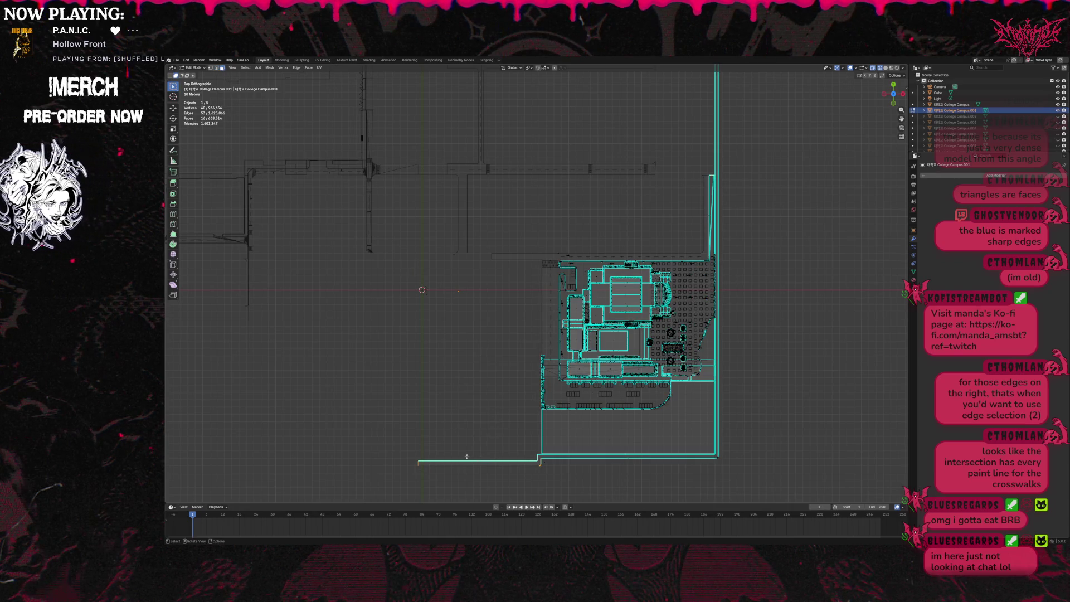